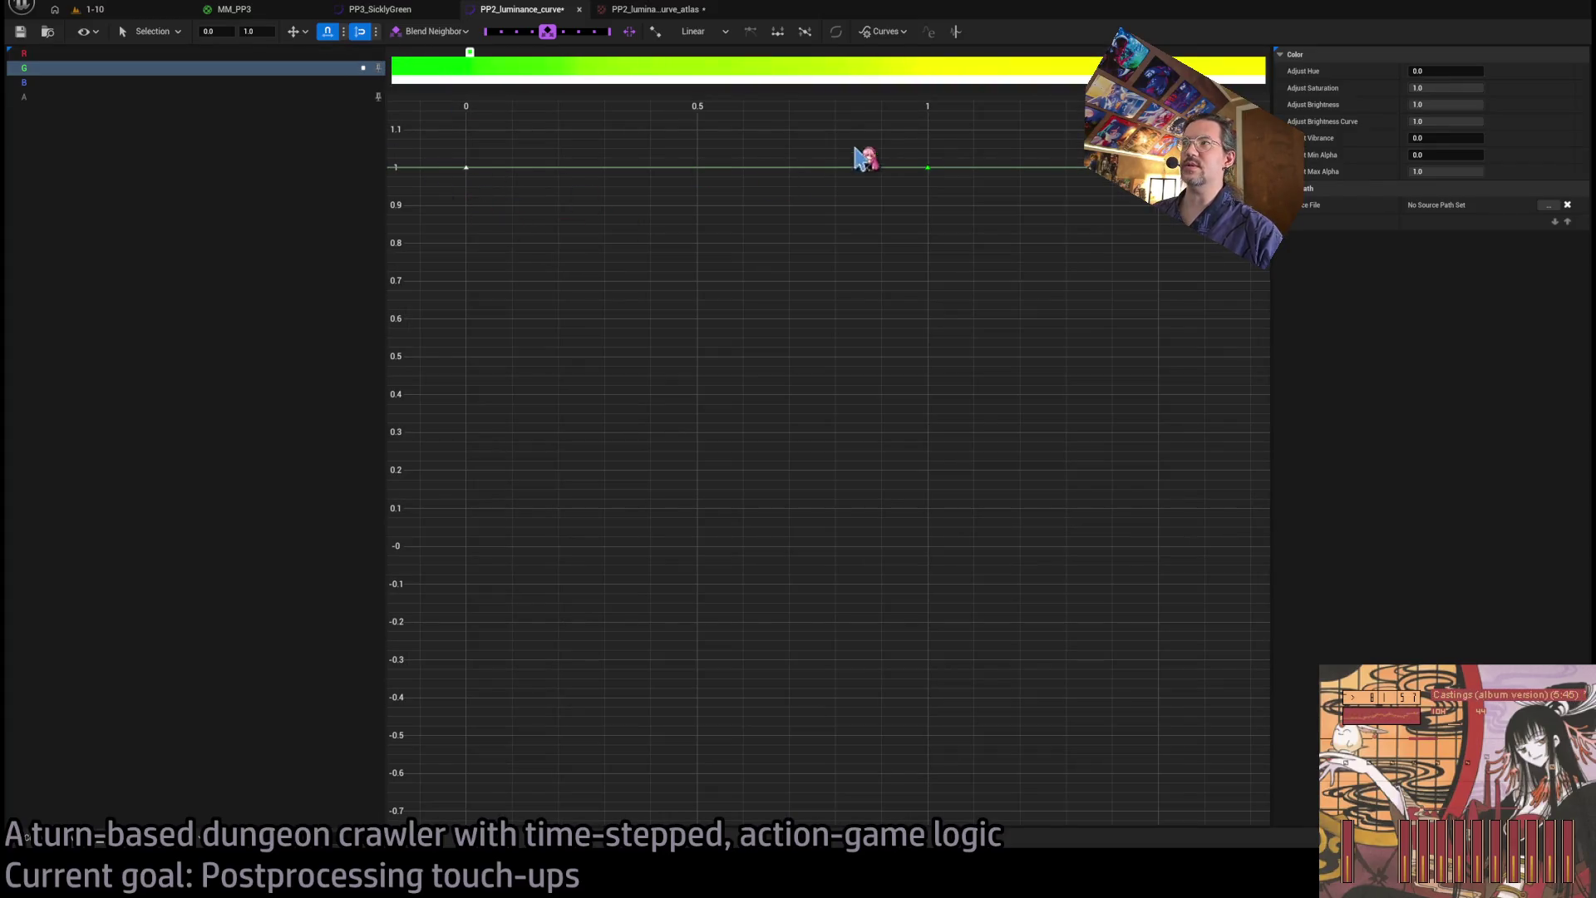
# - Set the luminance curve key at time 1 to 0.5 and the key at time 0 to 0
pyautogui.click(252, 32)
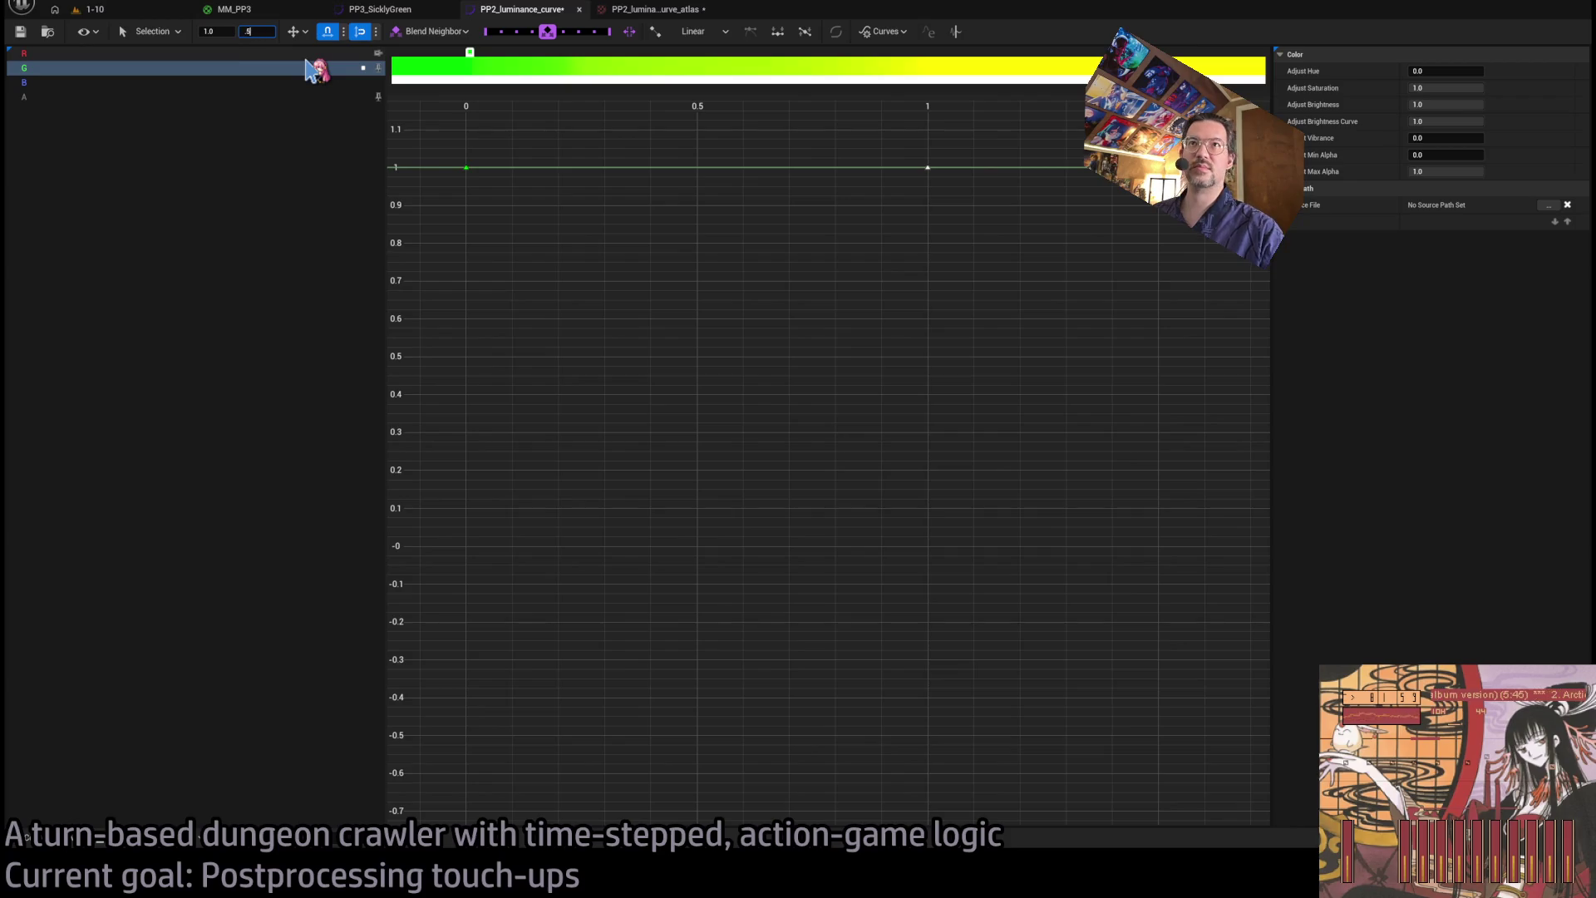
pyautogui.press('Return')
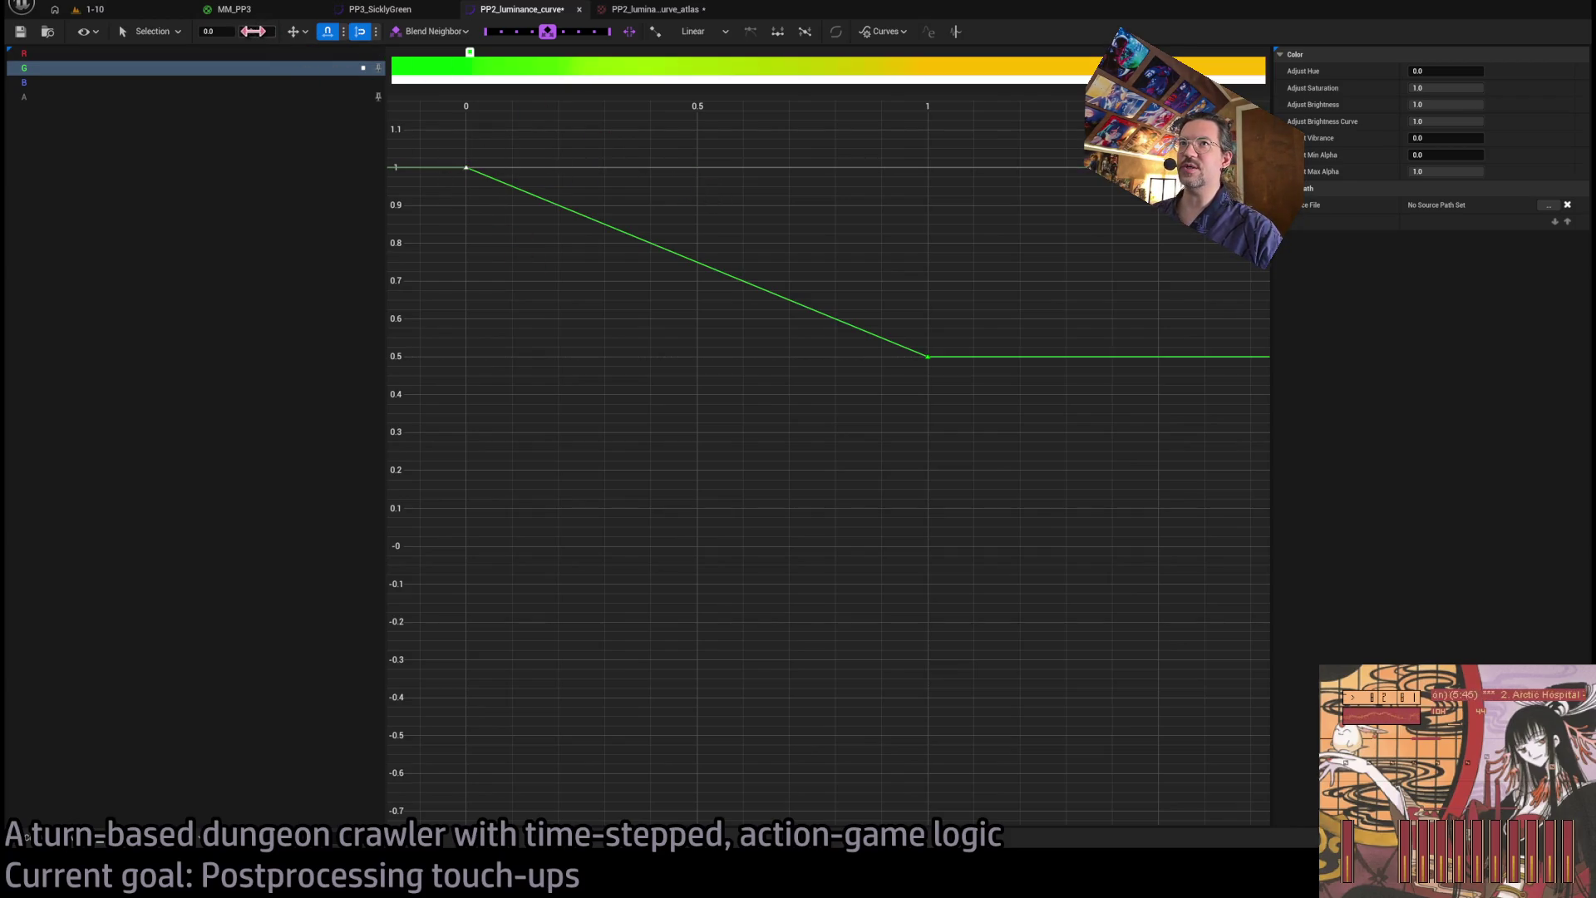
pyautogui.click(252, 32)
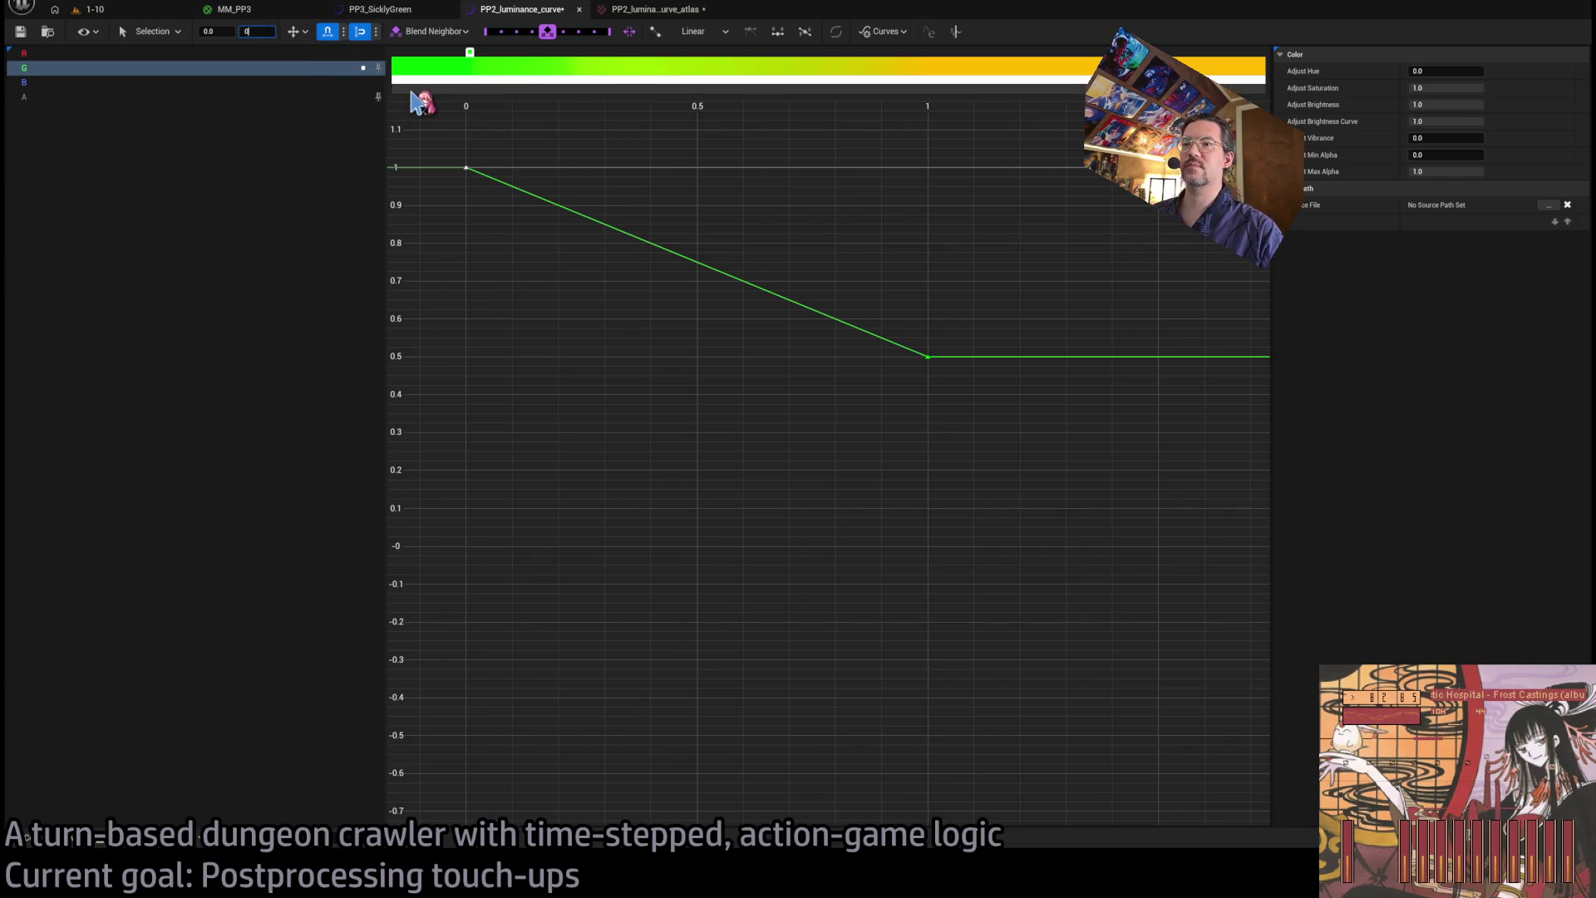
pyautogui.press('Return')
# - Zoom in on the curve and delete its middle key
pyautogui.moveTo(449, 532); pyautogui.dragTo(552, 510)
pyautogui.scroll(3, 553, 510)
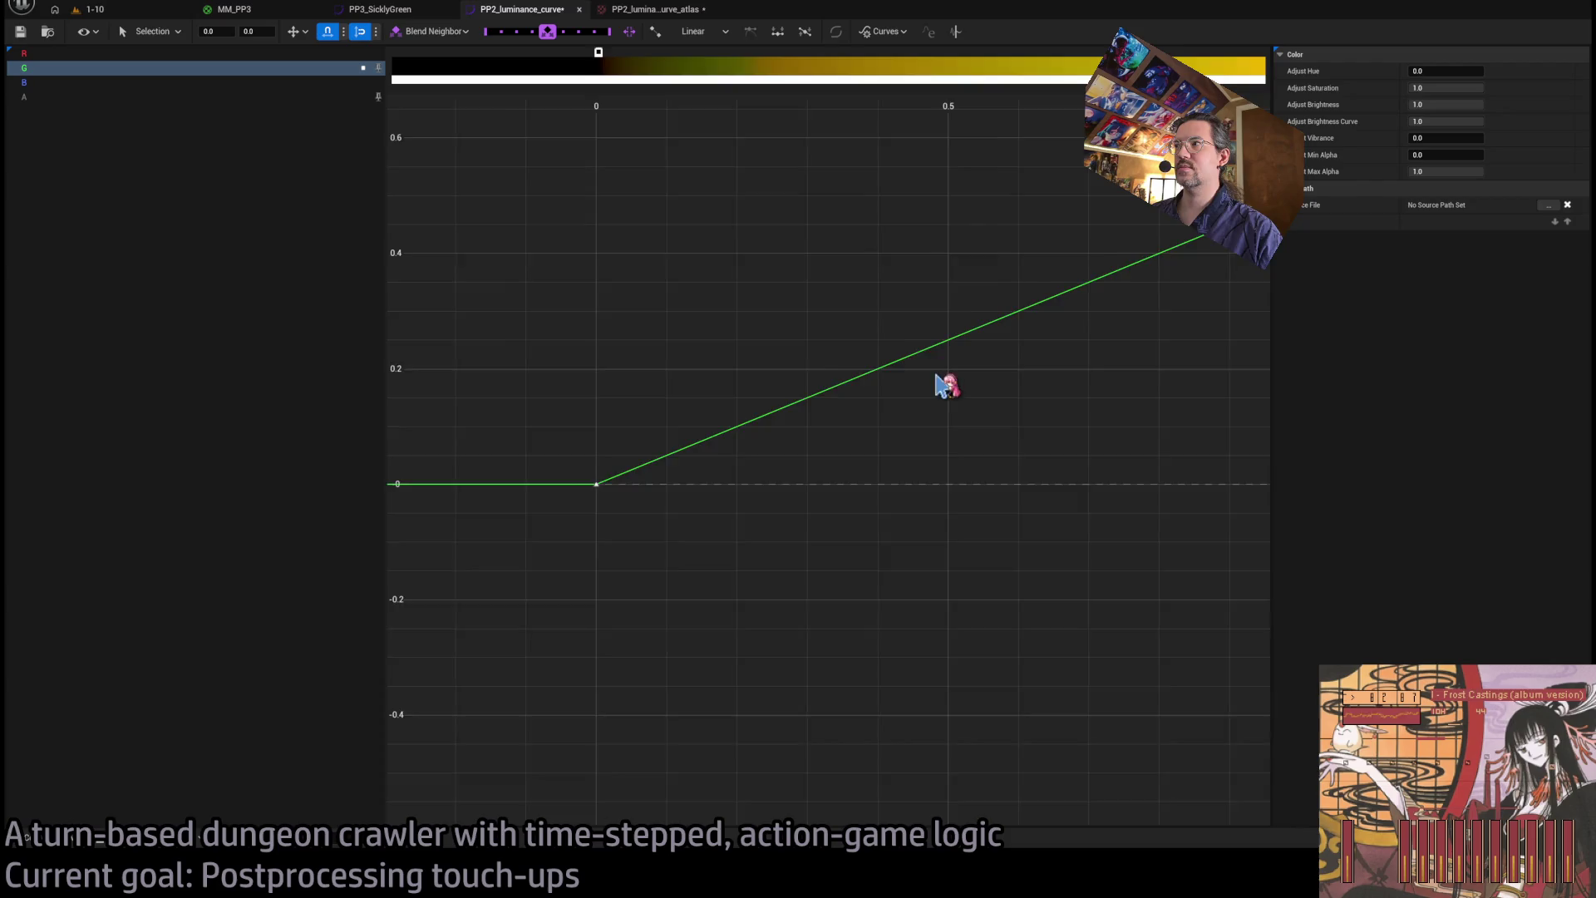
pyautogui.moveTo(945, 382); pyautogui.dragTo(838, 455)
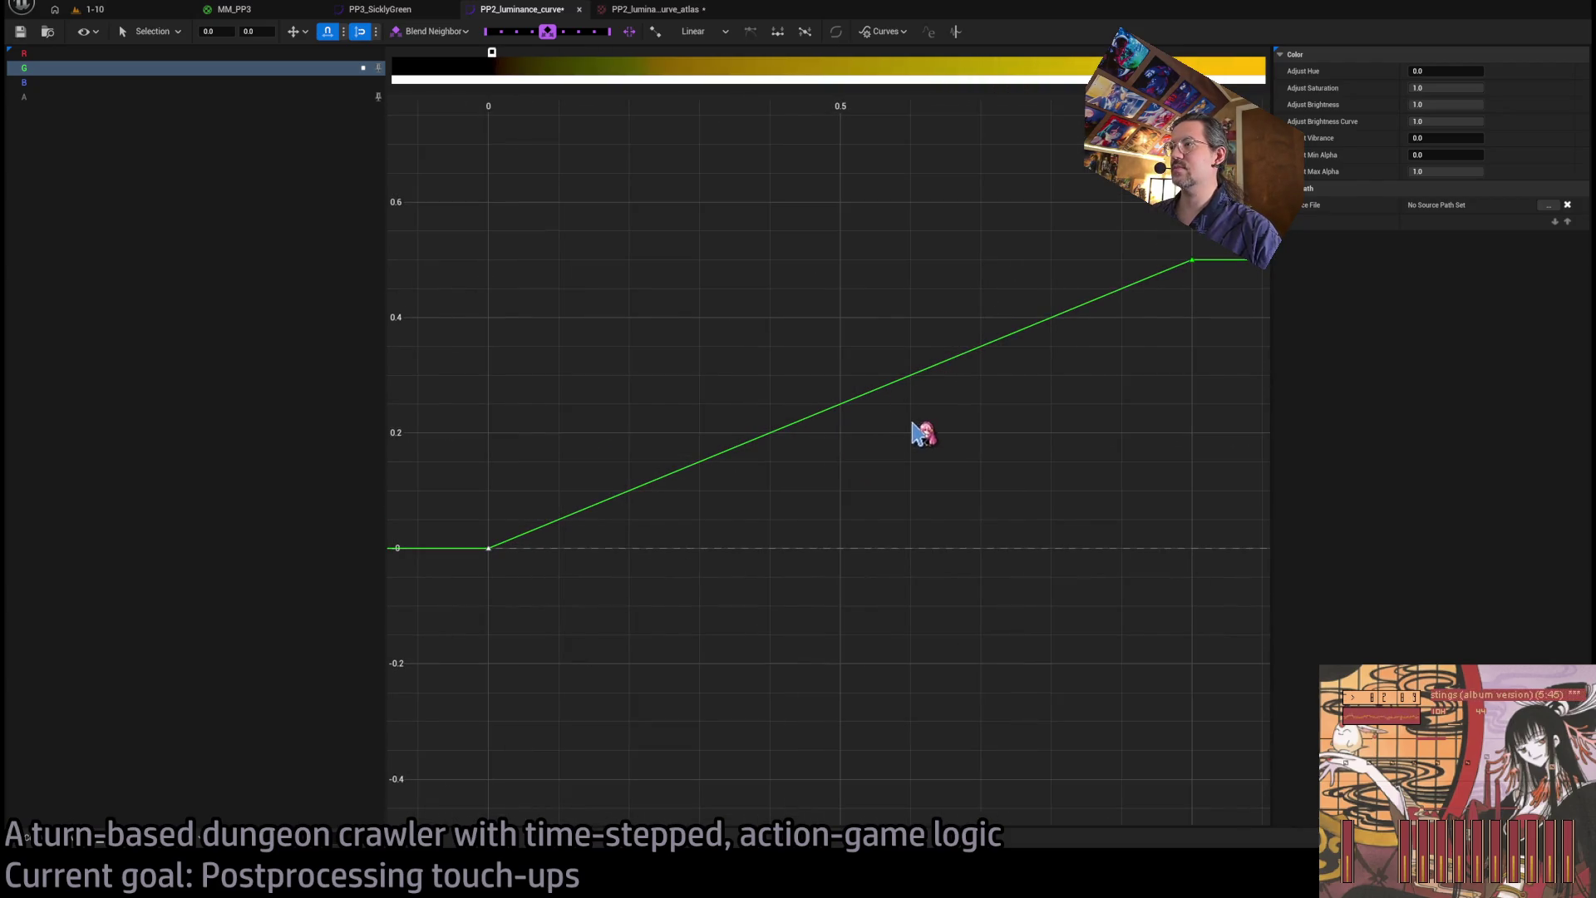
pyautogui.moveTo(895, 381); pyautogui.dragTo(699, 316)
pyautogui.press('Delete')
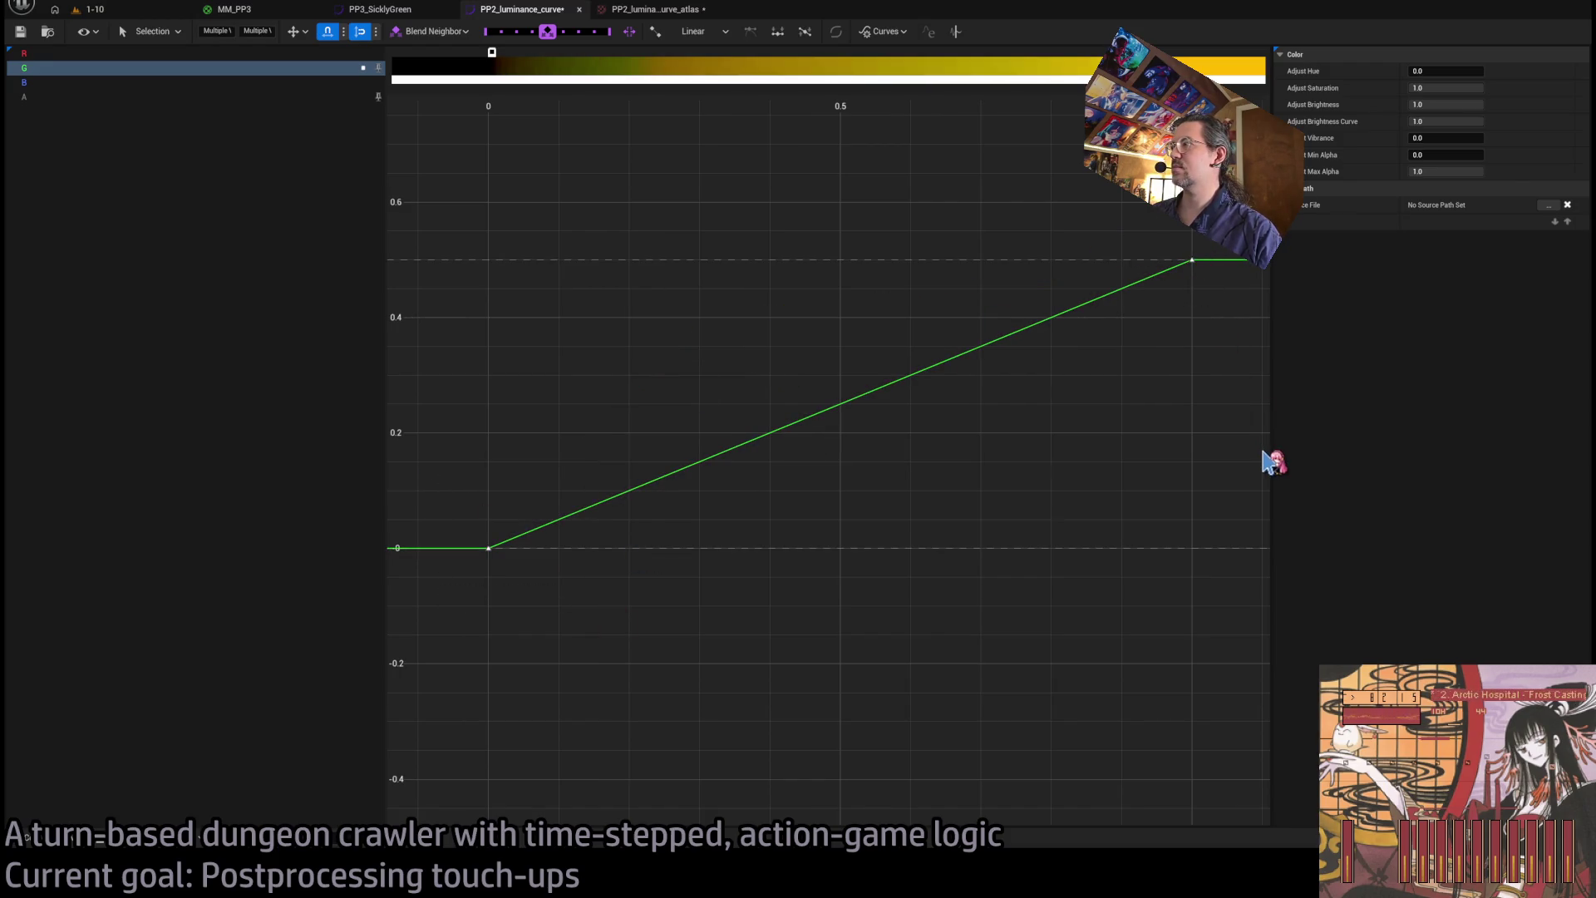
# - Make the keys cubic (auto), steepen the rise from time 0, and save the curve
pyautogui.press('1')
pyautogui.moveTo(430, 530); pyautogui.dragTo(607, 619)
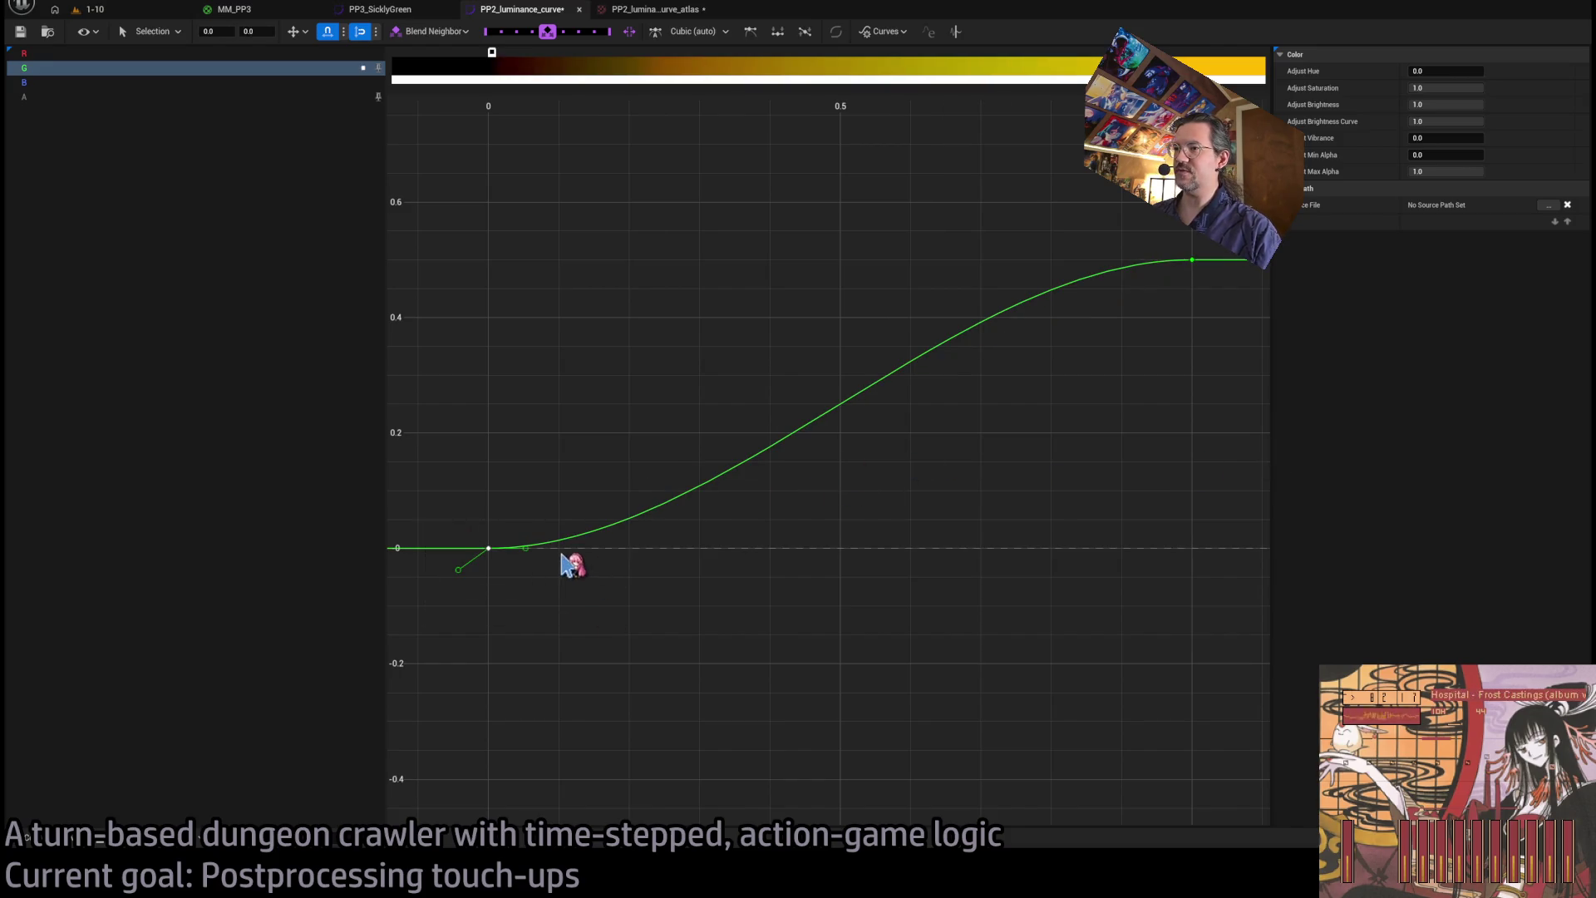
pyautogui.moveTo(535, 553); pyautogui.dragTo(519, 525)
pyautogui.click(20, 33)
pyautogui.click(126, 11)
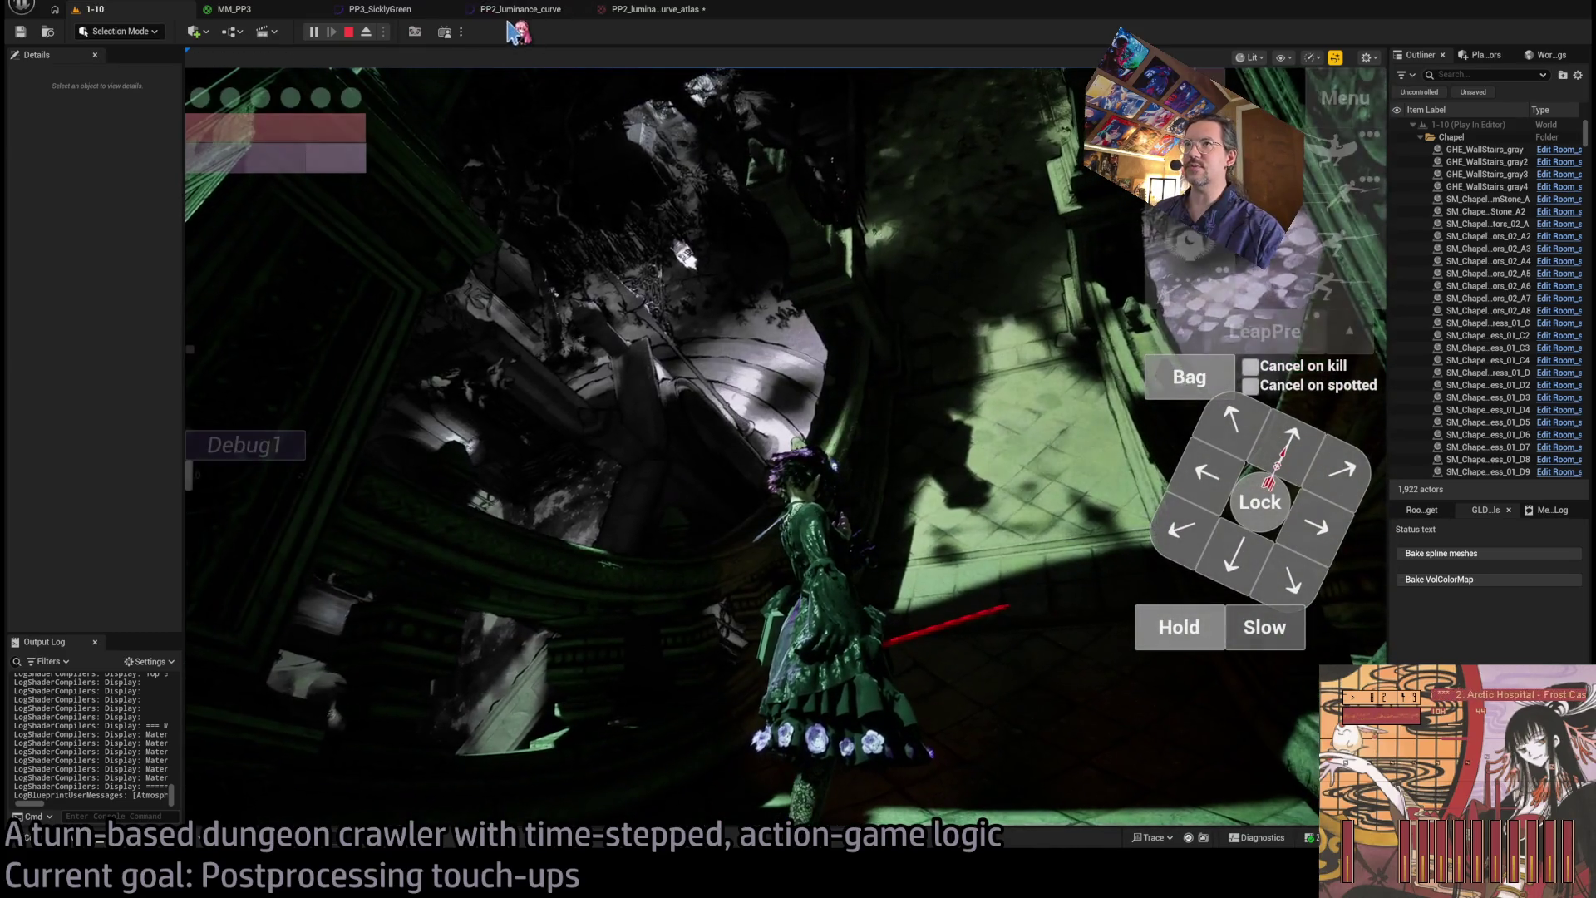
# - Open the MM_PP3 material graph and pan to the lower Multiply and Make Vector3 nodes
pyautogui.click(512, 10)
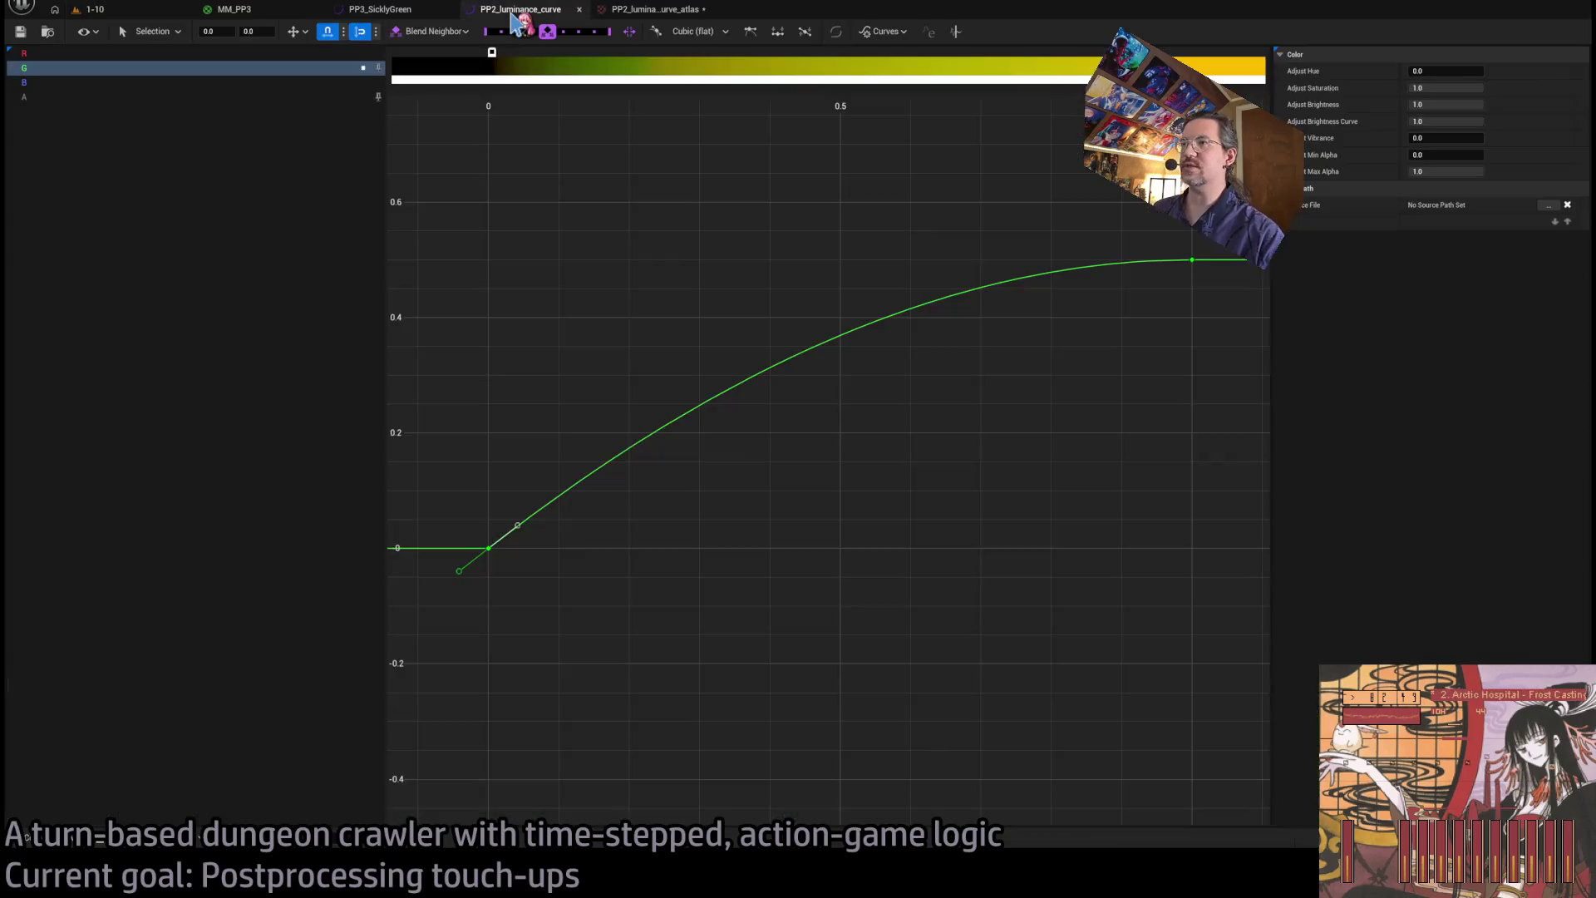
pyautogui.click(403, 10)
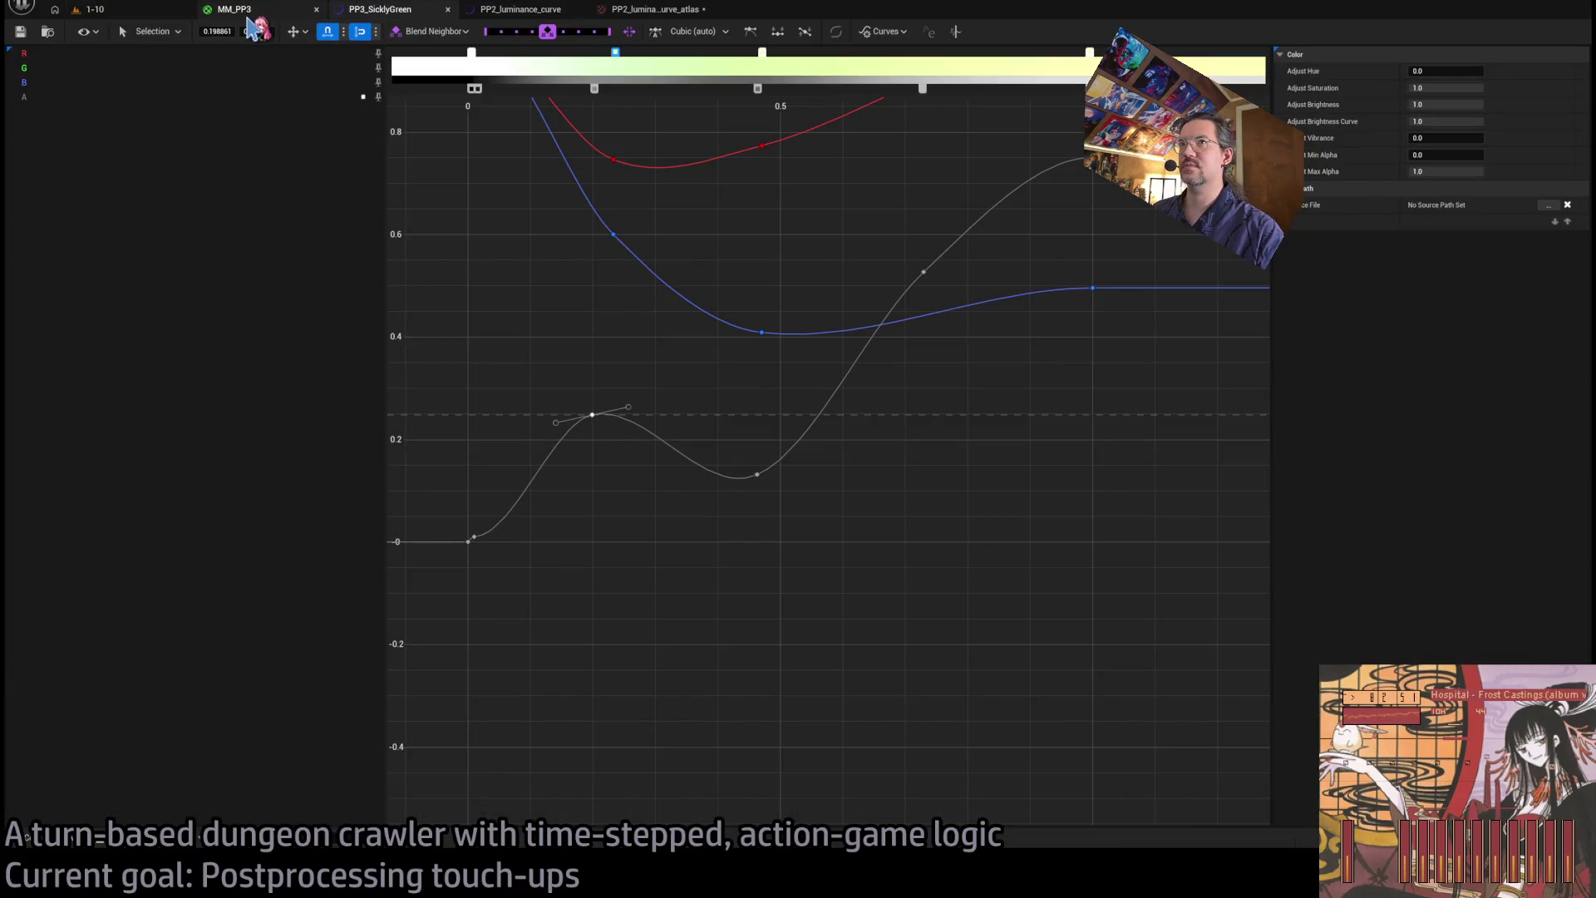
pyautogui.click(519, 12)
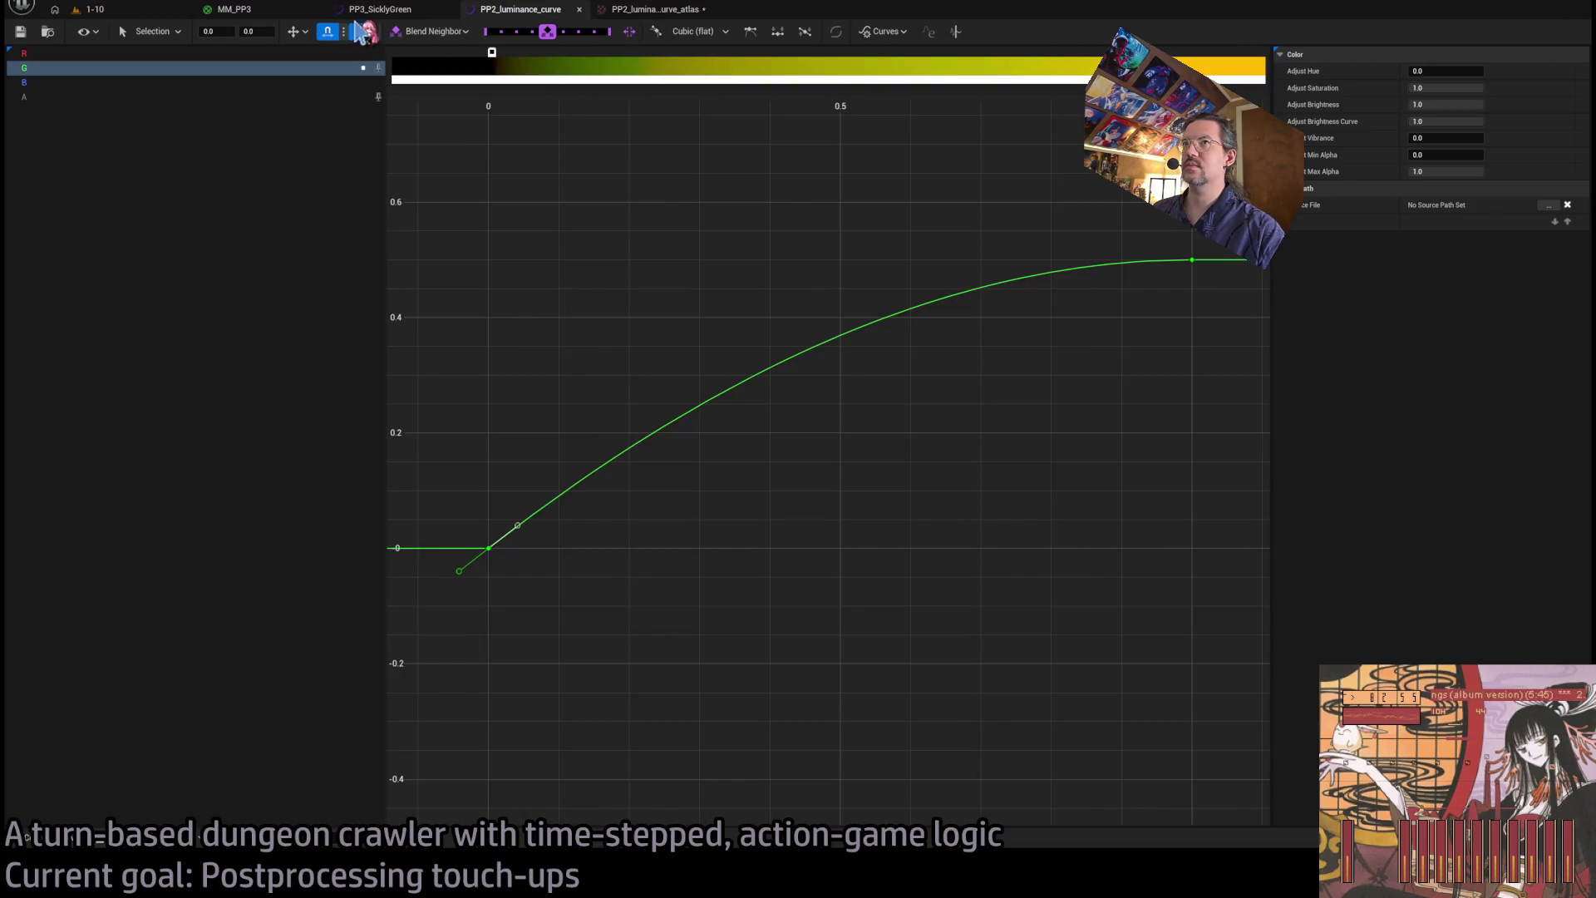
pyautogui.click(275, 10)
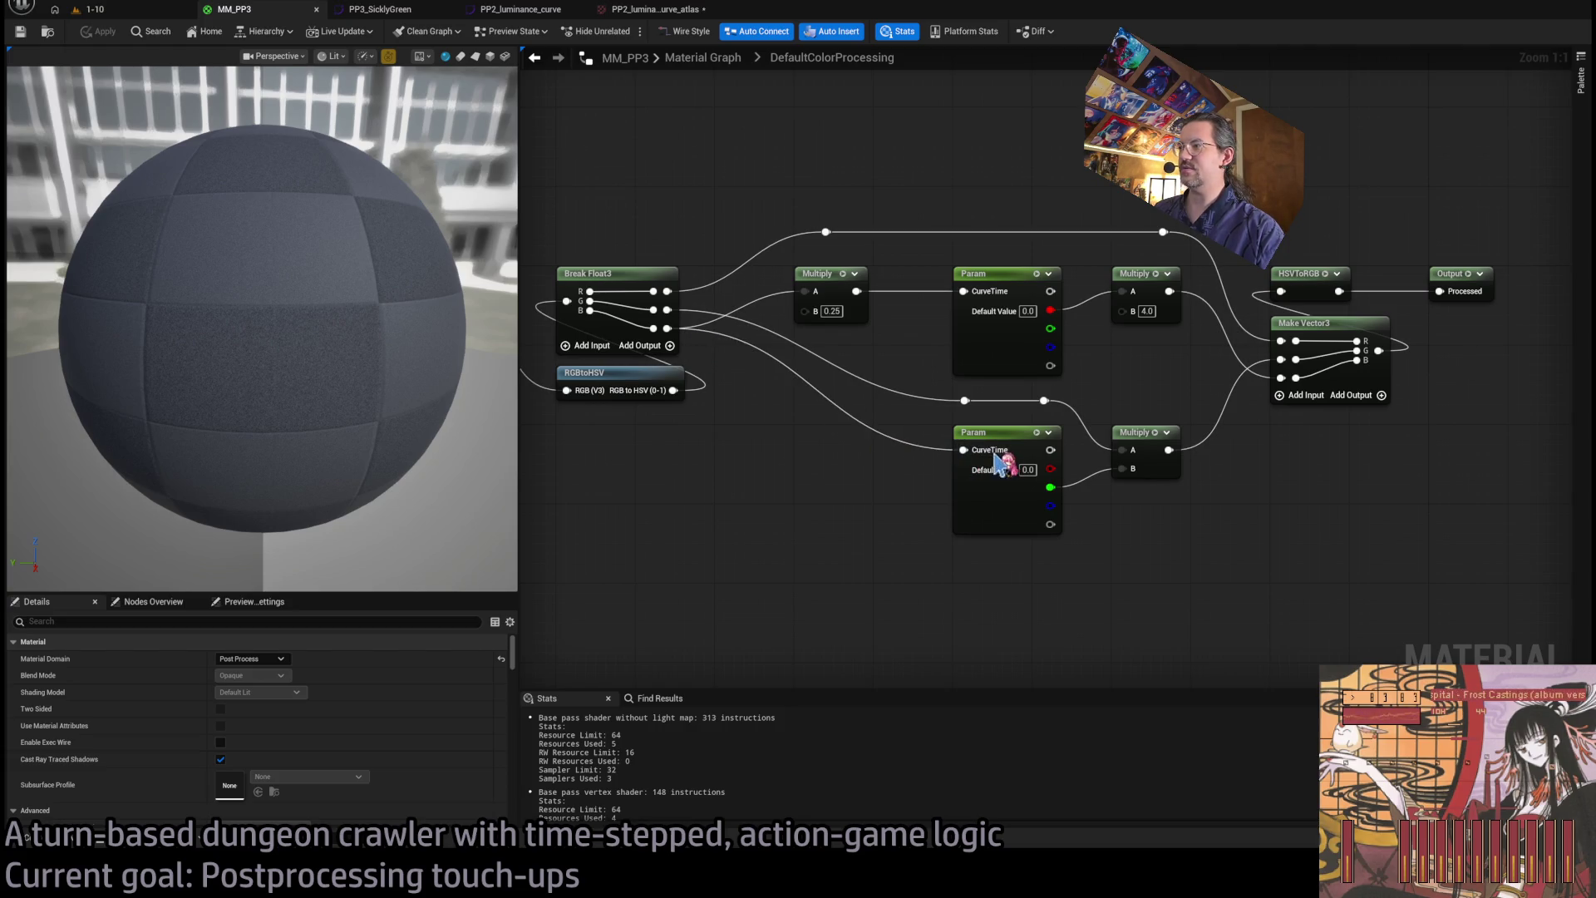
pyautogui.moveTo(1175, 519); pyautogui.dragTo(979, 537)
pyautogui.moveTo(660, 384); pyautogui.dragTo(888, 420)
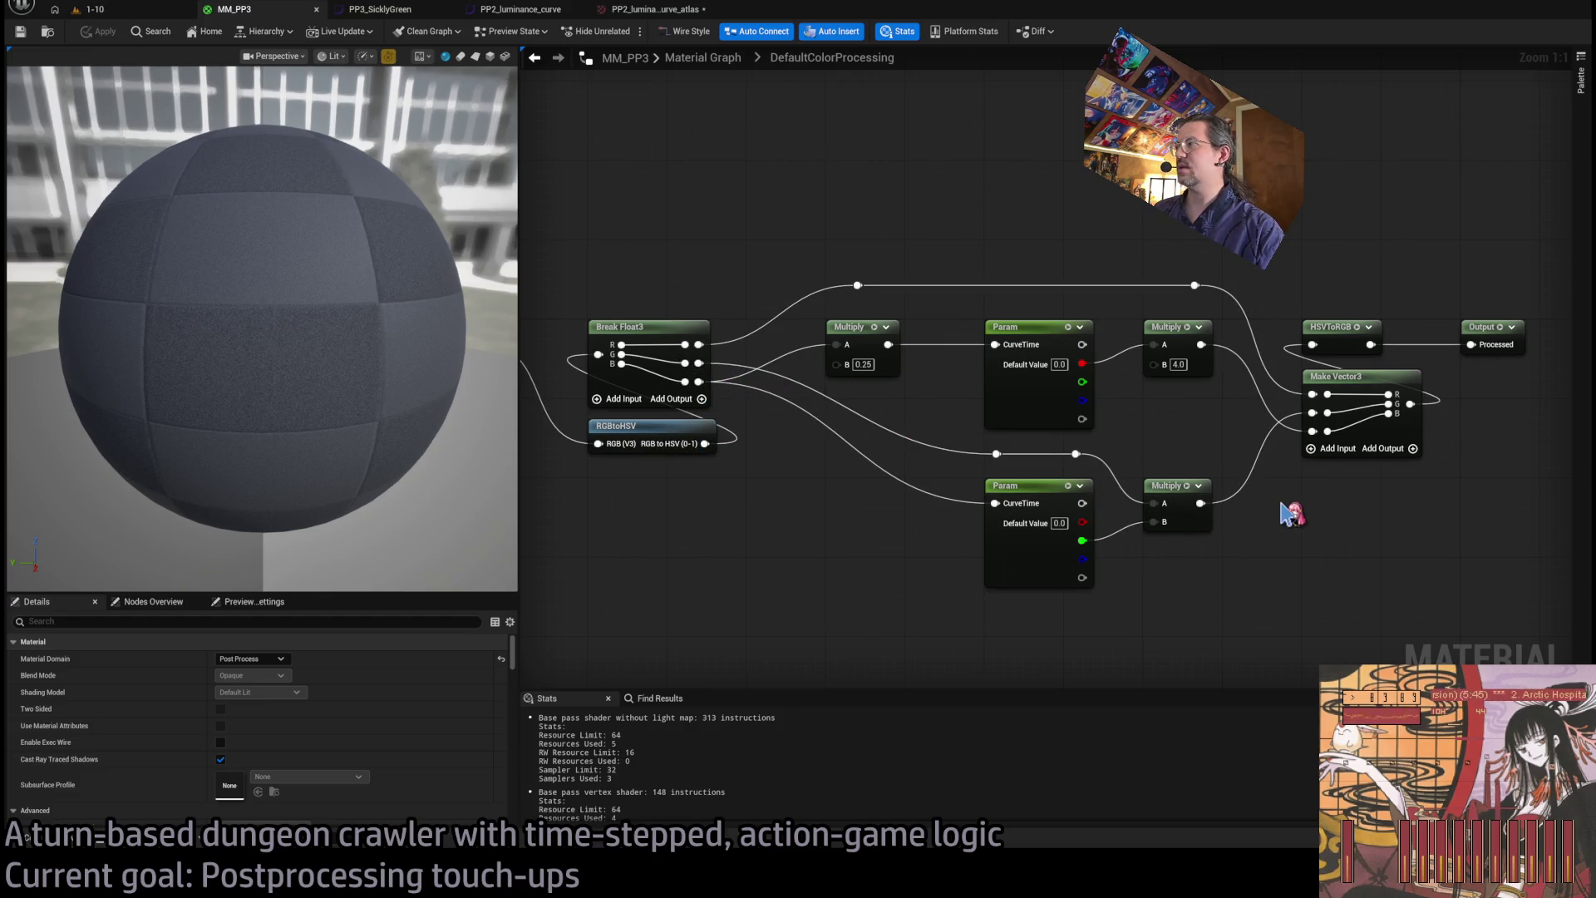
pyautogui.moveTo(1287, 513); pyautogui.dragTo(1147, 495)
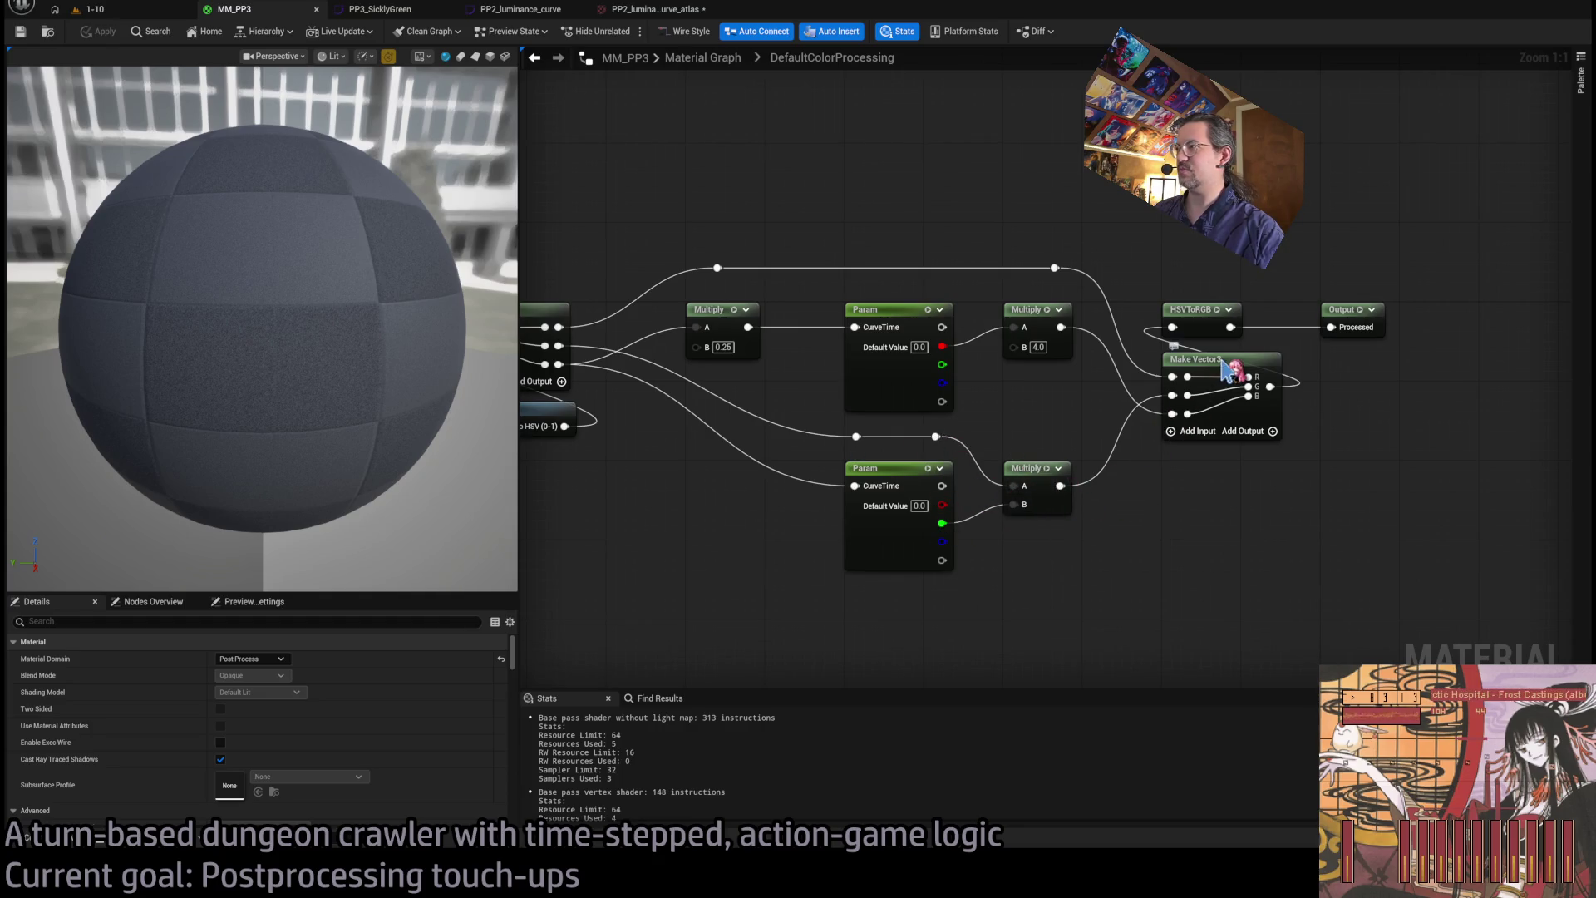
# - Test wiring the reroute into Make Vector3 B and applying, then reconnect the lower Multiply to B
pyautogui.moveTo(936, 436); pyautogui.dragTo(1172, 413)
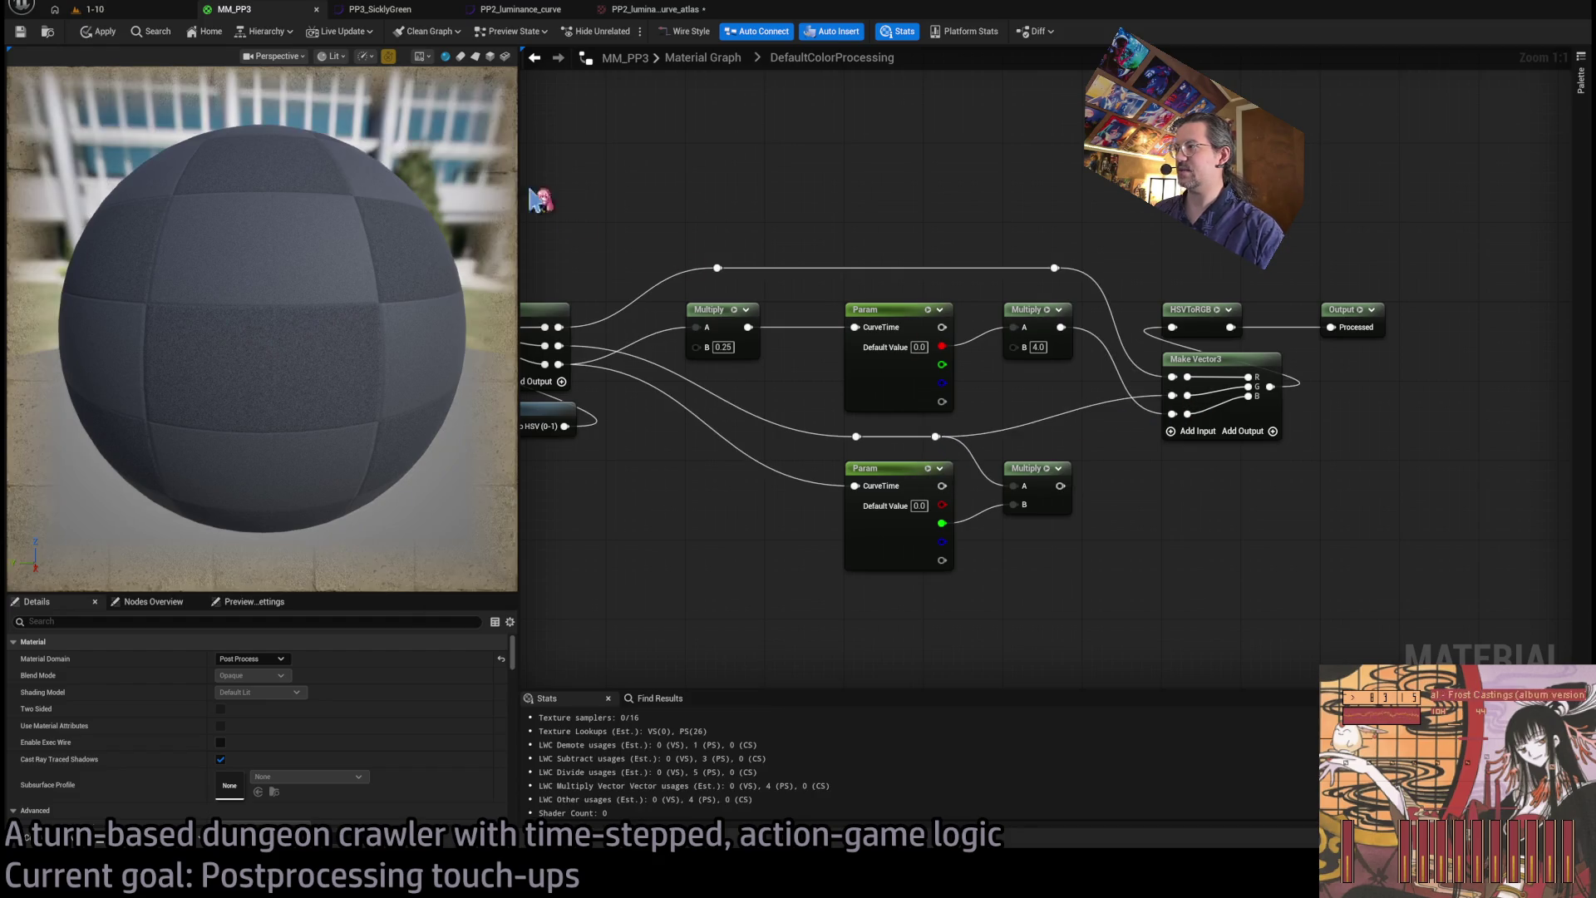
pyautogui.click(98, 32)
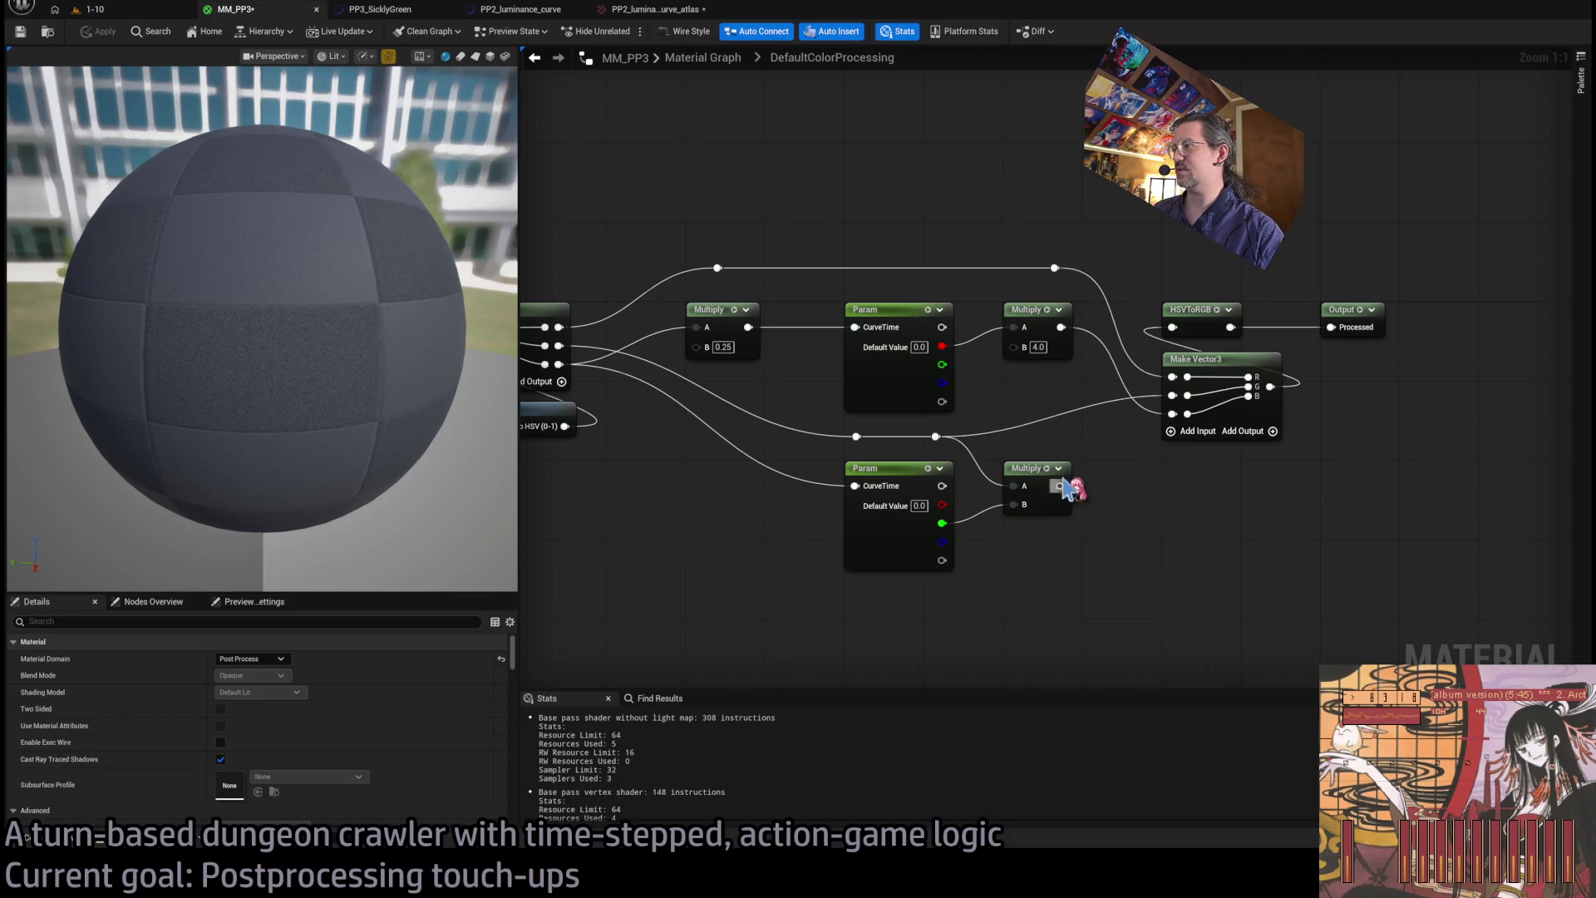
pyautogui.moveTo(1062, 486); pyautogui.dragTo(1172, 413)
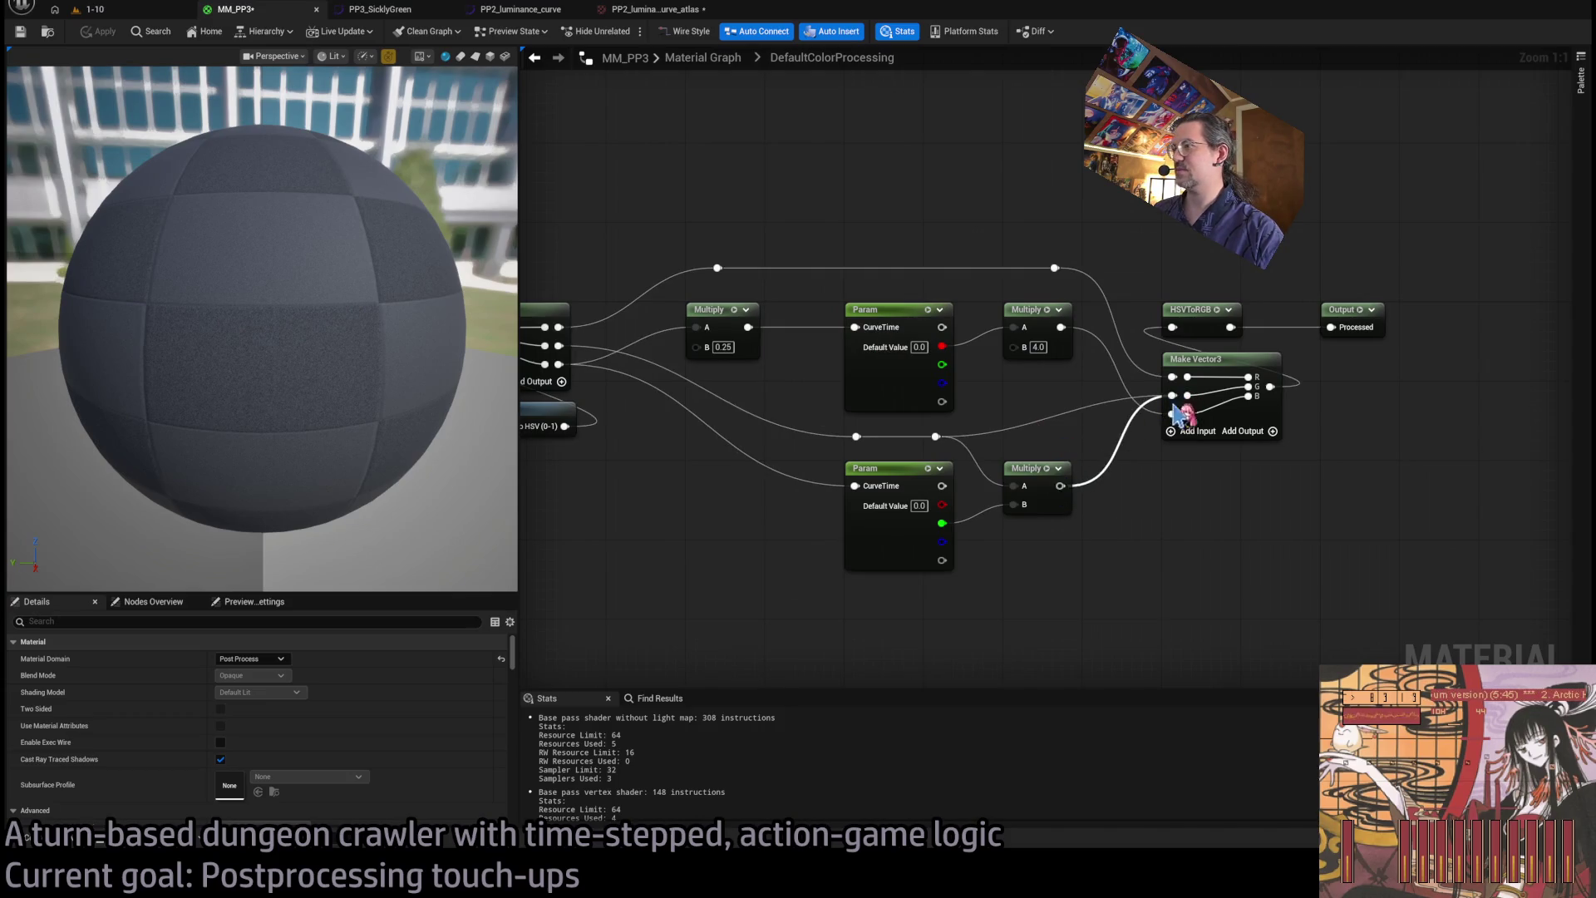
pyautogui.click(653, 10)
pyautogui.click(428, 11)
pyautogui.click(519, 10)
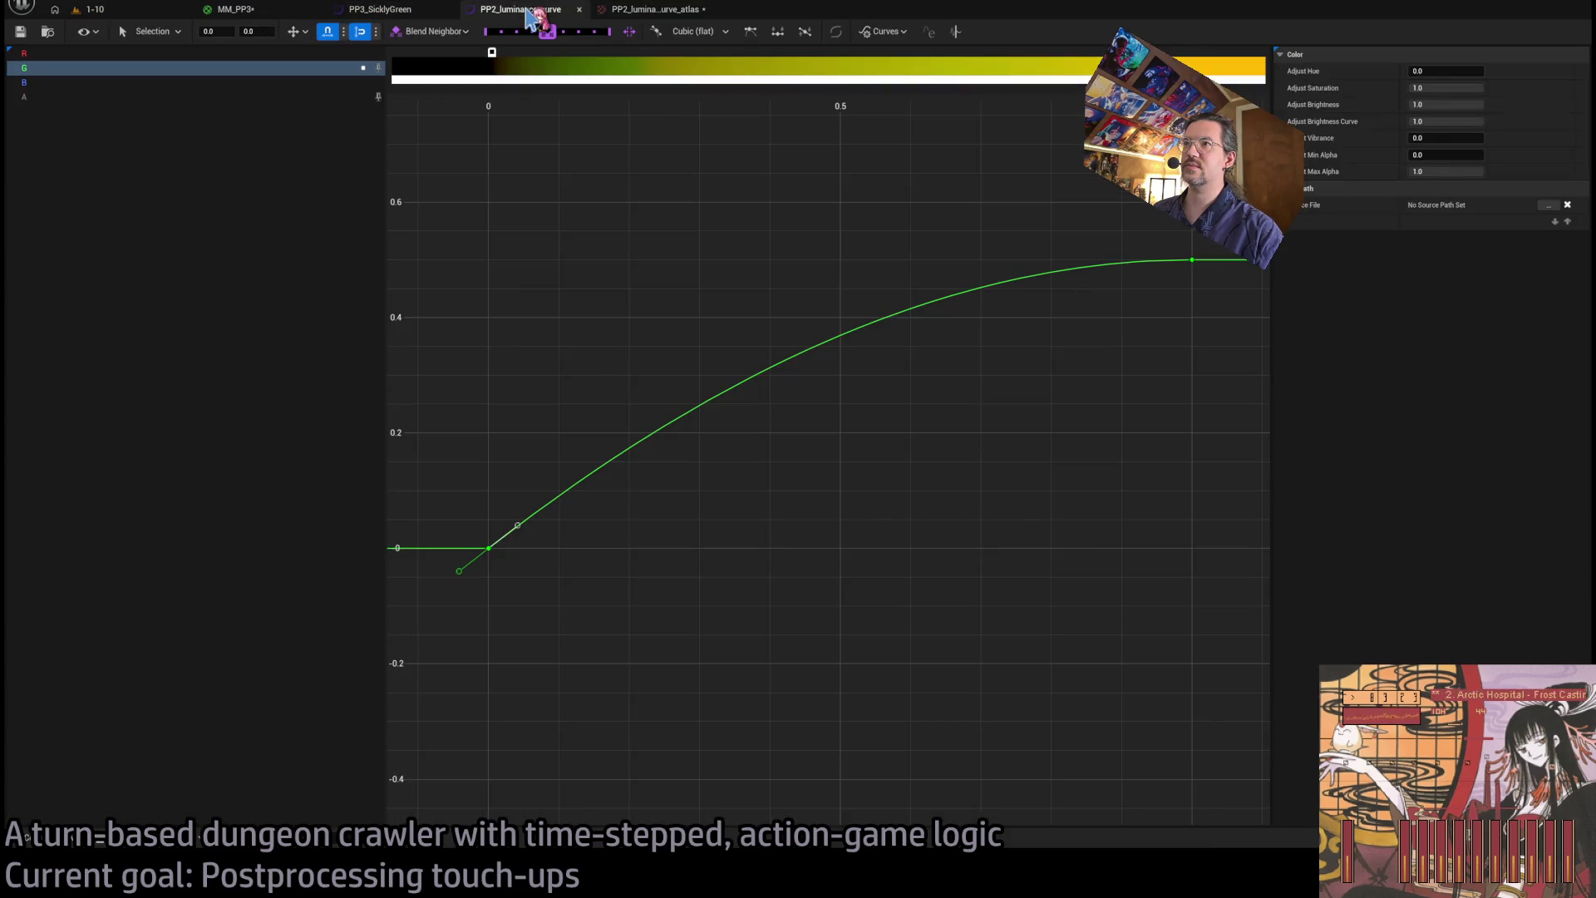
# - Add a key at time 0.1 raised to about 0.5, and make all three keys linear
pyautogui.scroll(-3, 563, 290)
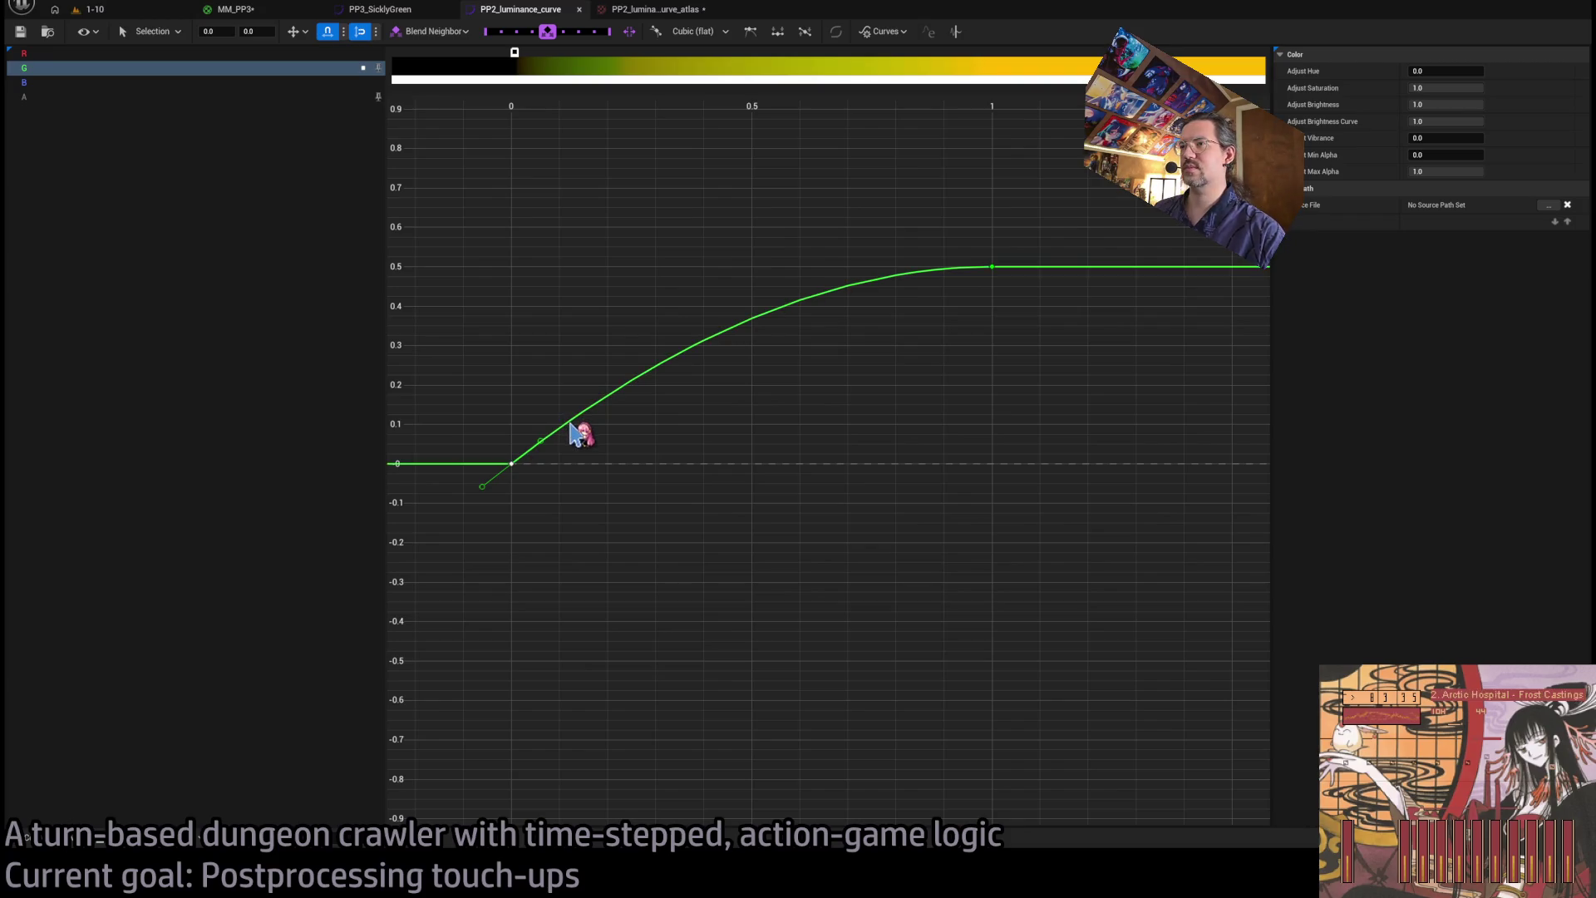
pyautogui.middleClick(558, 425)
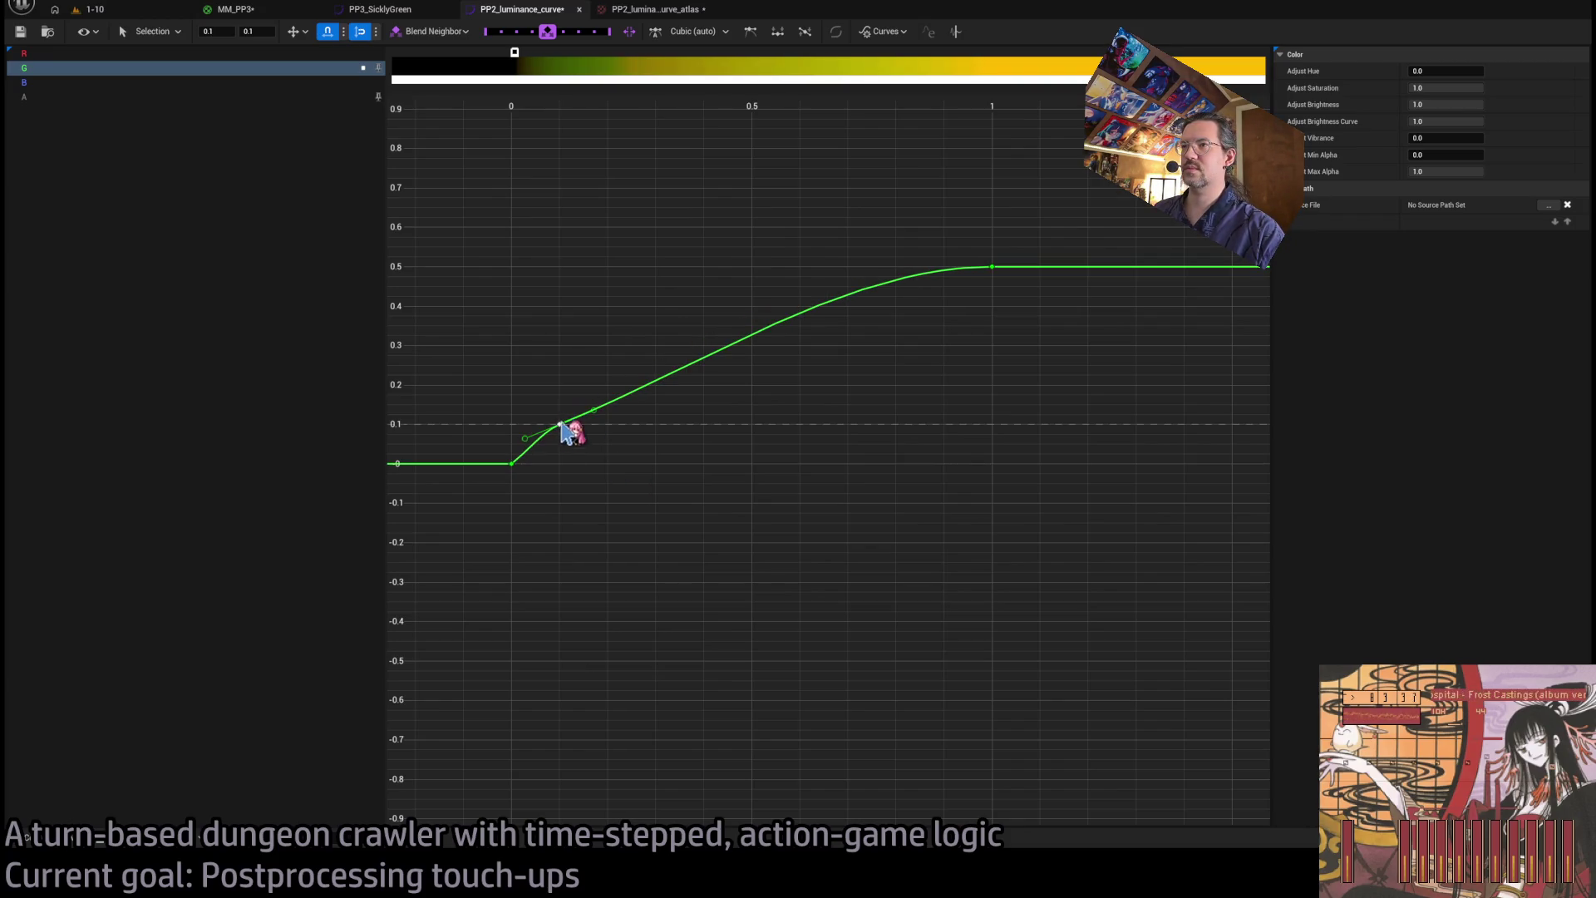
pyautogui.moveTo(561, 426); pyautogui.dragTo(559, 274)
pyautogui.moveTo(1025, 203); pyautogui.dragTo(484, 547)
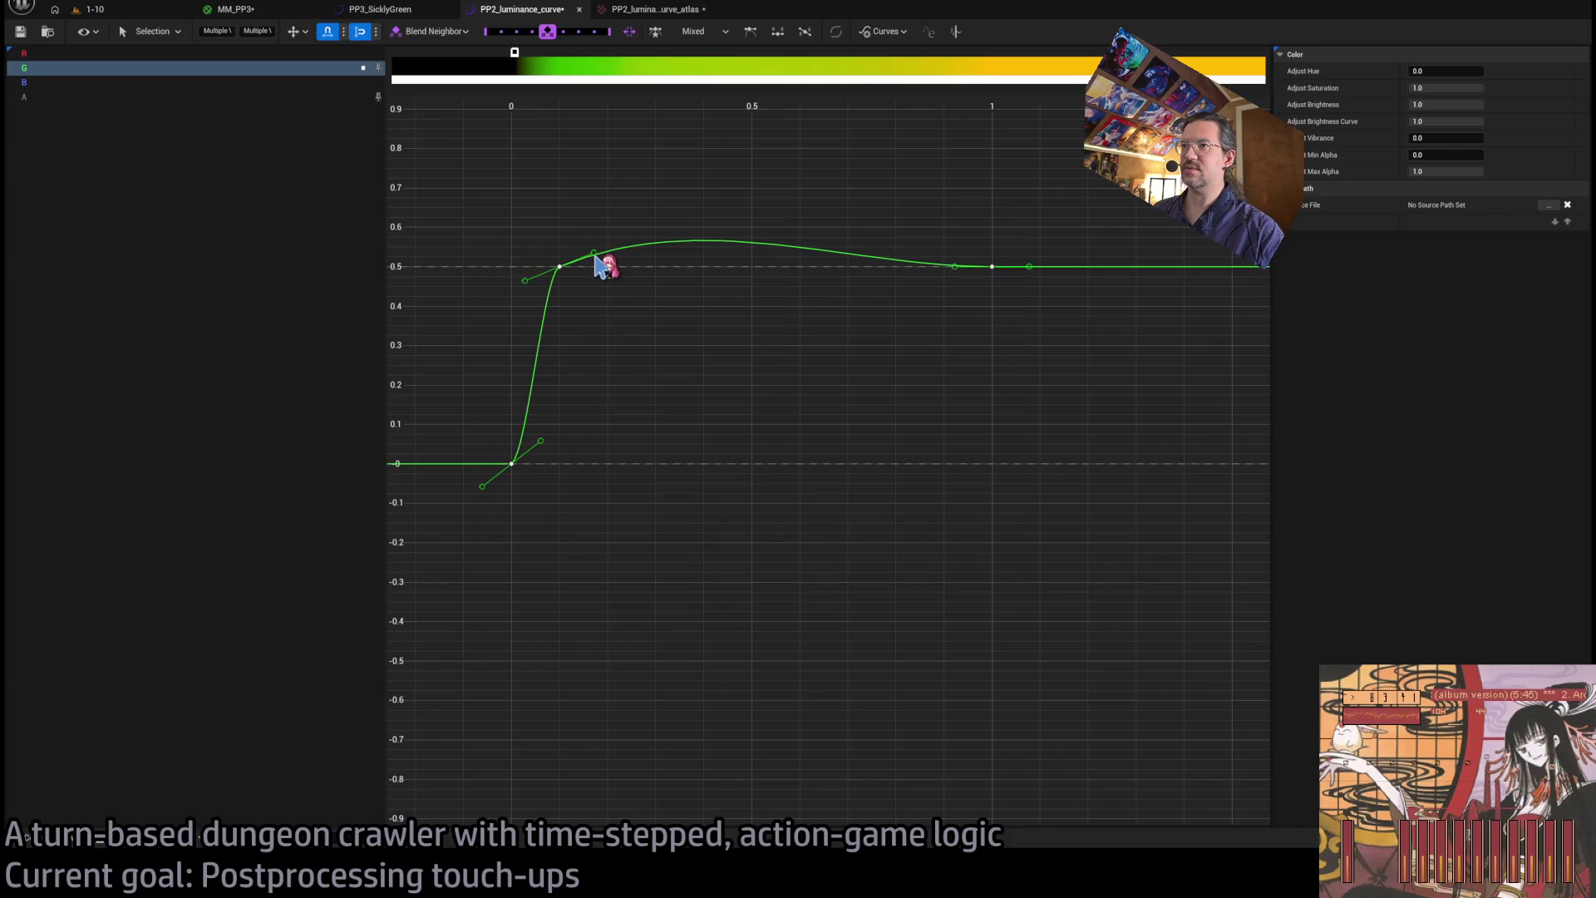
pyautogui.press('4')
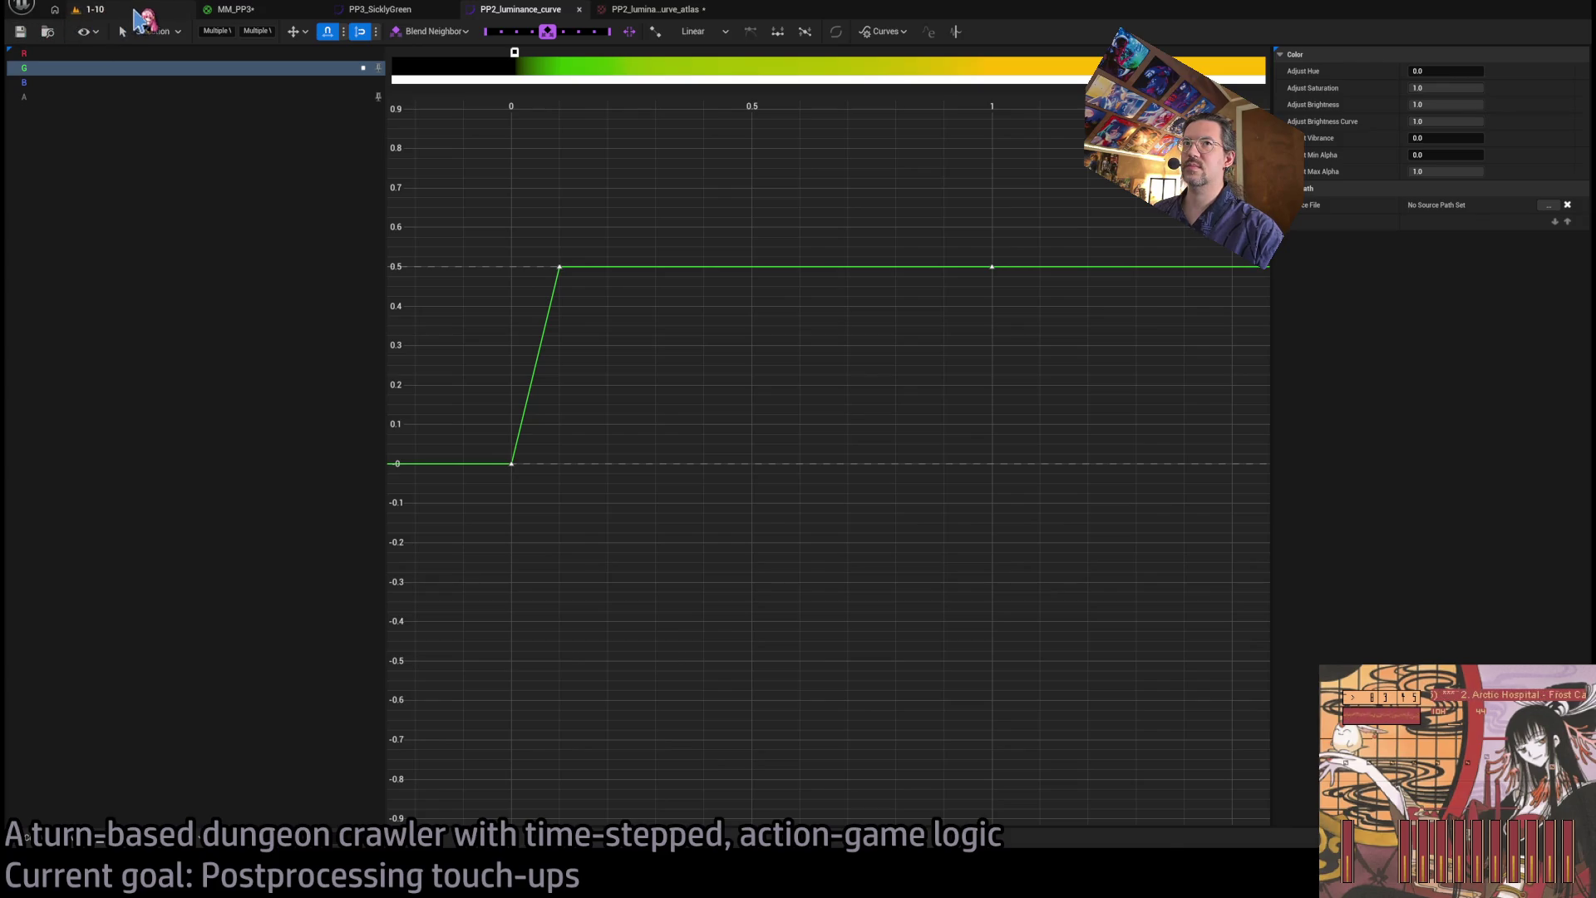
pyautogui.click(135, 13)
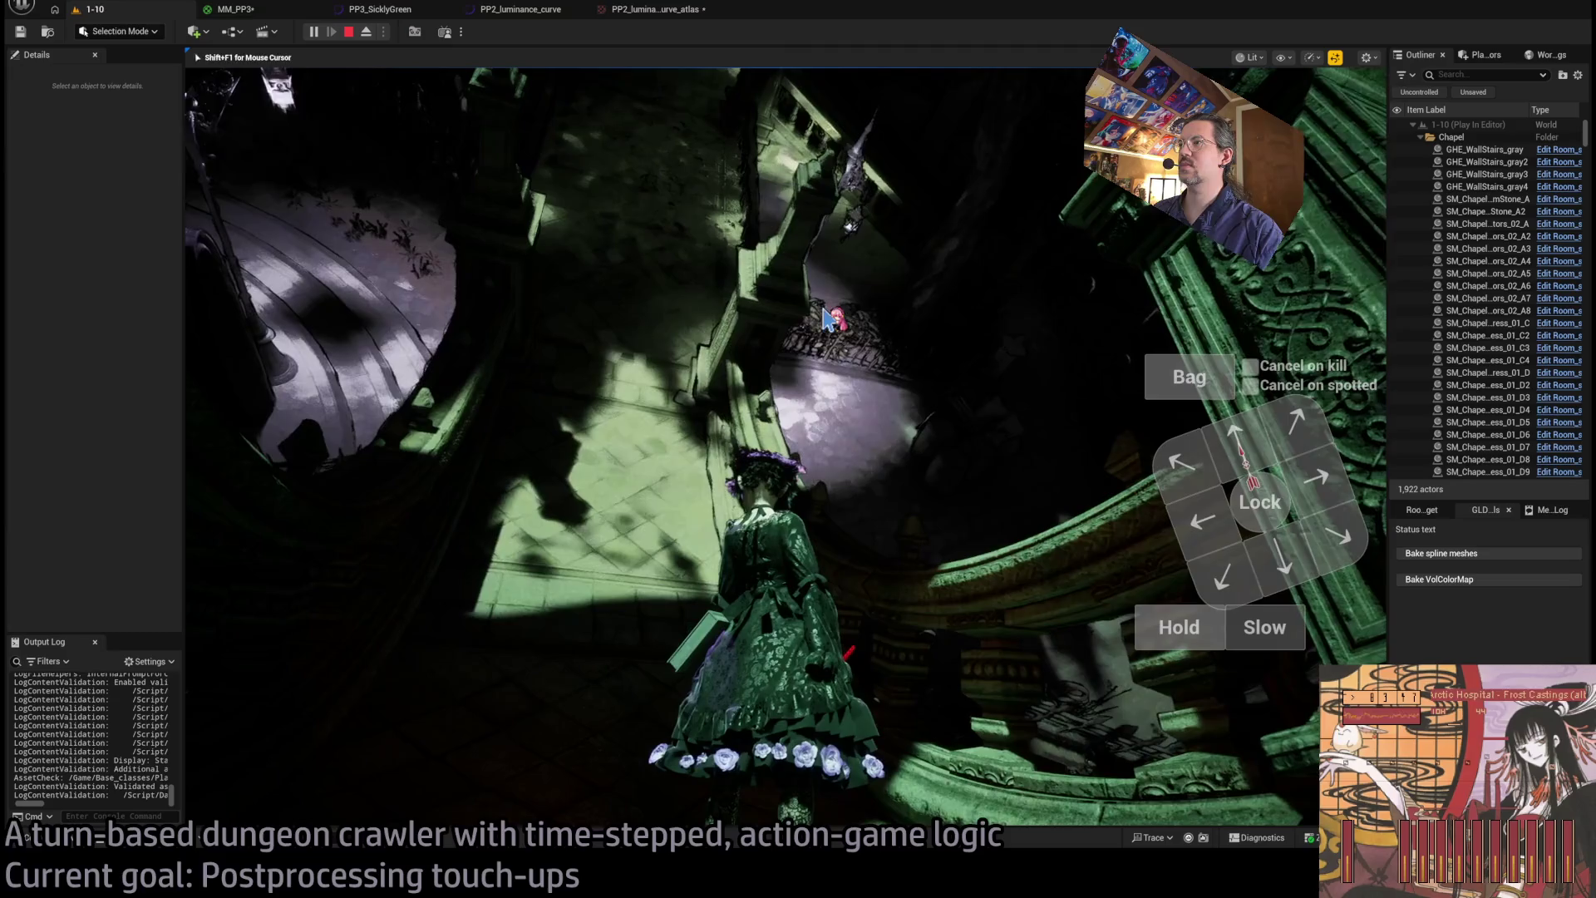
# - Set the curve key time to 0.01 so the ramp becomes near-vertical
pyautogui.click(274, 9)
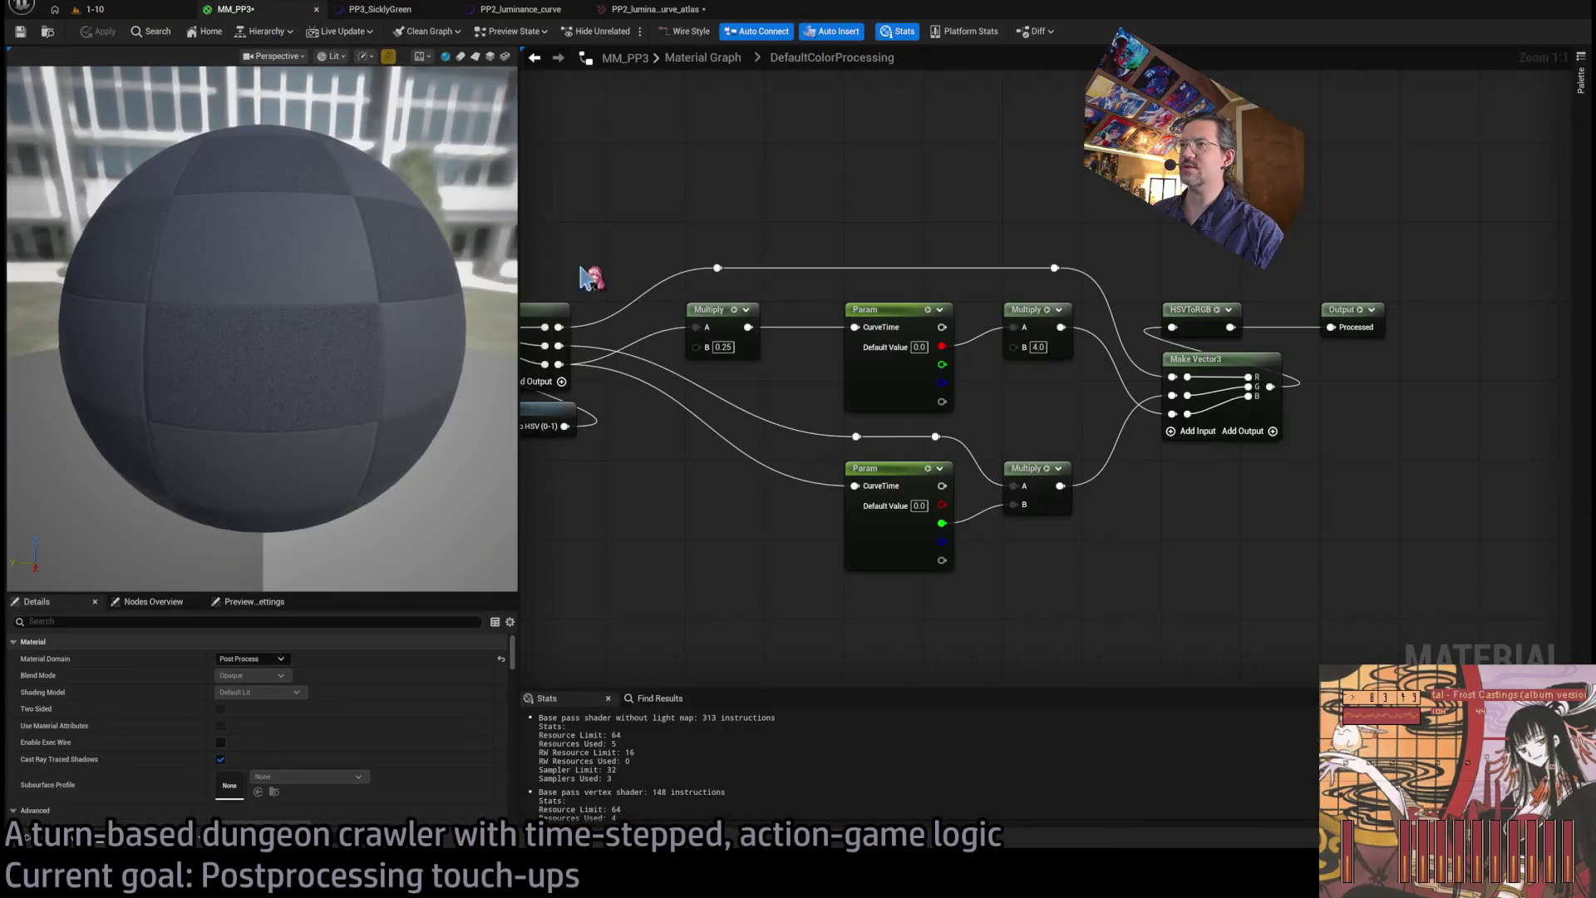
pyautogui.click(382, 10)
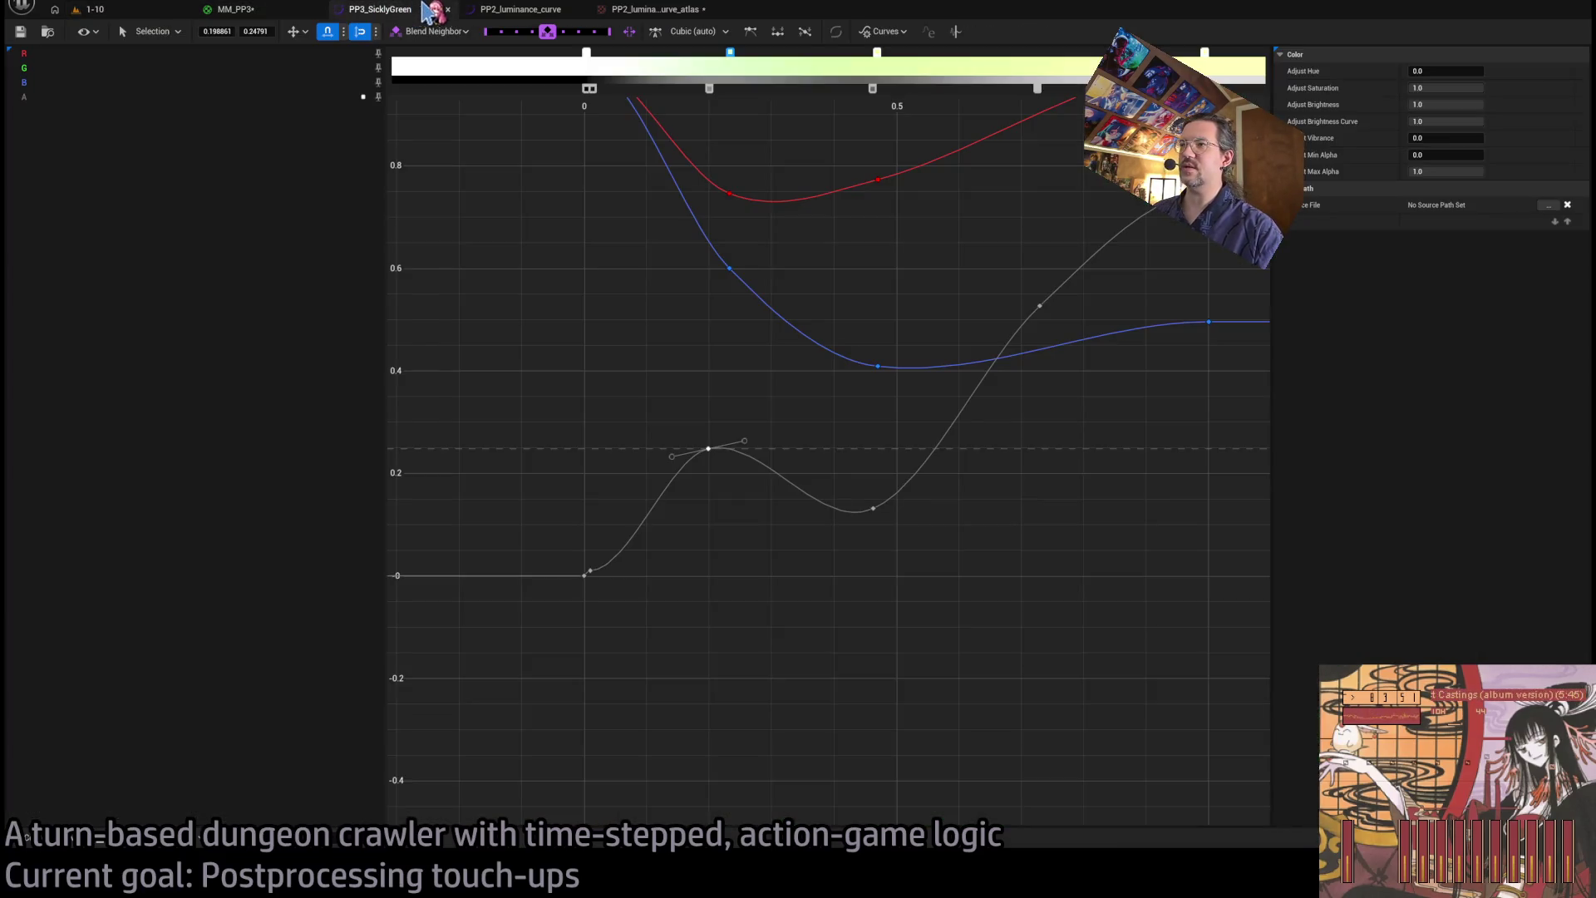
pyautogui.click(521, 9)
pyautogui.scroll(5, 766, 321)
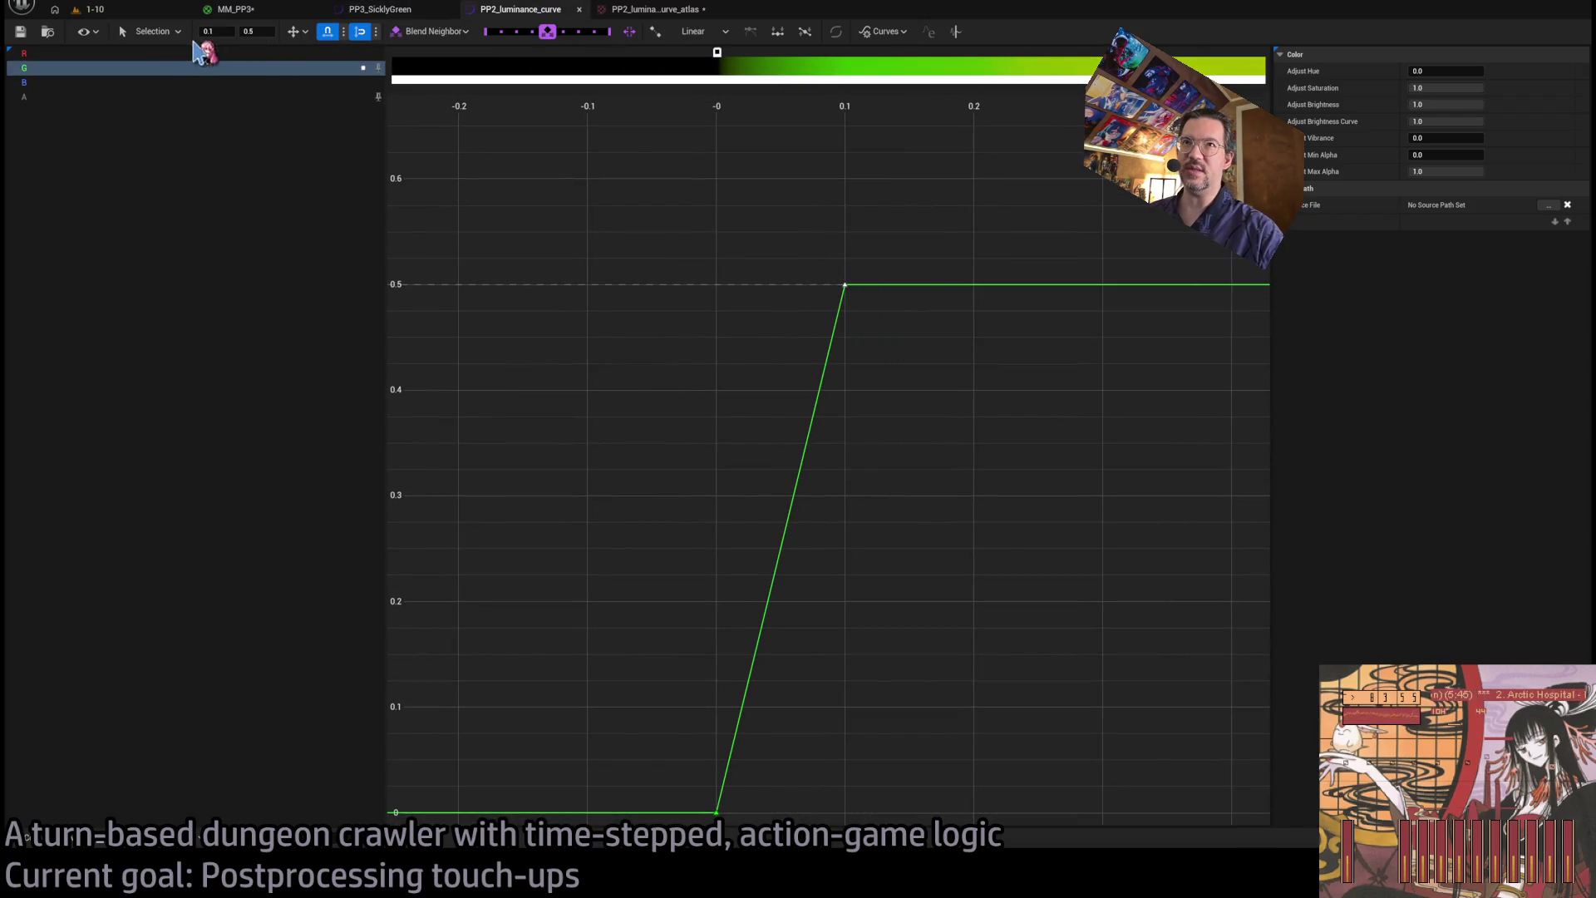
pyautogui.click(93, 9)
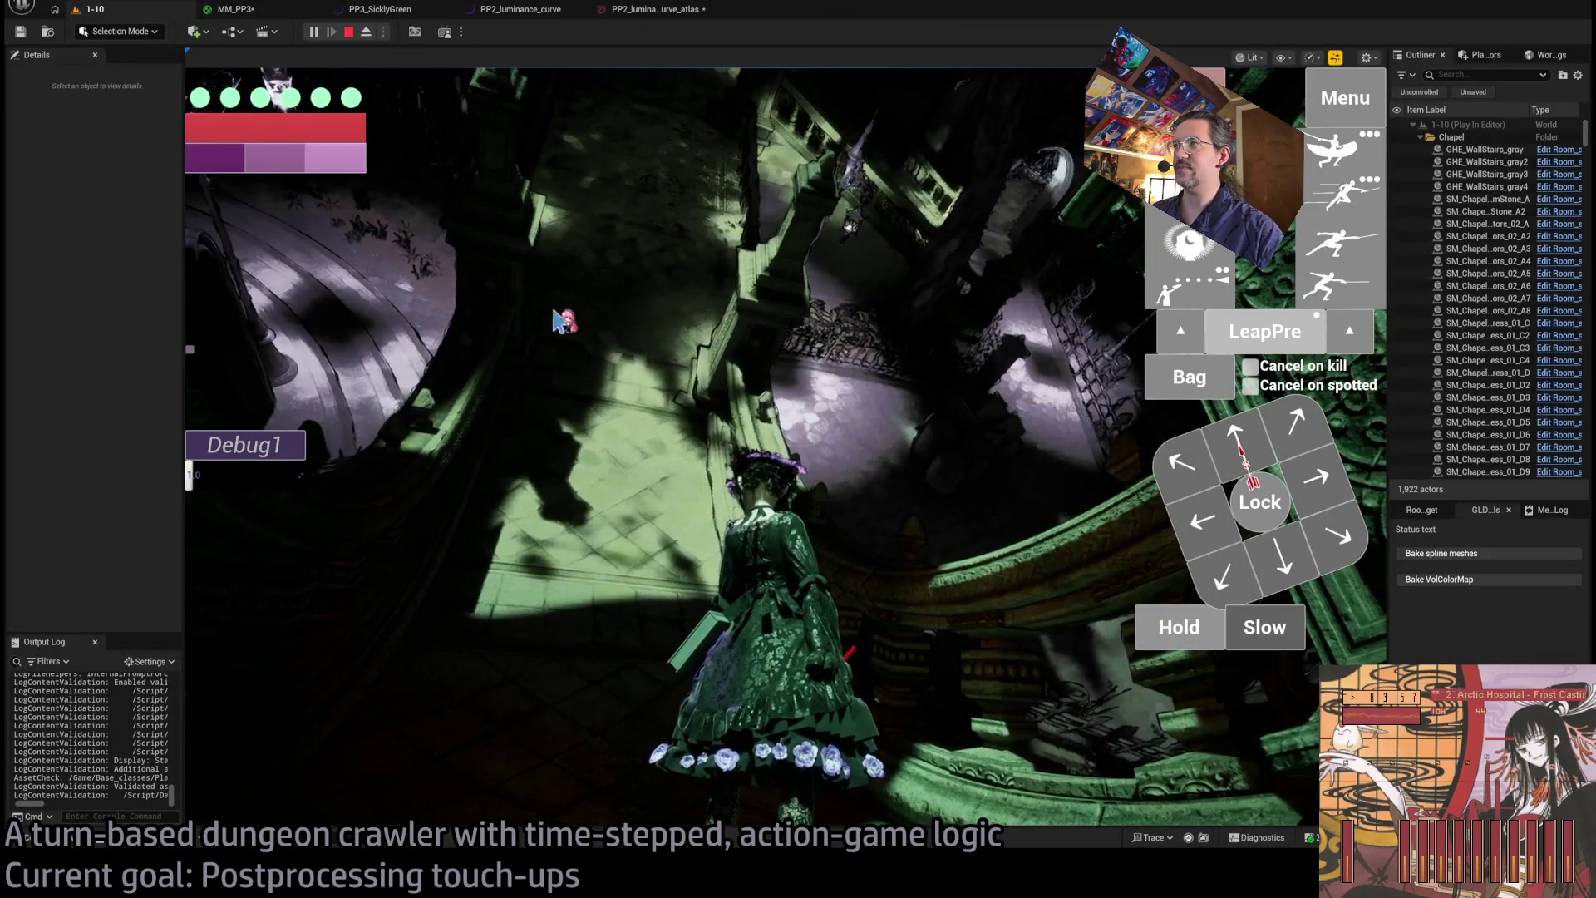
pyautogui.click(407, 10)
pyautogui.click(524, 10)
pyautogui.moveTo(884, 333); pyautogui.dragTo(884, 330)
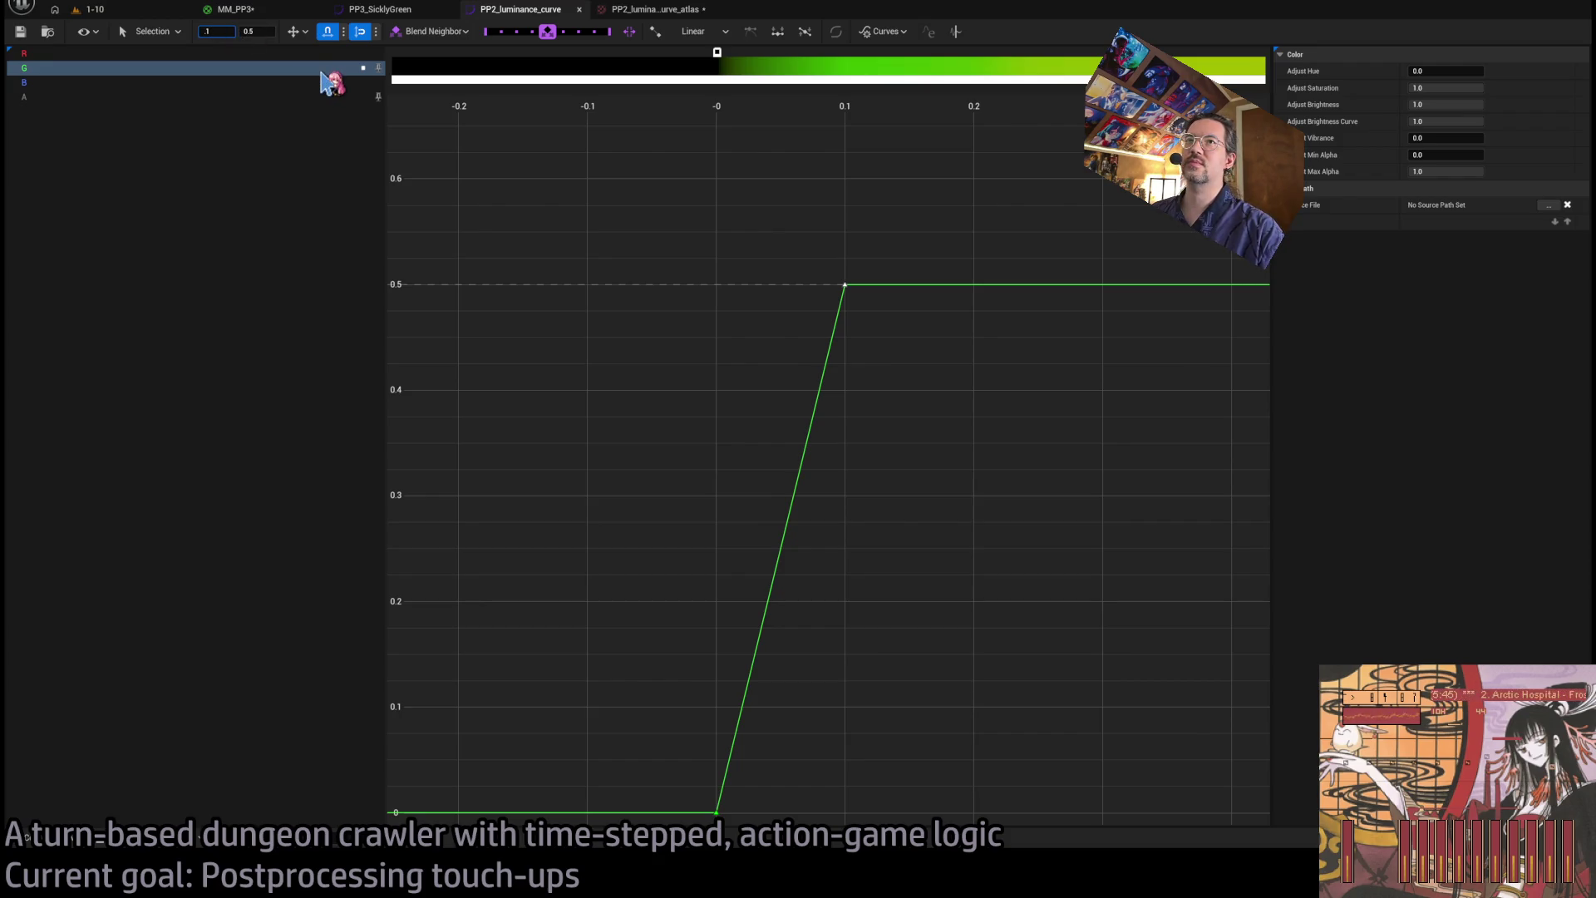
pyautogui.write('.01')
pyautogui.press('Return')
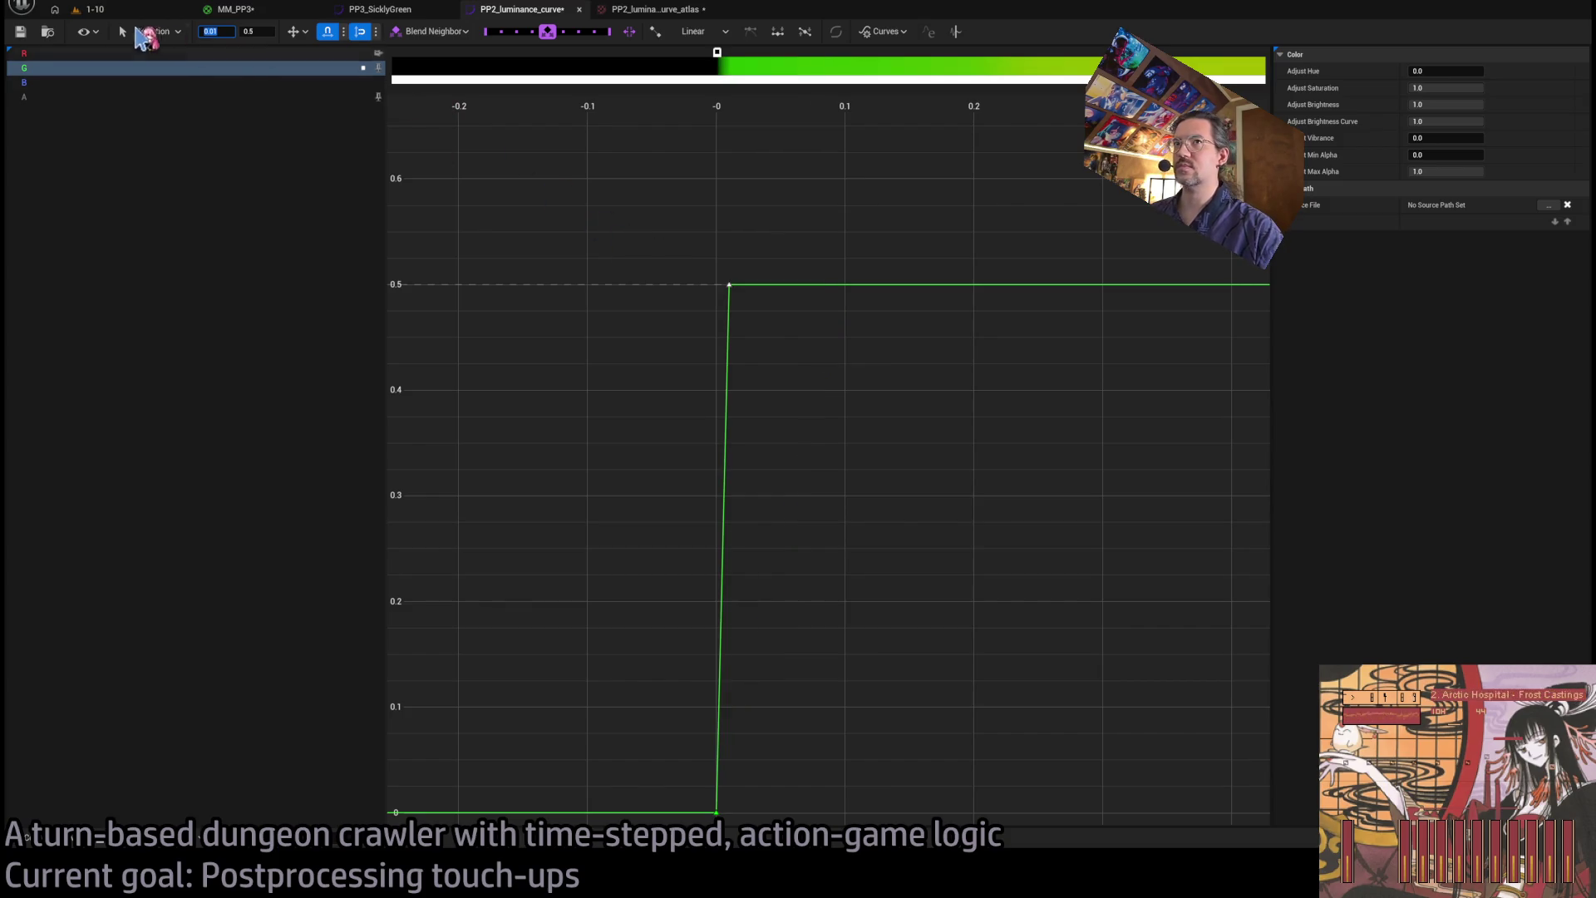
# - Set the selected keys' value to 1.0 and save PP2_luminance_curve
pyautogui.click(98, 10)
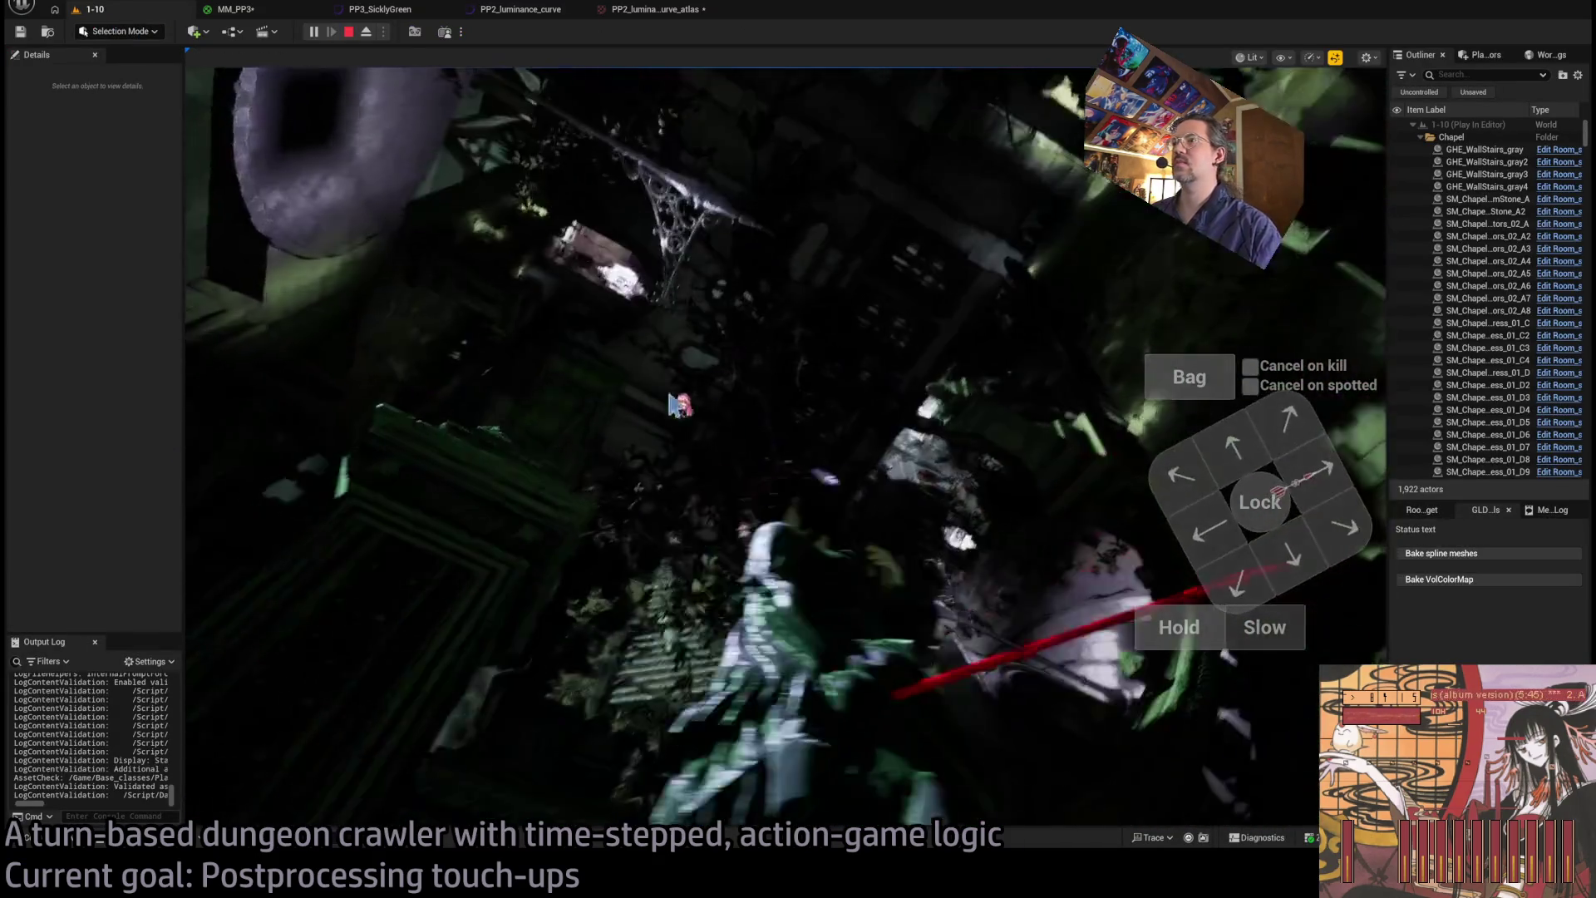
pyautogui.click(253, 10)
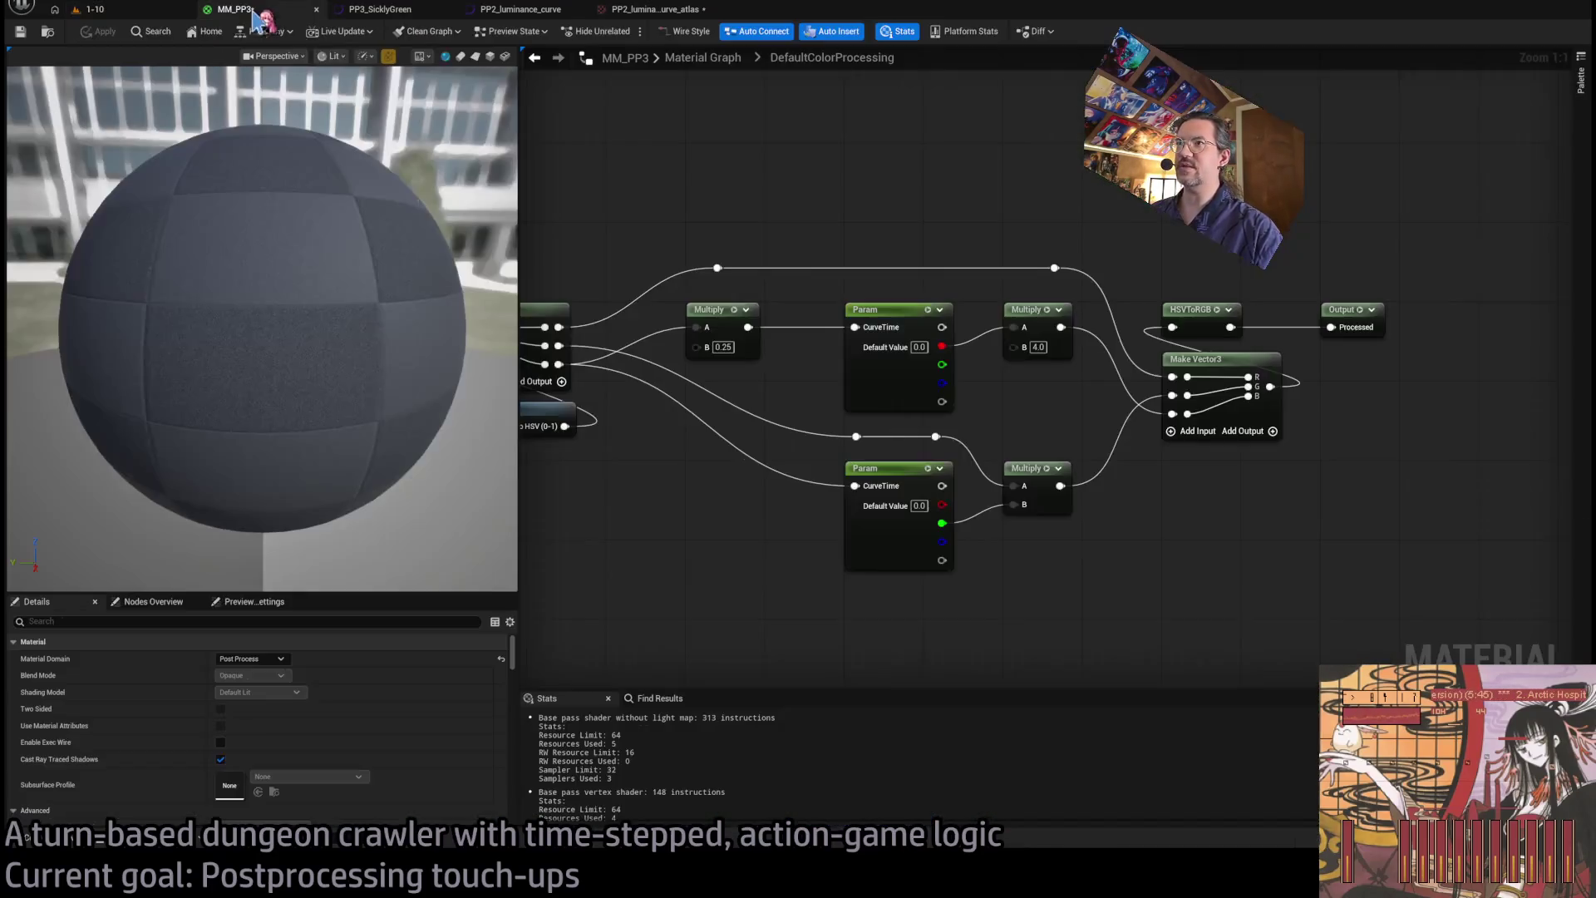
pyautogui.click(380, 10)
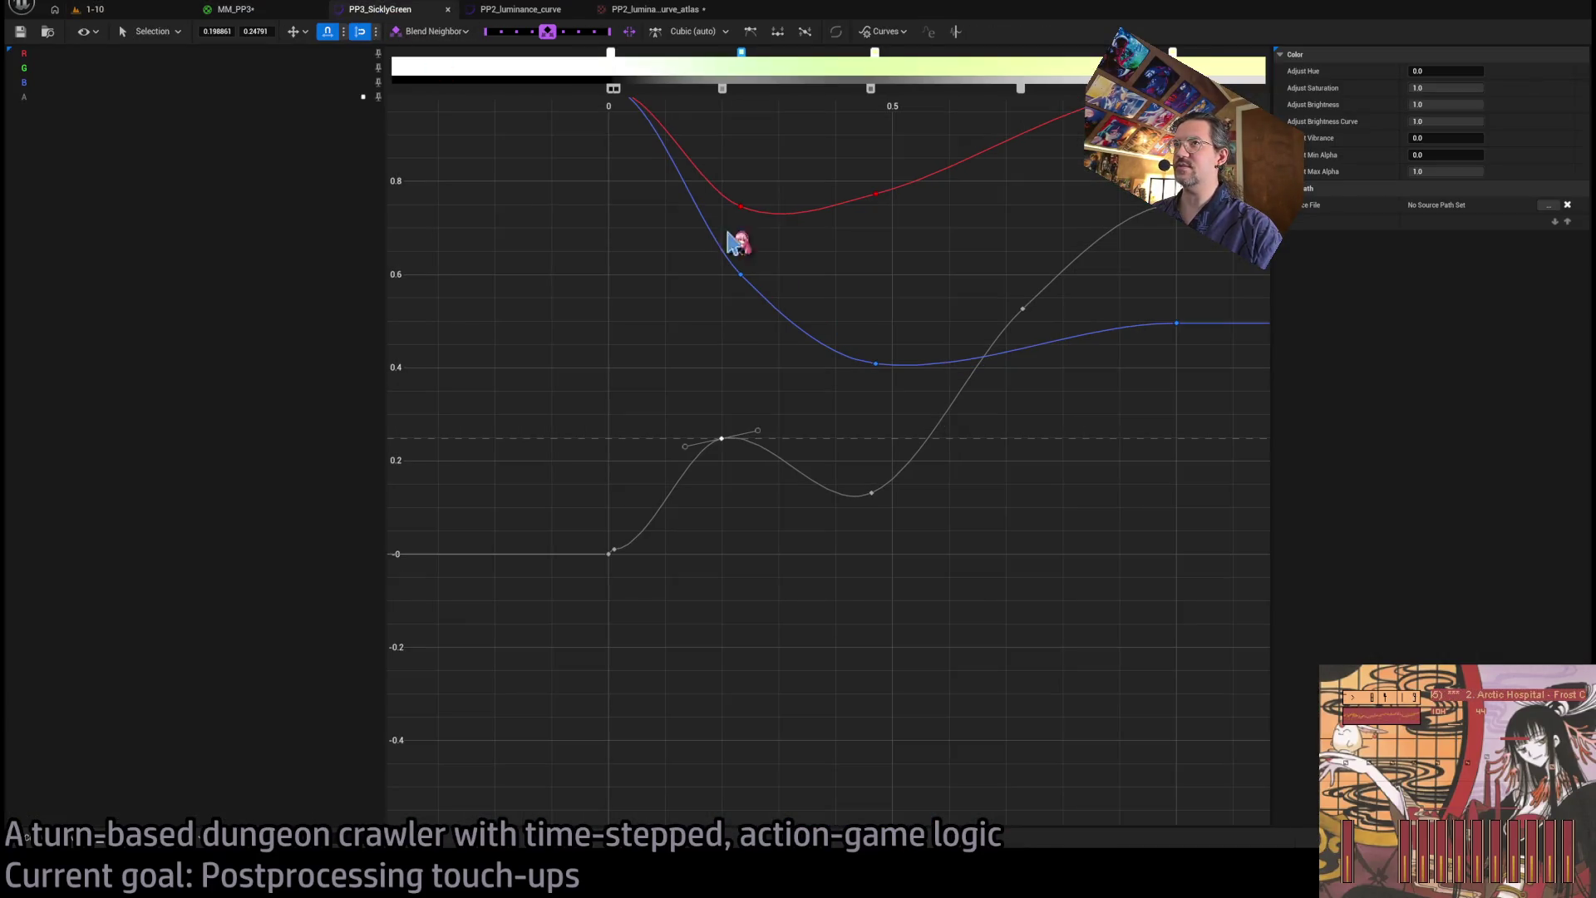
pyautogui.click(508, 11)
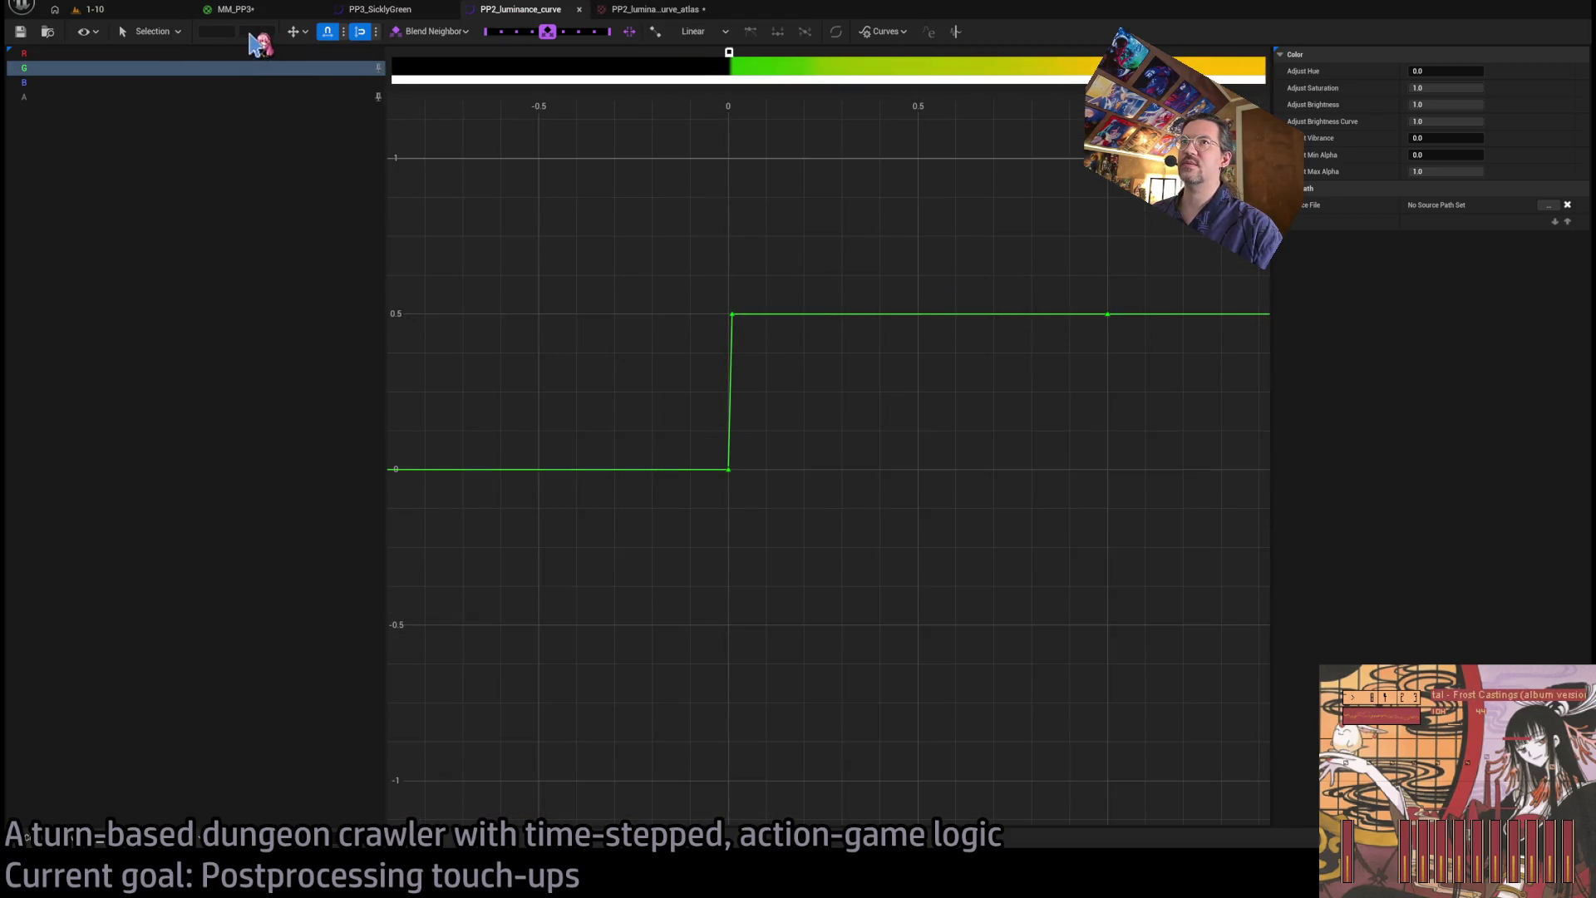
pyautogui.click(256, 31)
pyautogui.write('1')
pyautogui.press('Return')
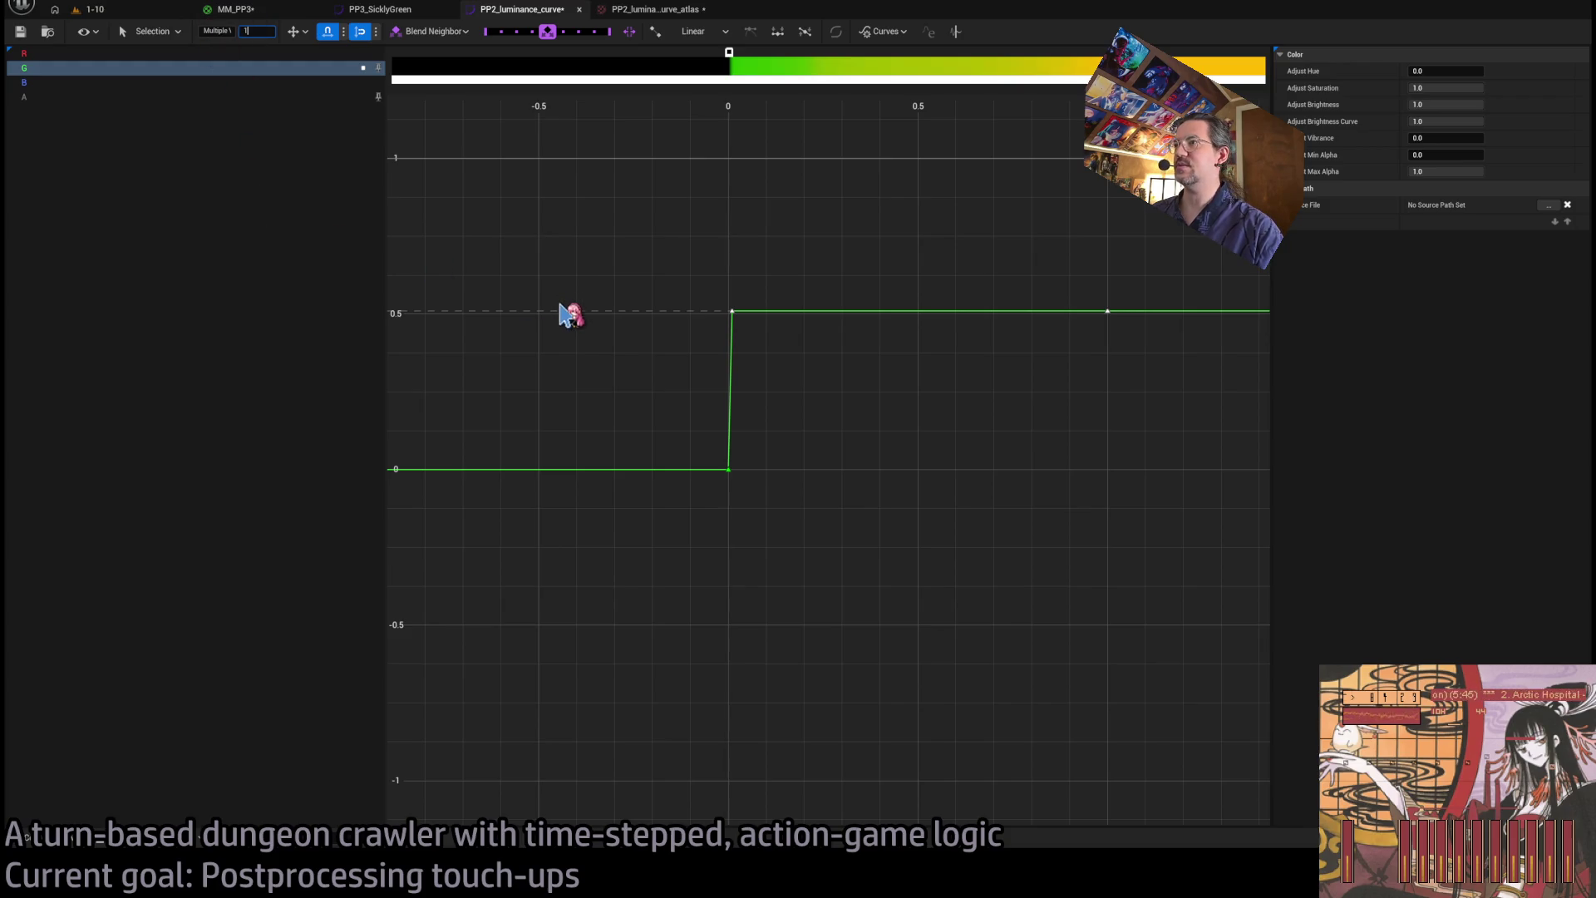
pyautogui.click(20, 31)
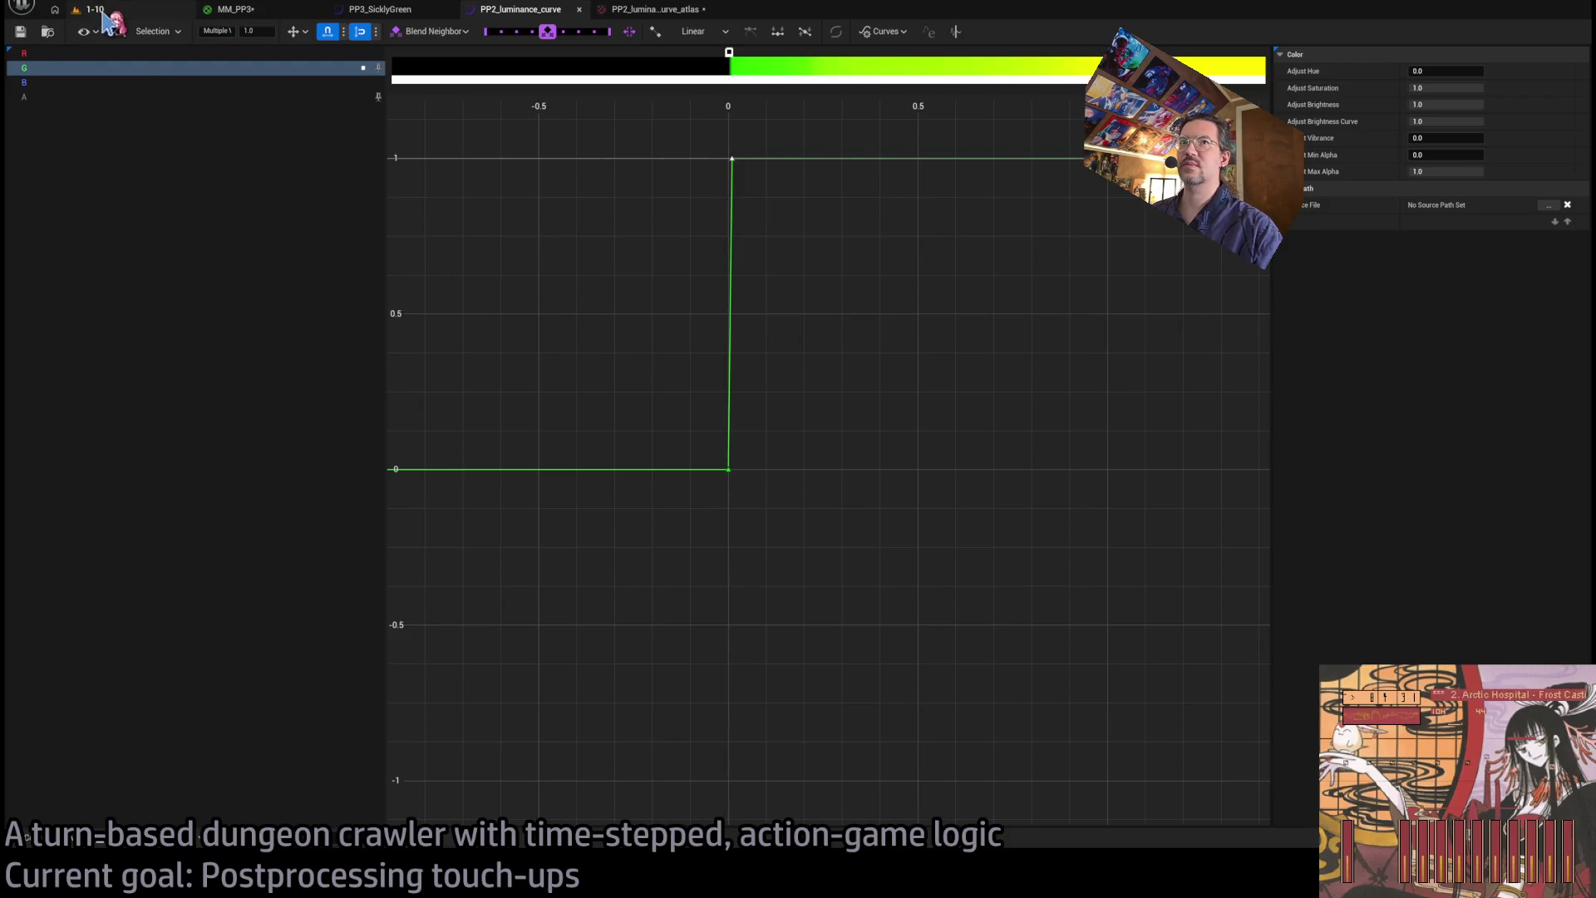
# - Wire MM_PP3's lower Multiply output into Make Vector3's B input and apply the material
pyautogui.click(108, 10)
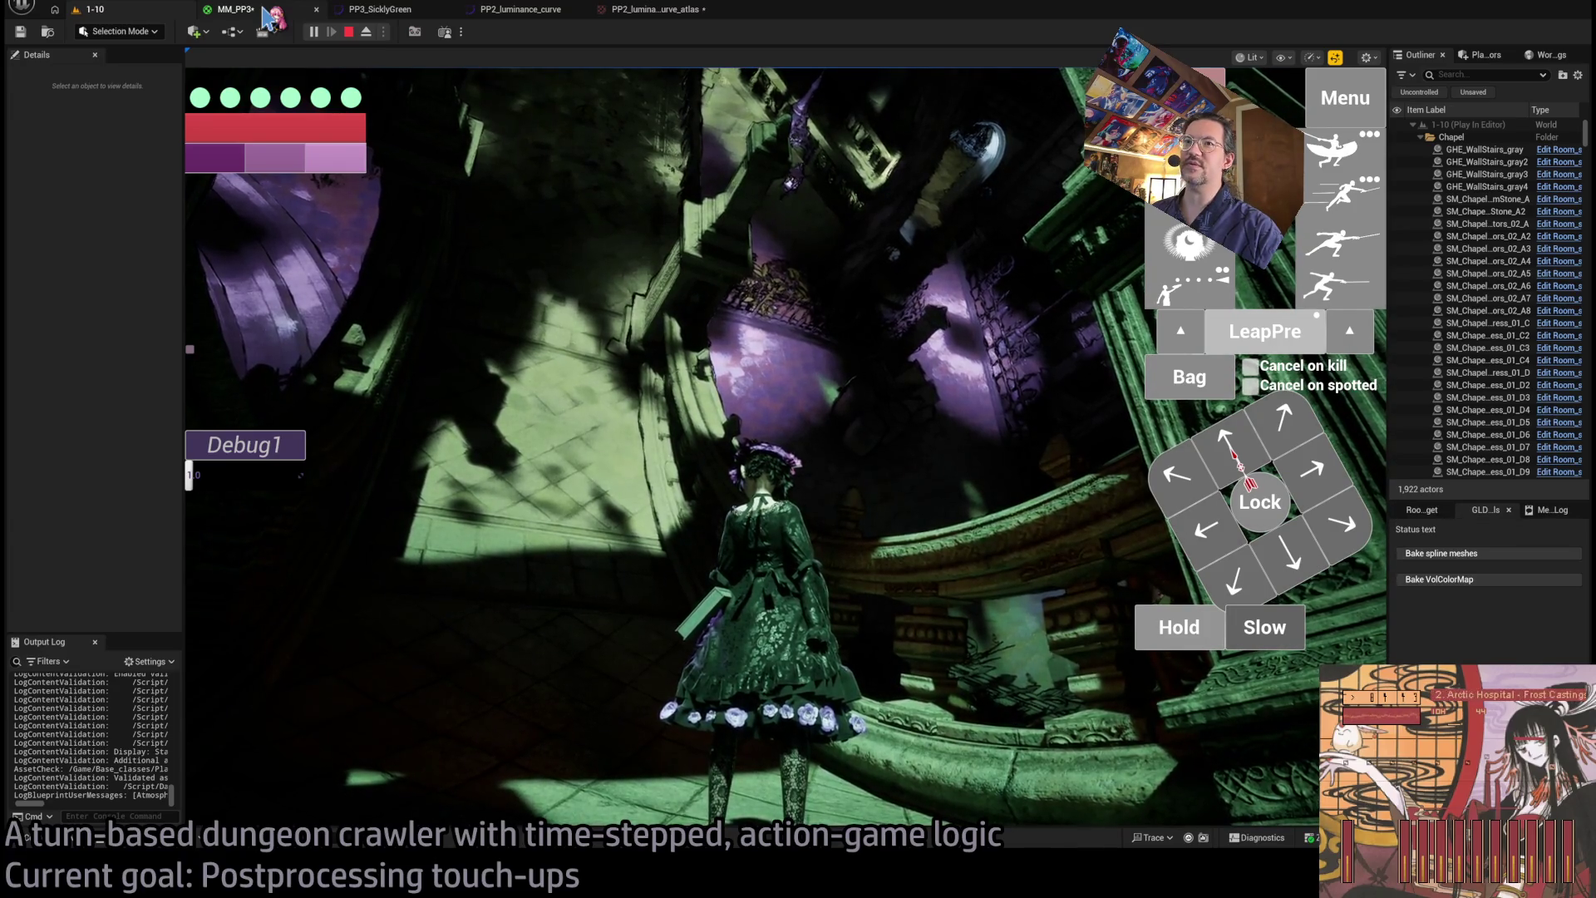
pyautogui.click(265, 14)
pyautogui.click(389, 11)
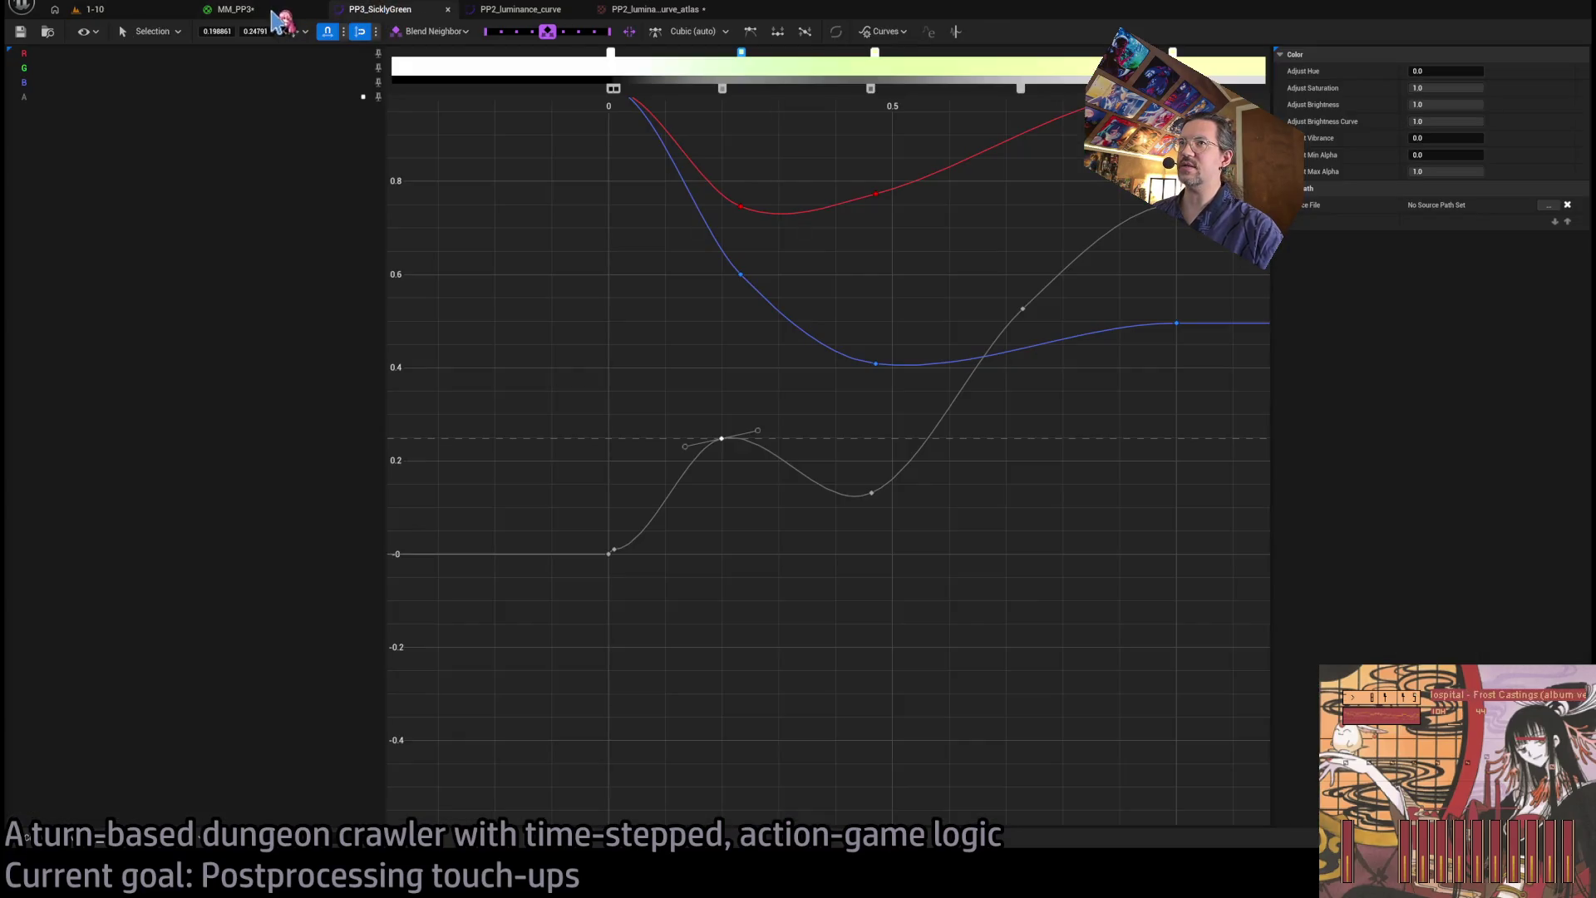
pyautogui.click(282, 15)
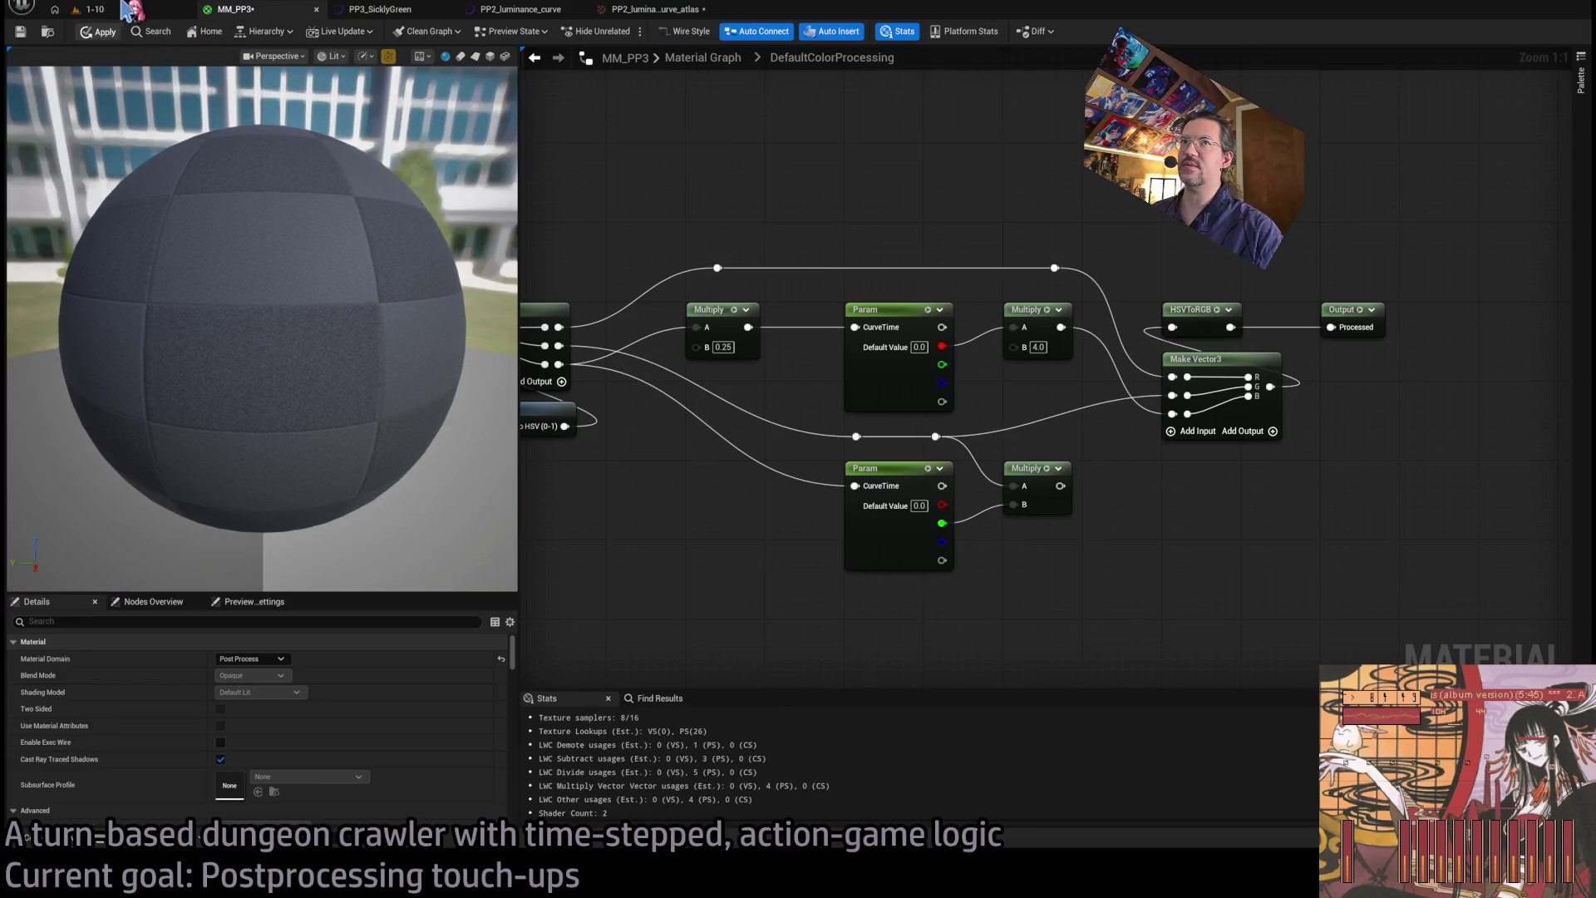
pyautogui.click(96, 10)
pyautogui.click(277, 15)
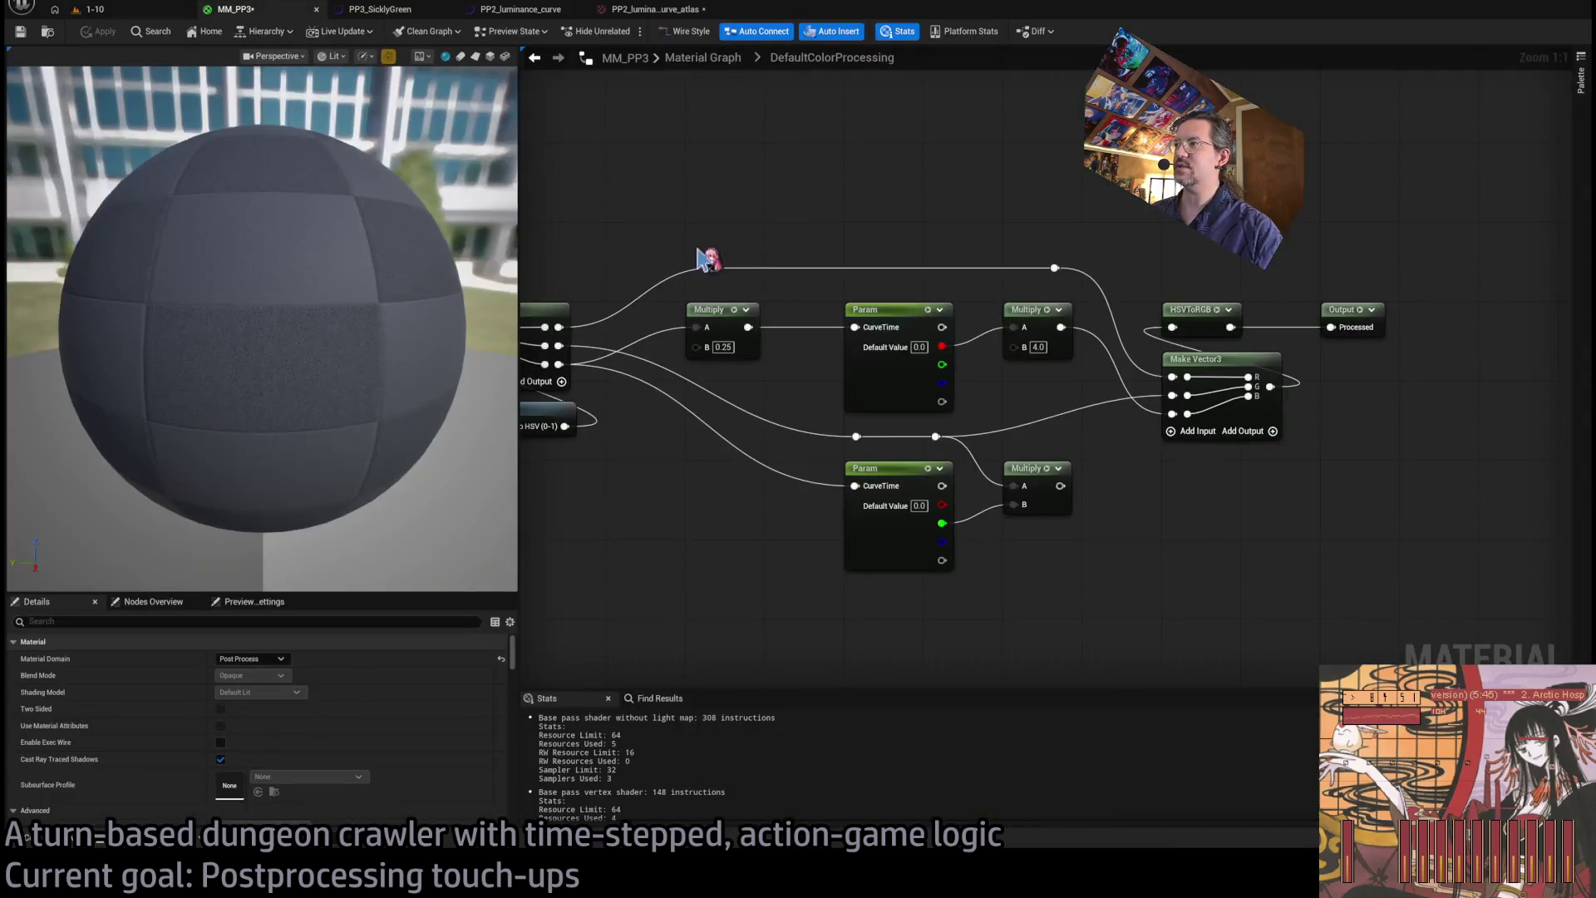
pyautogui.moveTo(1061, 486); pyautogui.dragTo(1172, 413)
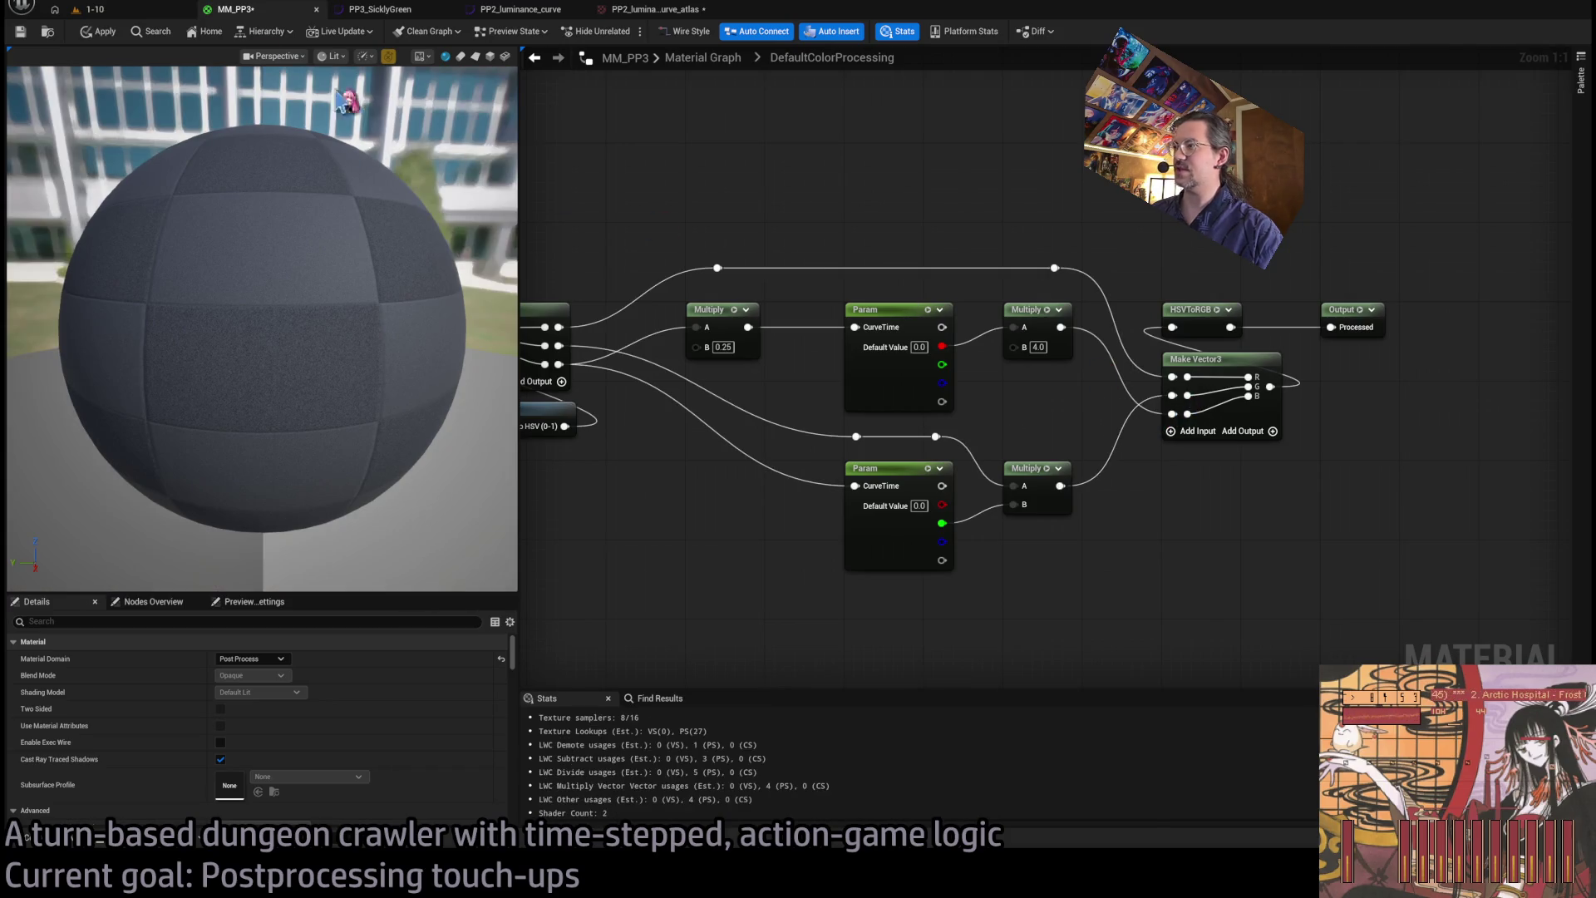
pyautogui.click(99, 31)
# - Play-test the change in the running 1-10 level, then return to the PP2_luminance_curve editor
pyautogui.click(521, 9)
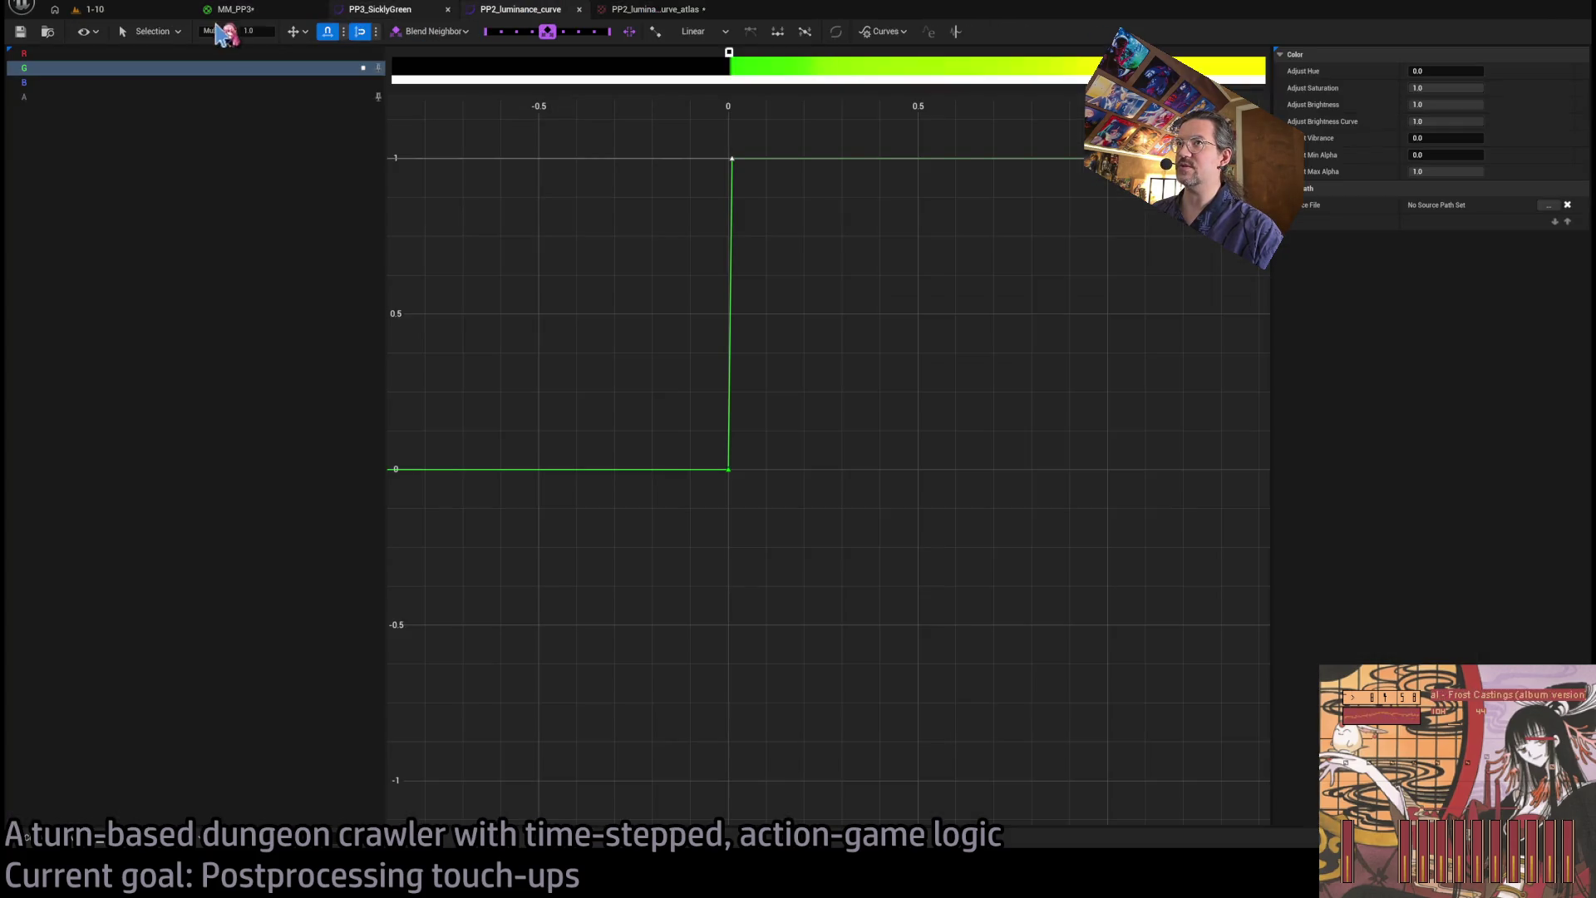
pyautogui.click(91, 9)
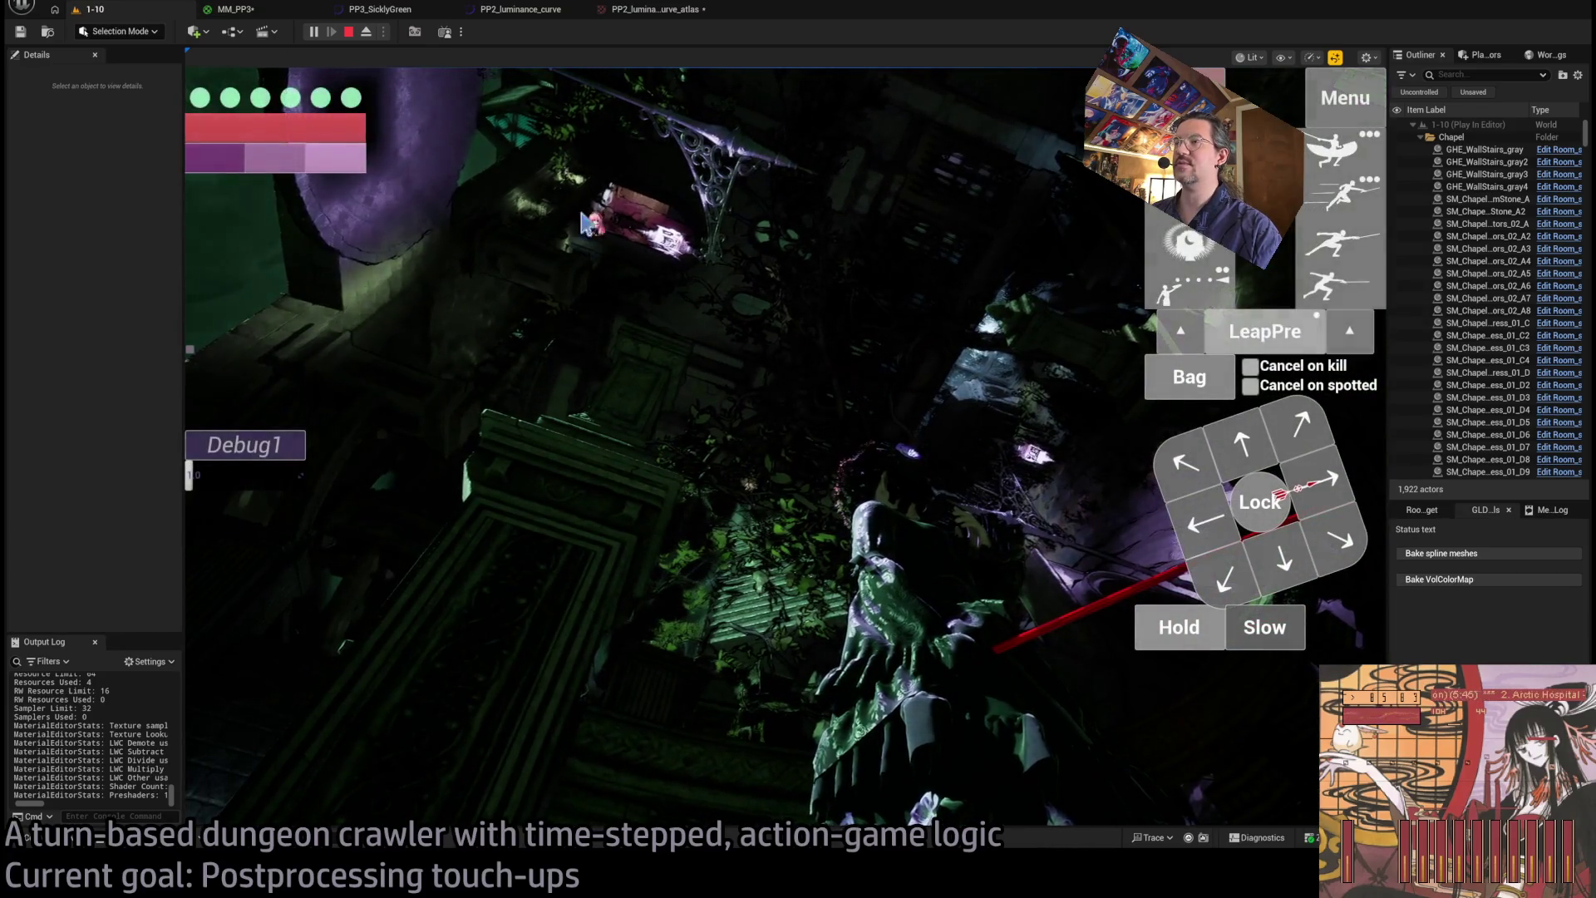
pyautogui.click(613, 241)
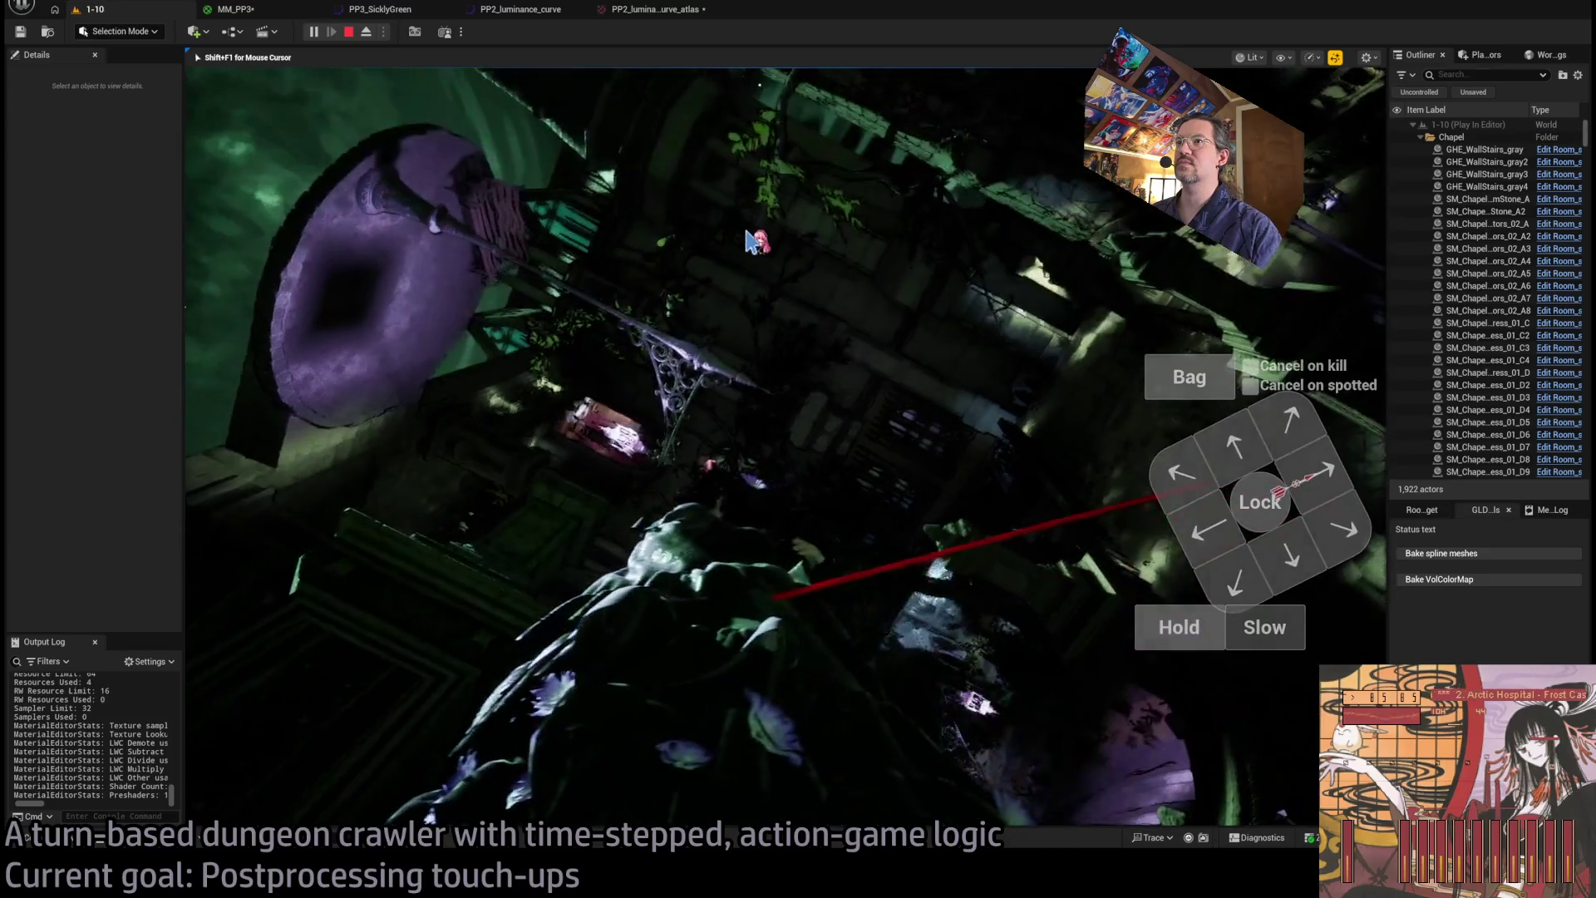
pyautogui.hotkey('shift', 'F1')
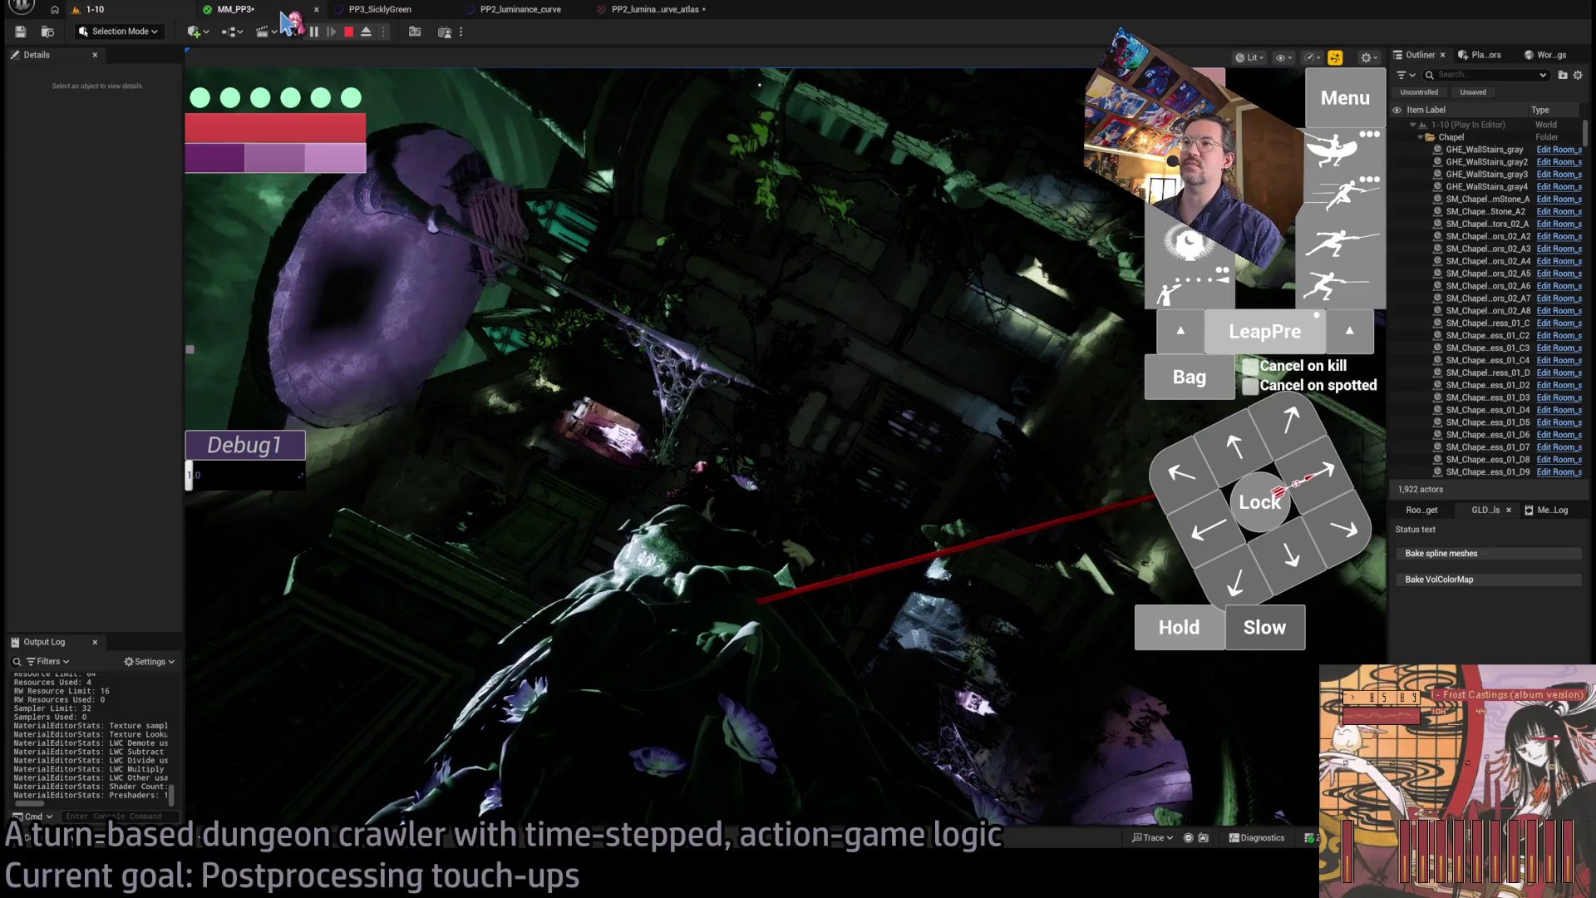
pyautogui.click(287, 12)
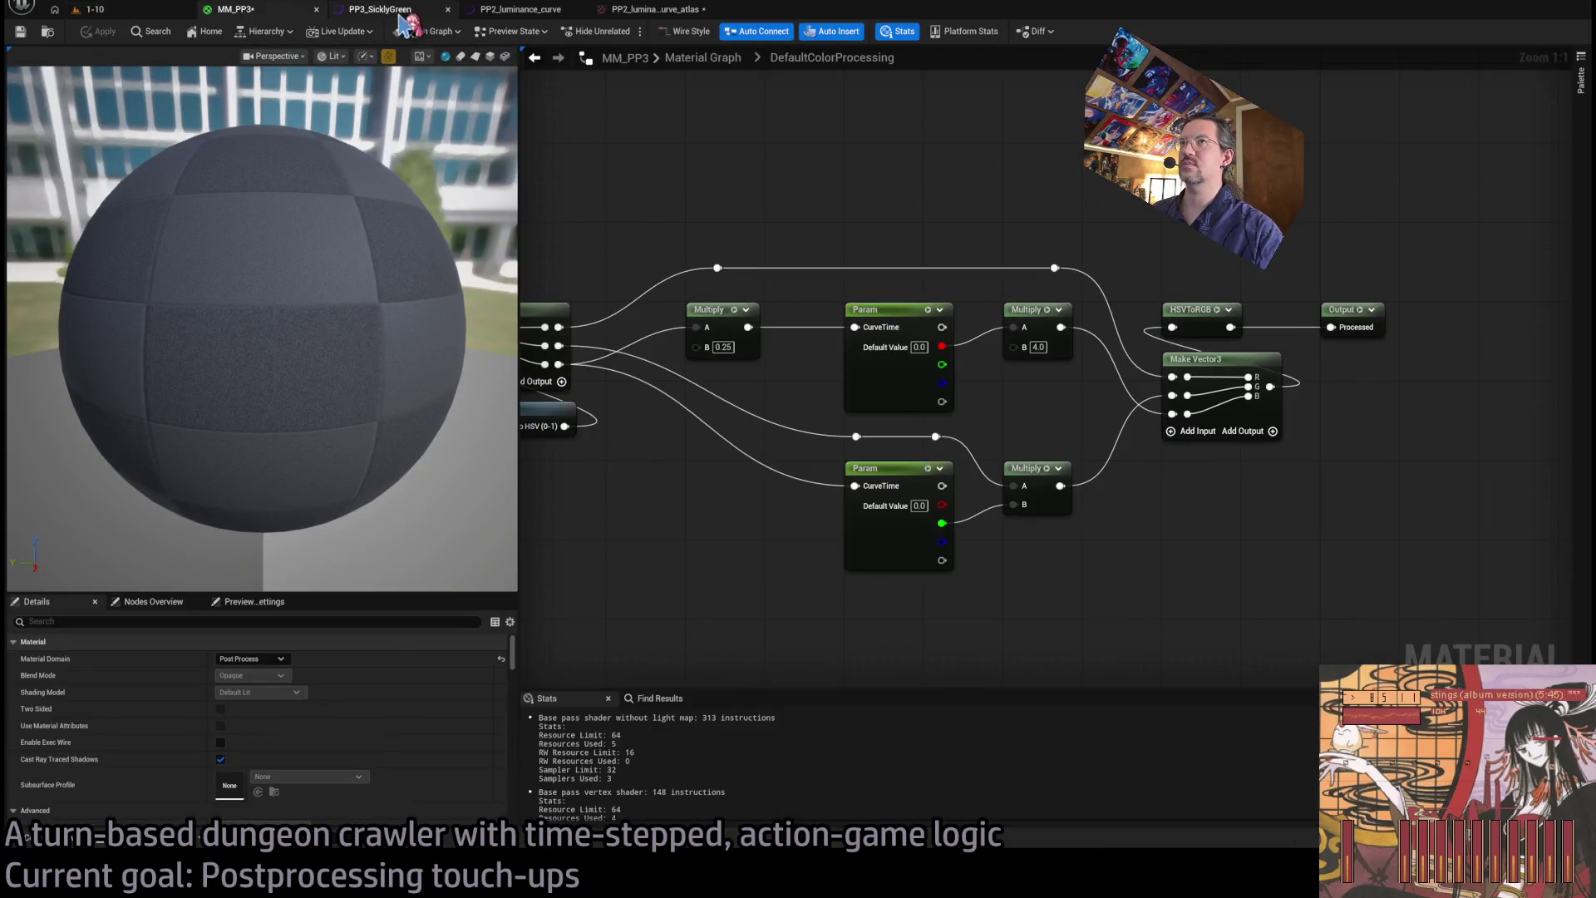
pyautogui.click(381, 10)
pyautogui.click(507, 11)
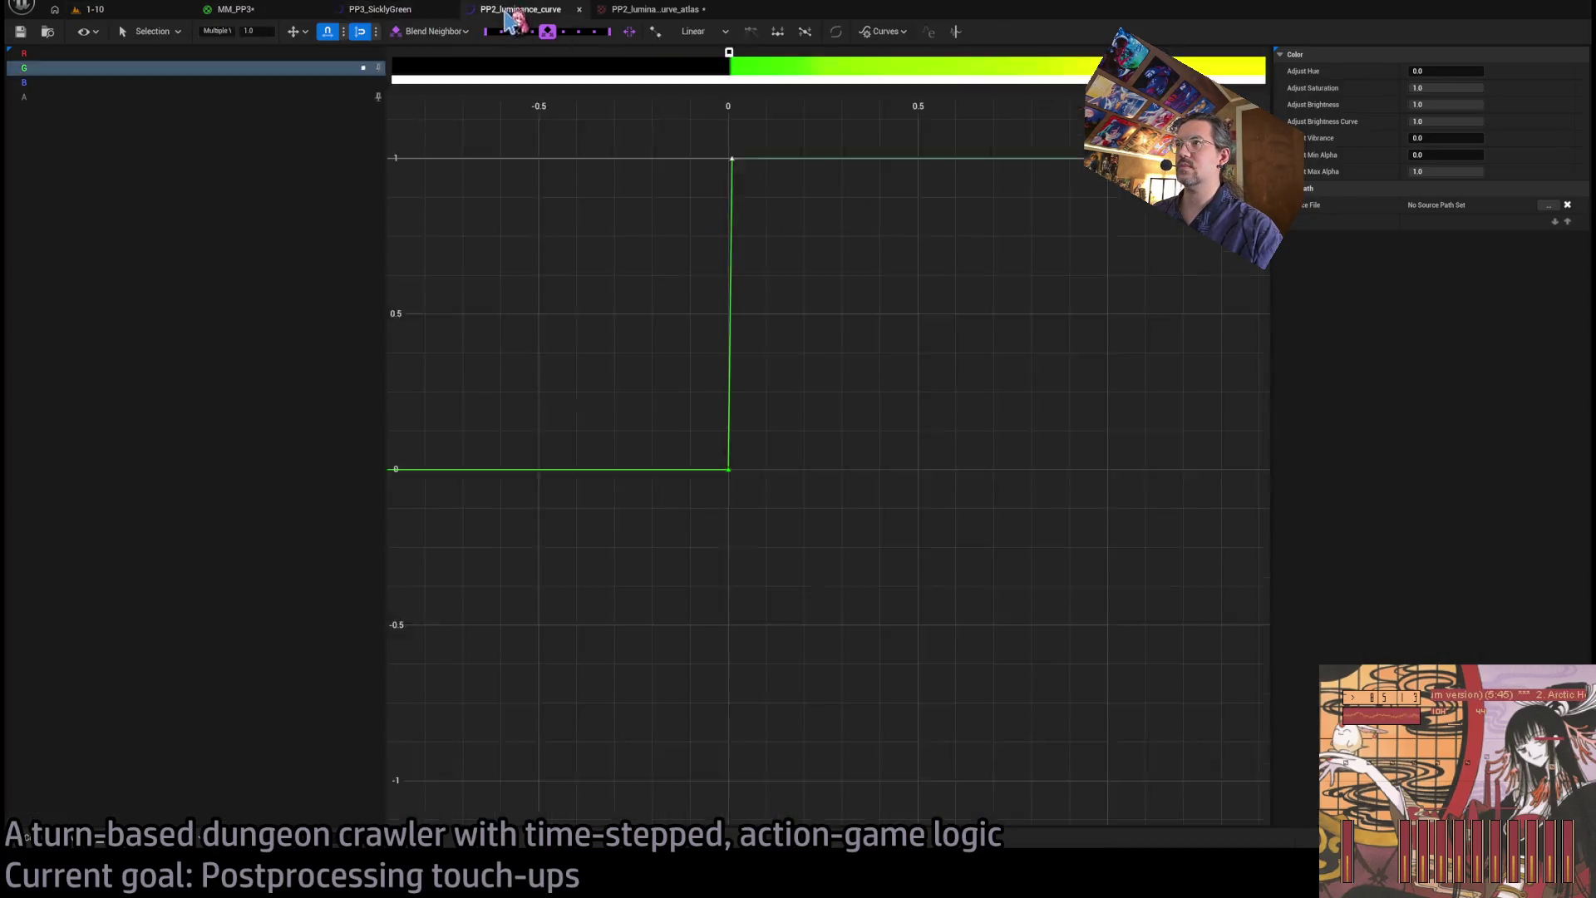
# - Zoom out the curve editor and set the selected luminance key's value to 0.5
pyautogui.scroll(-3, 794, 289)
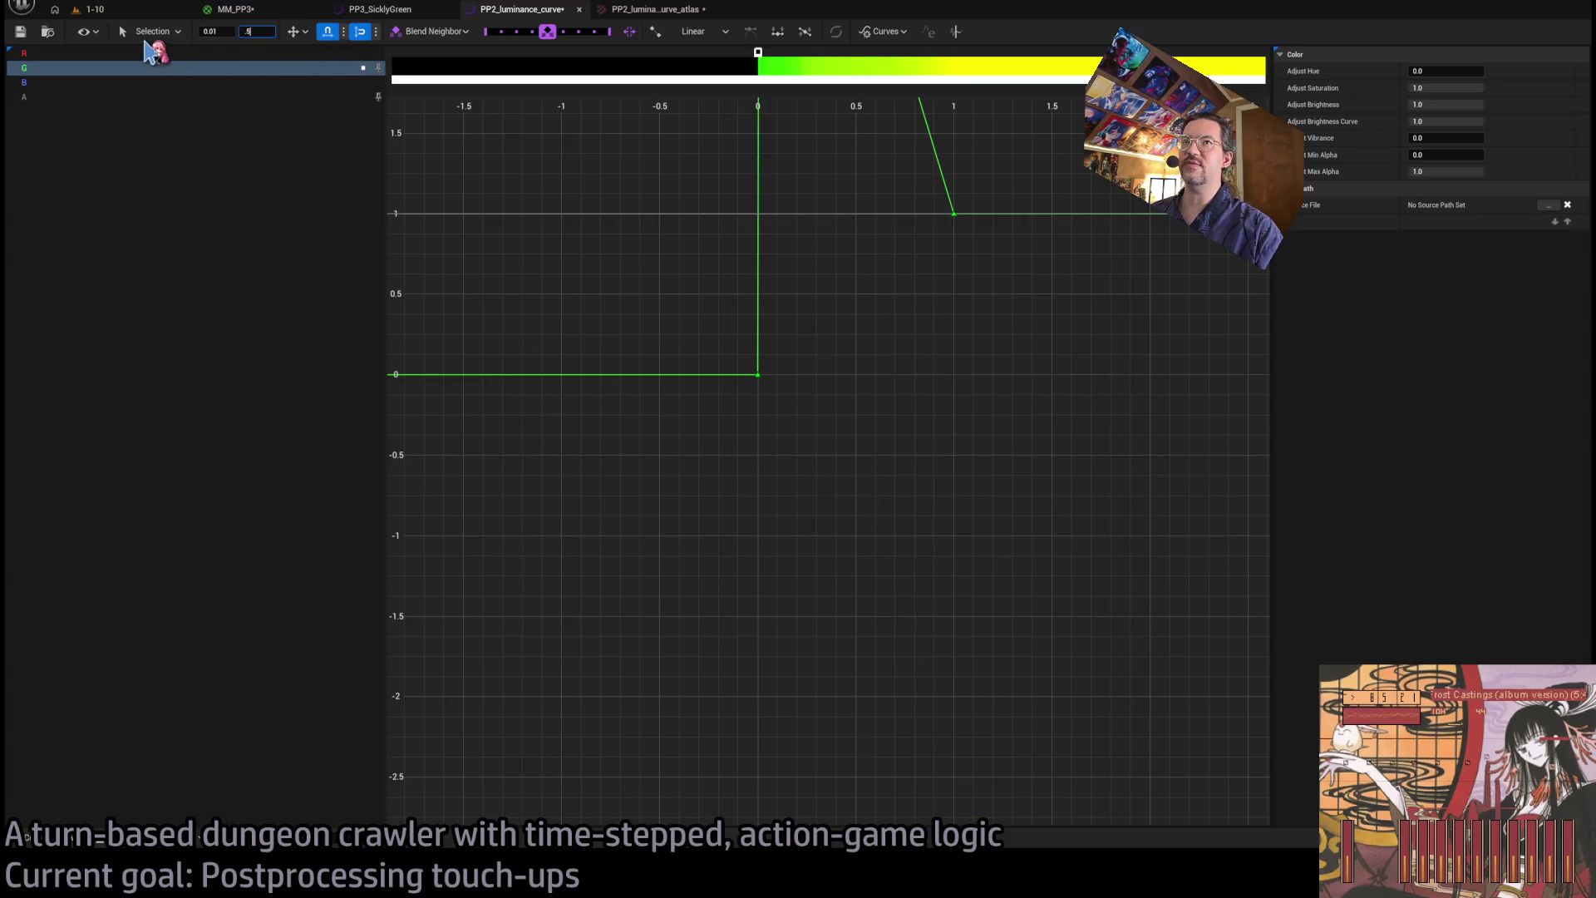
pyautogui.press('Return')
pyautogui.click(233, 10)
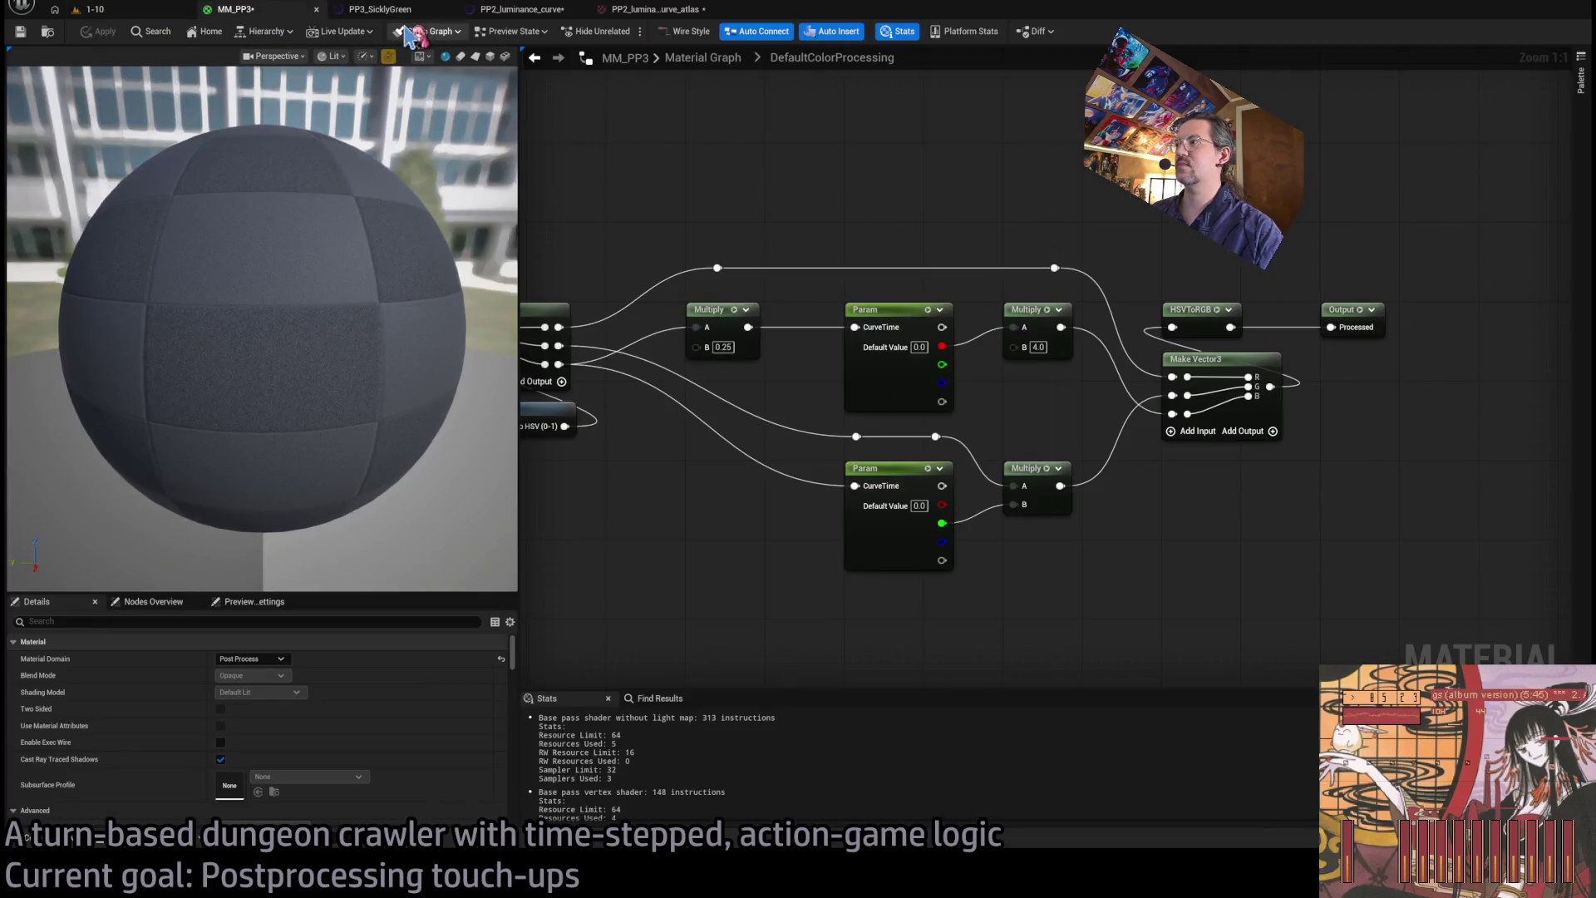
pyautogui.click(93, 9)
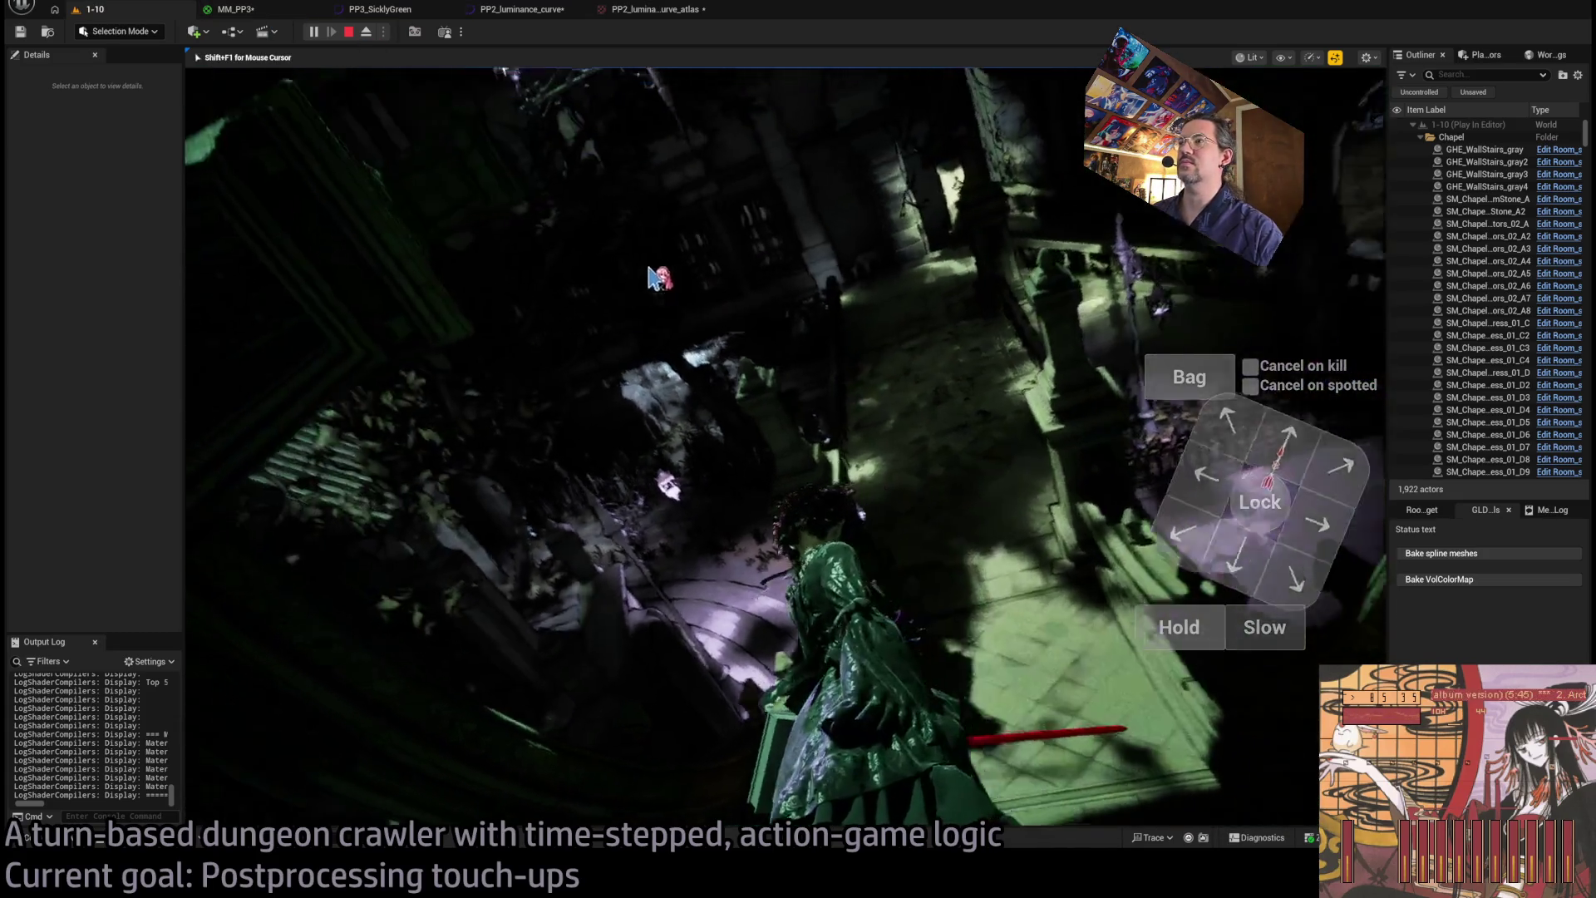
pyautogui.click(840, 306)
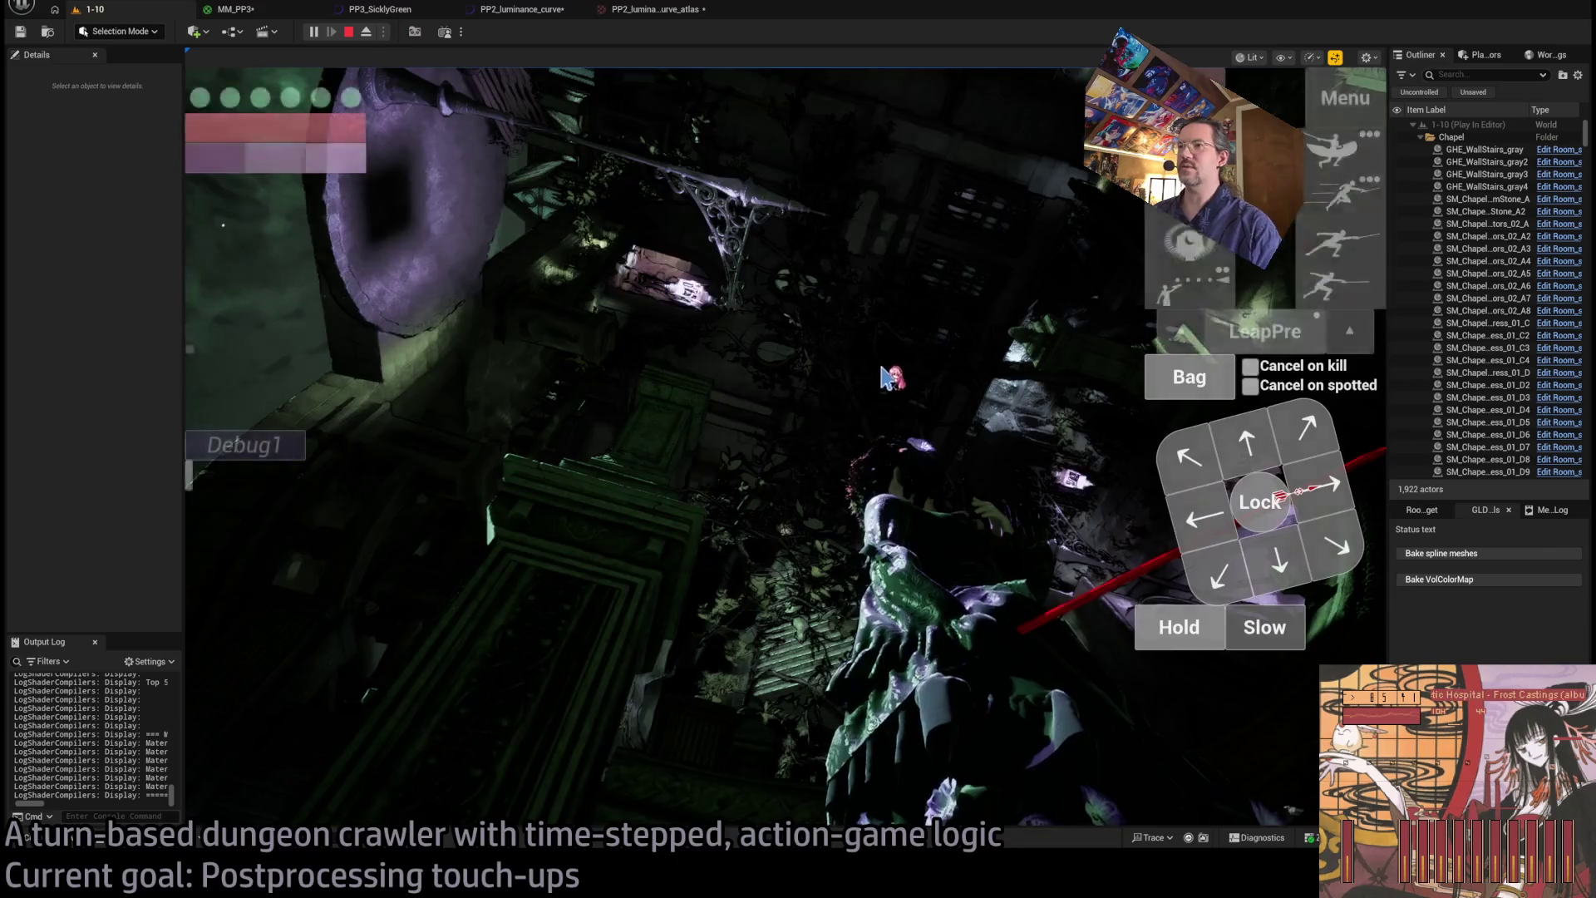
pyautogui.click(892, 369)
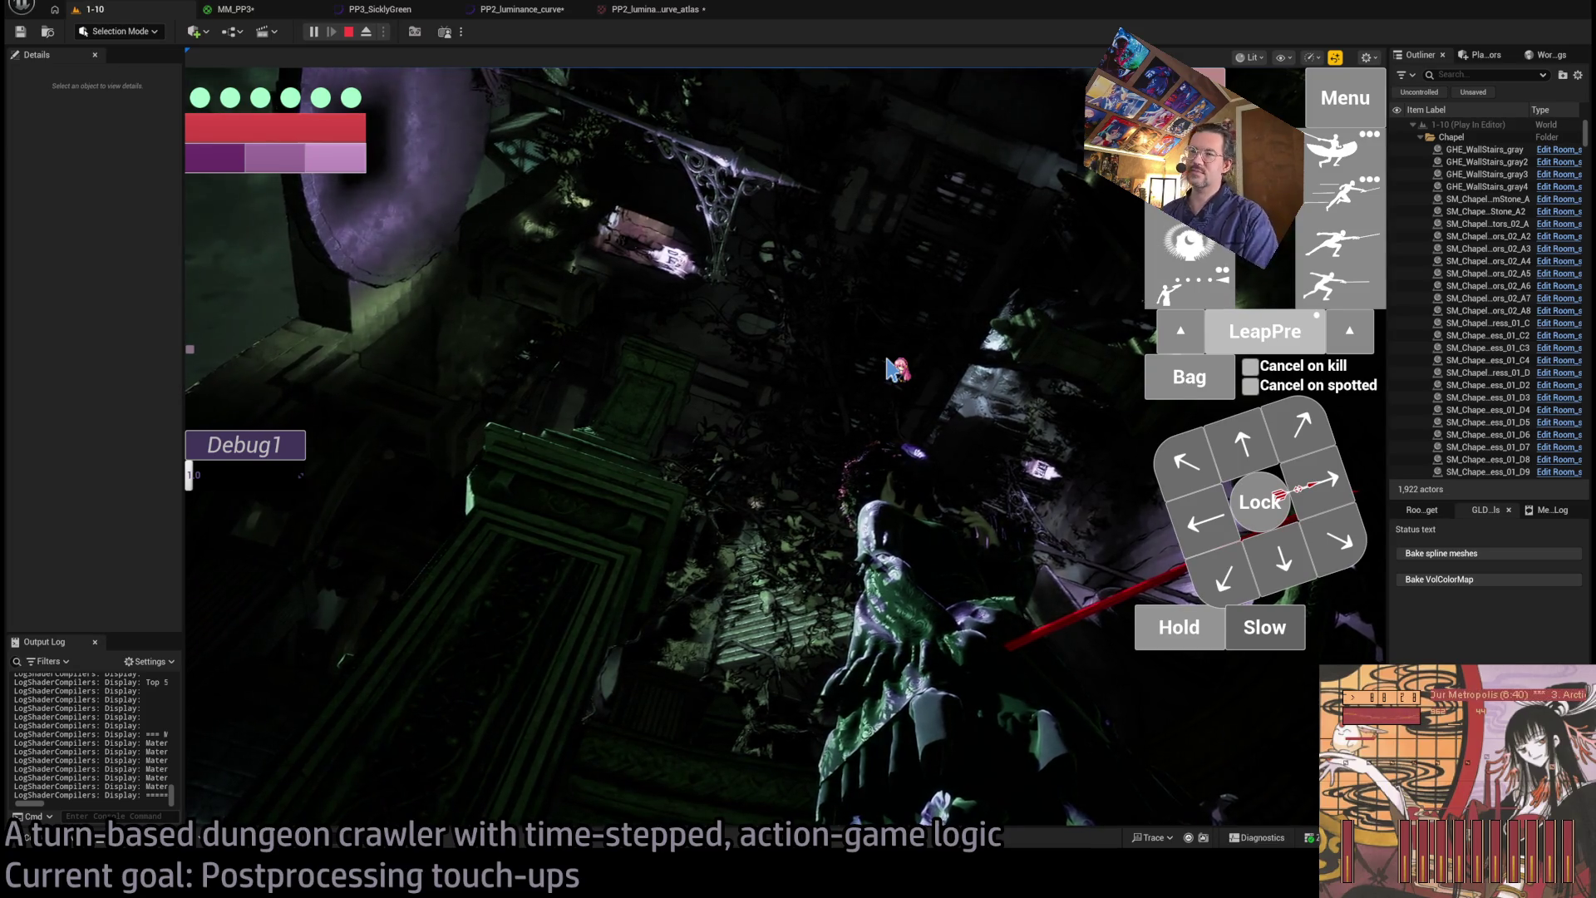
pyautogui.click(865, 365)
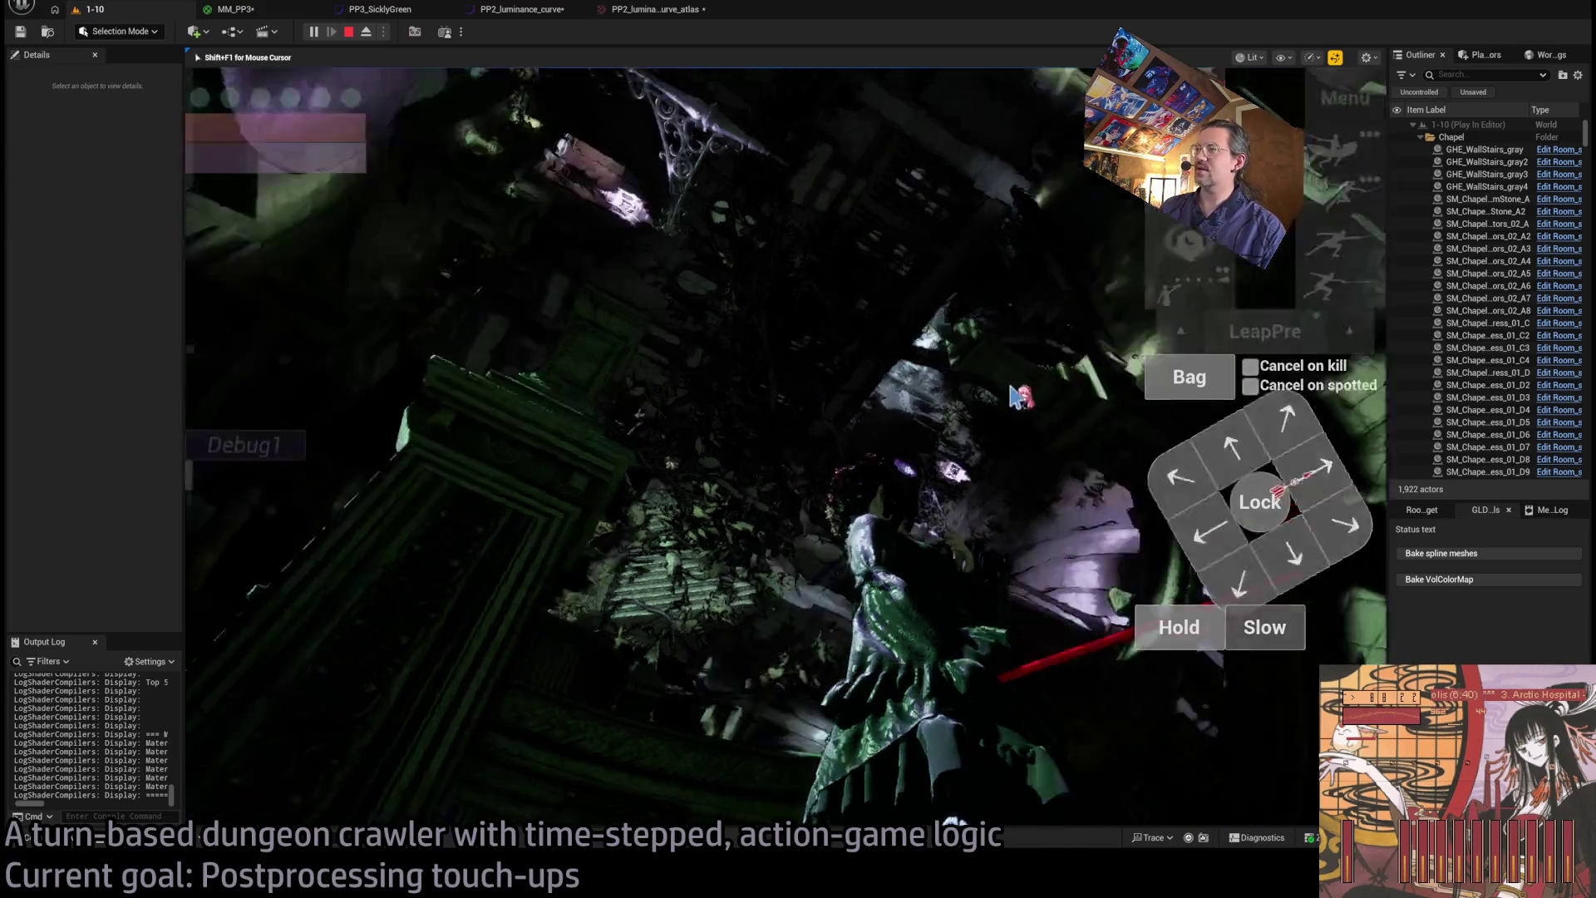
pyautogui.moveTo(865, 374); pyautogui.dragTo(661, 299)
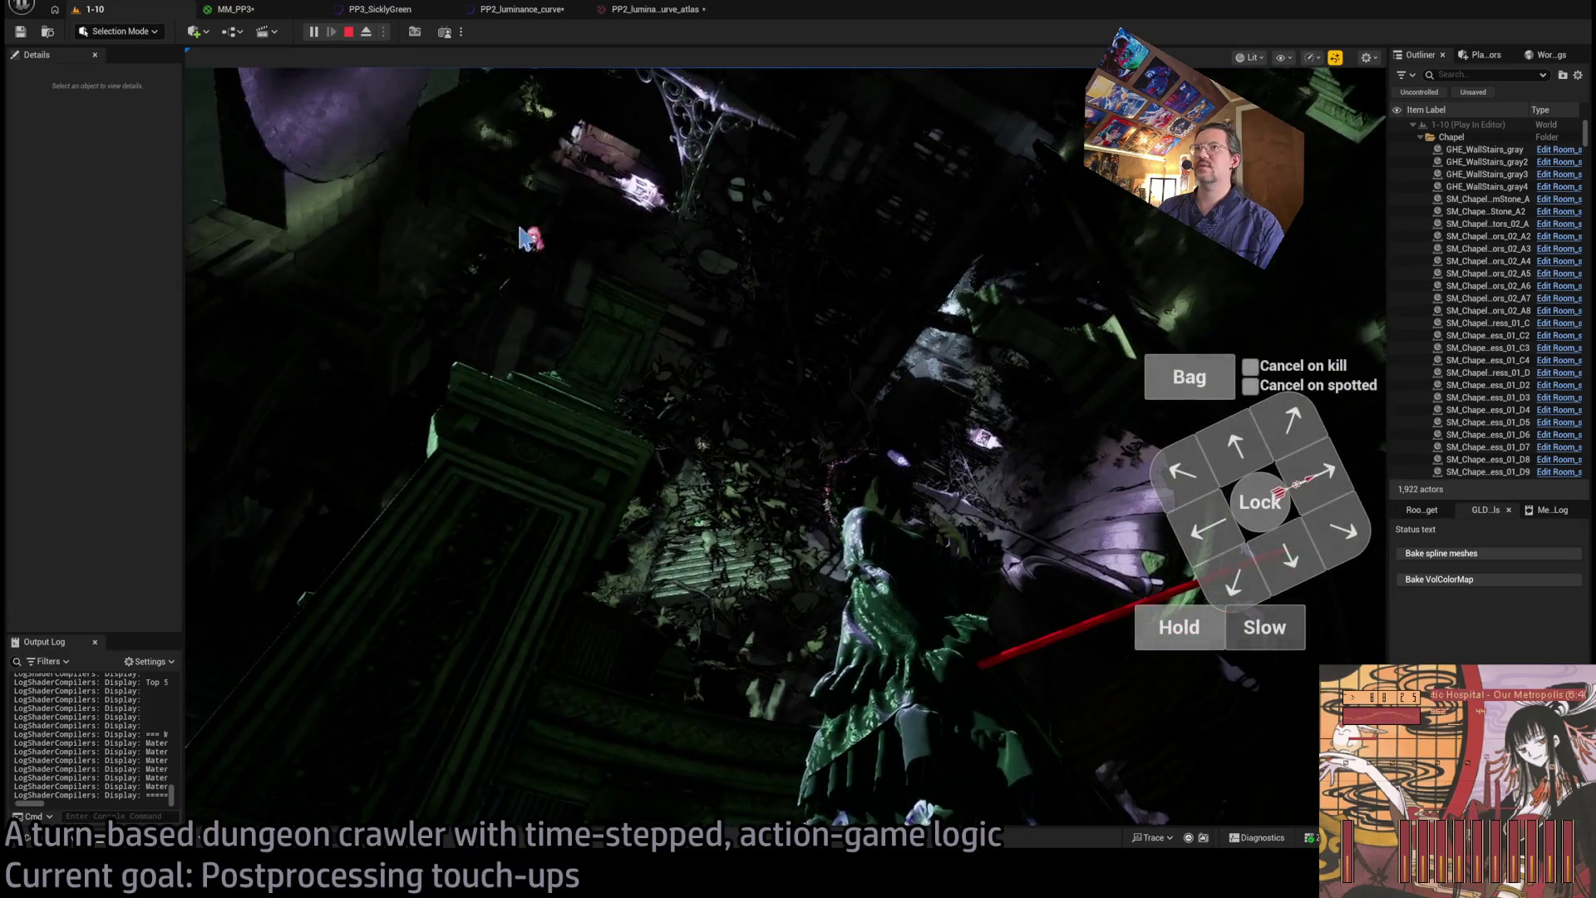
pyautogui.hotkey('shift', 'F1')
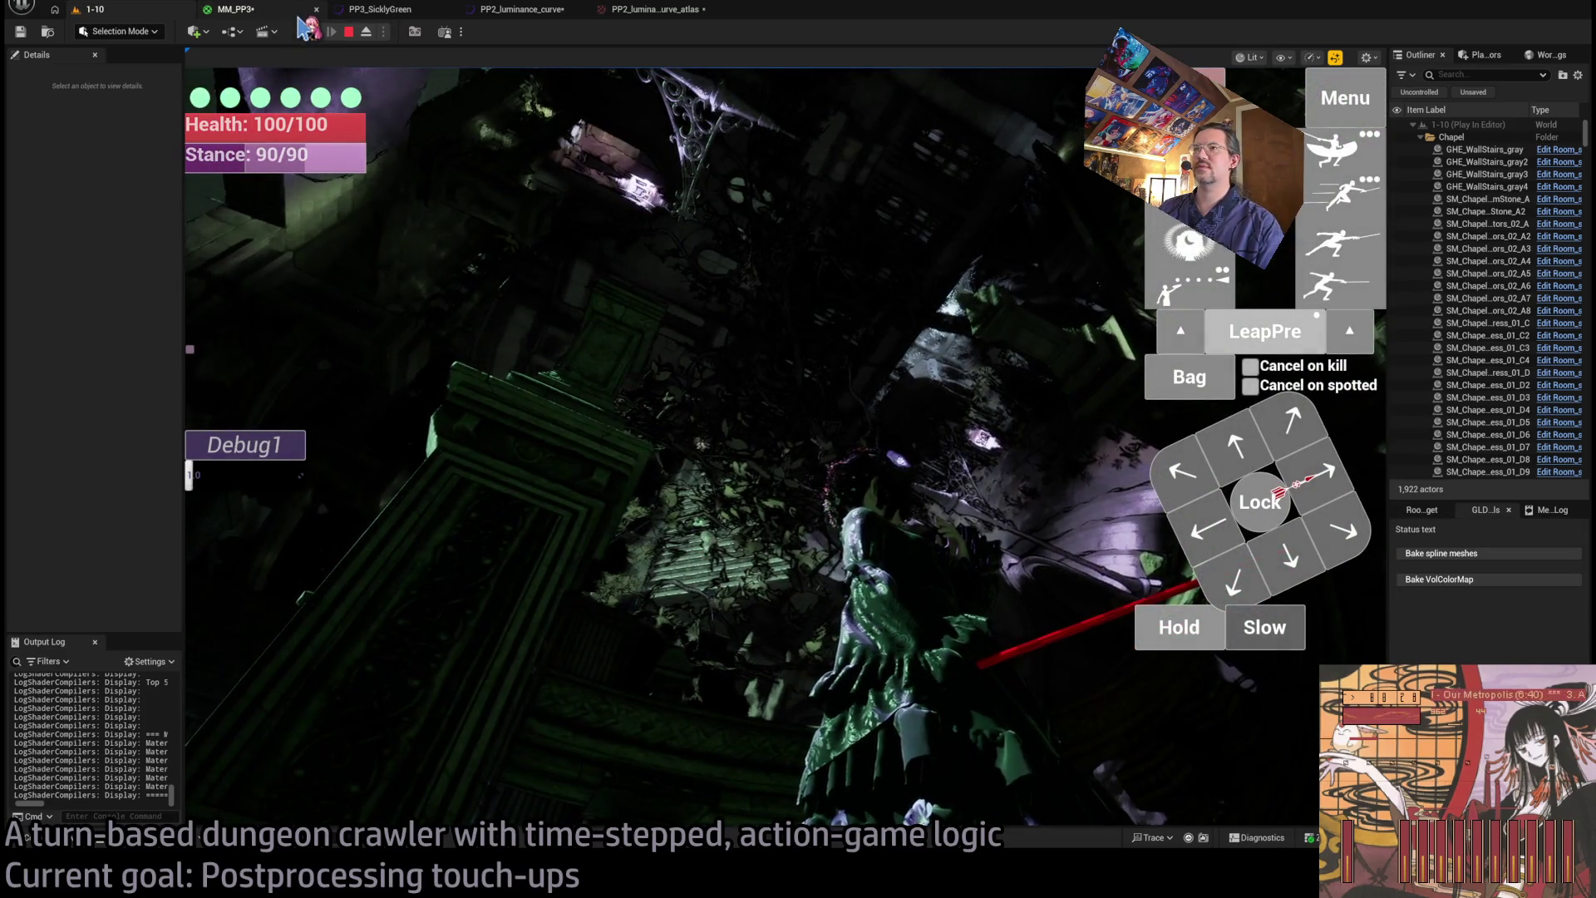
pyautogui.click(673, 270)
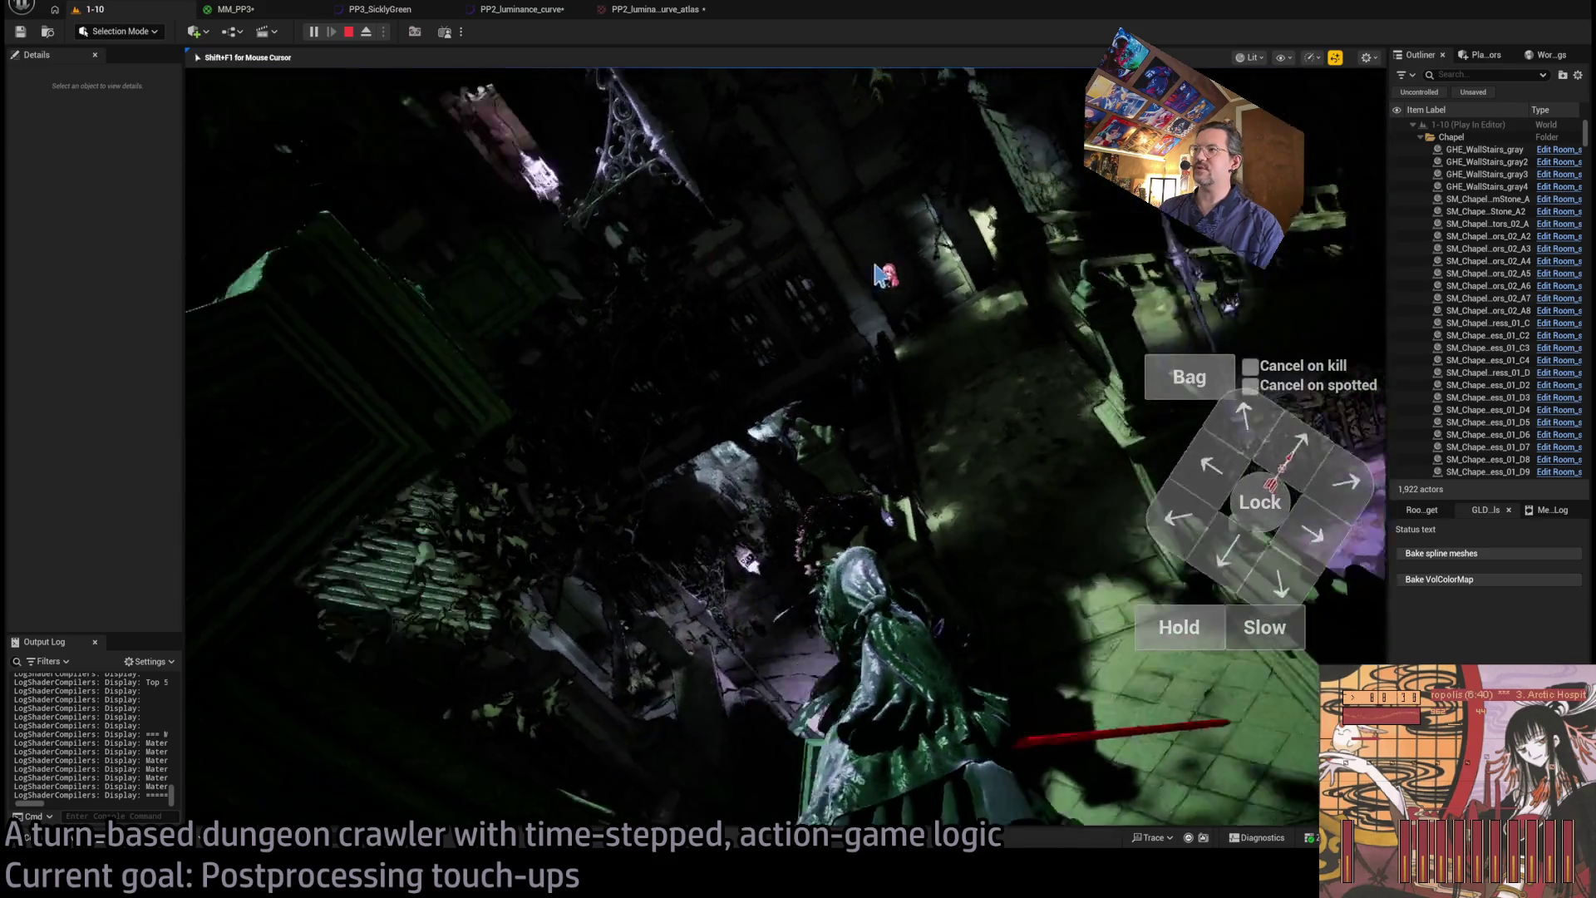
pyautogui.click(673, 270)
pyautogui.moveTo(823, 333); pyautogui.dragTo(823, 350)
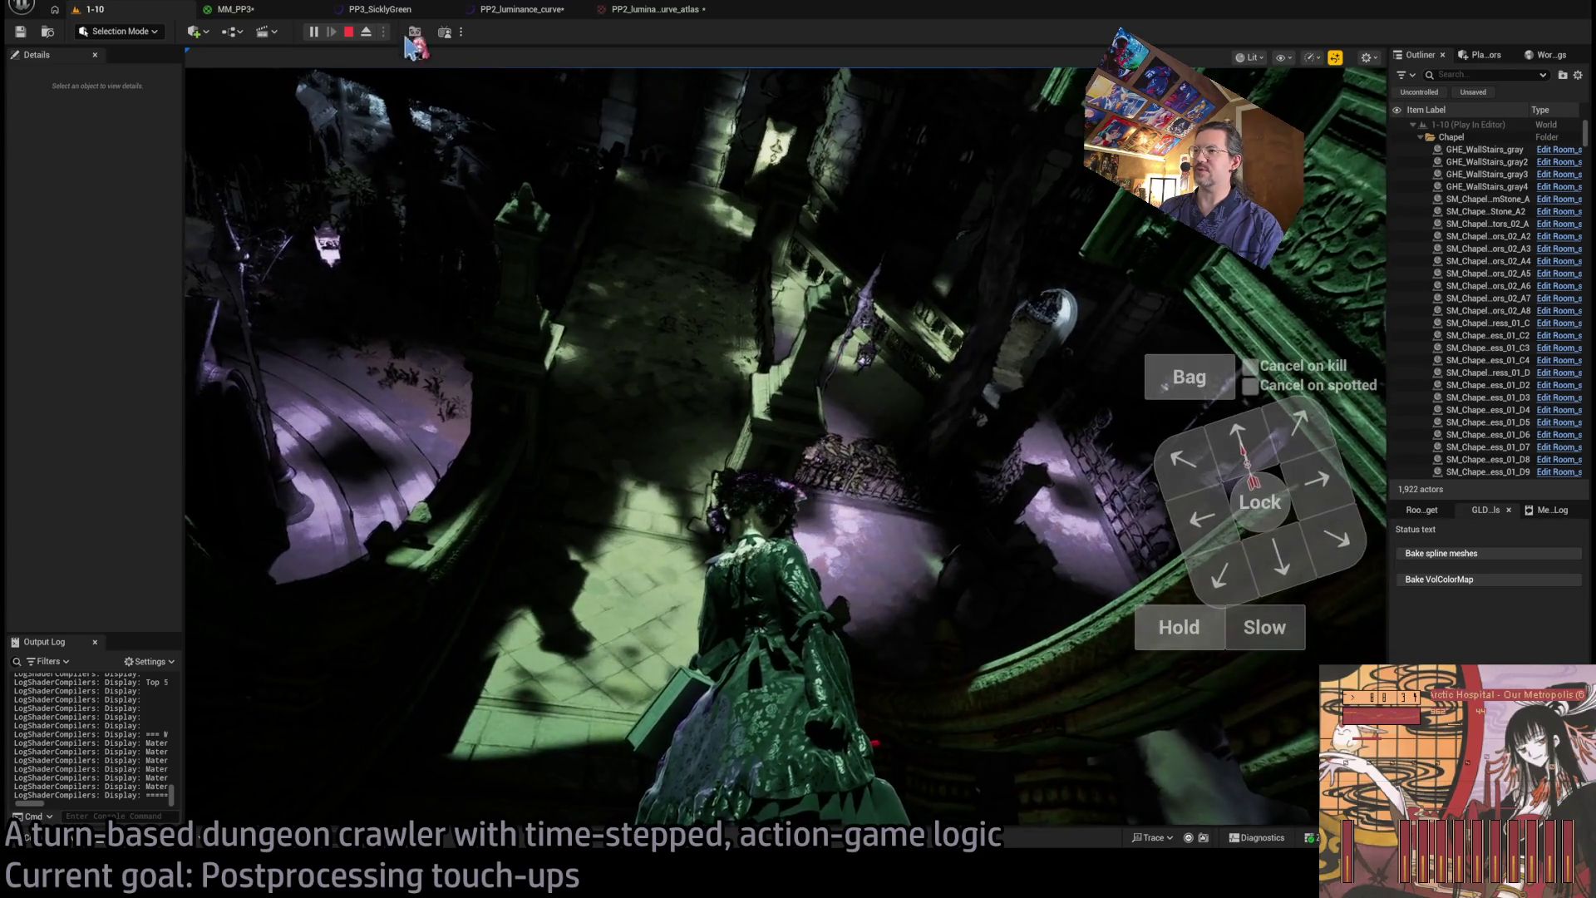
pyautogui.click(275, 12)
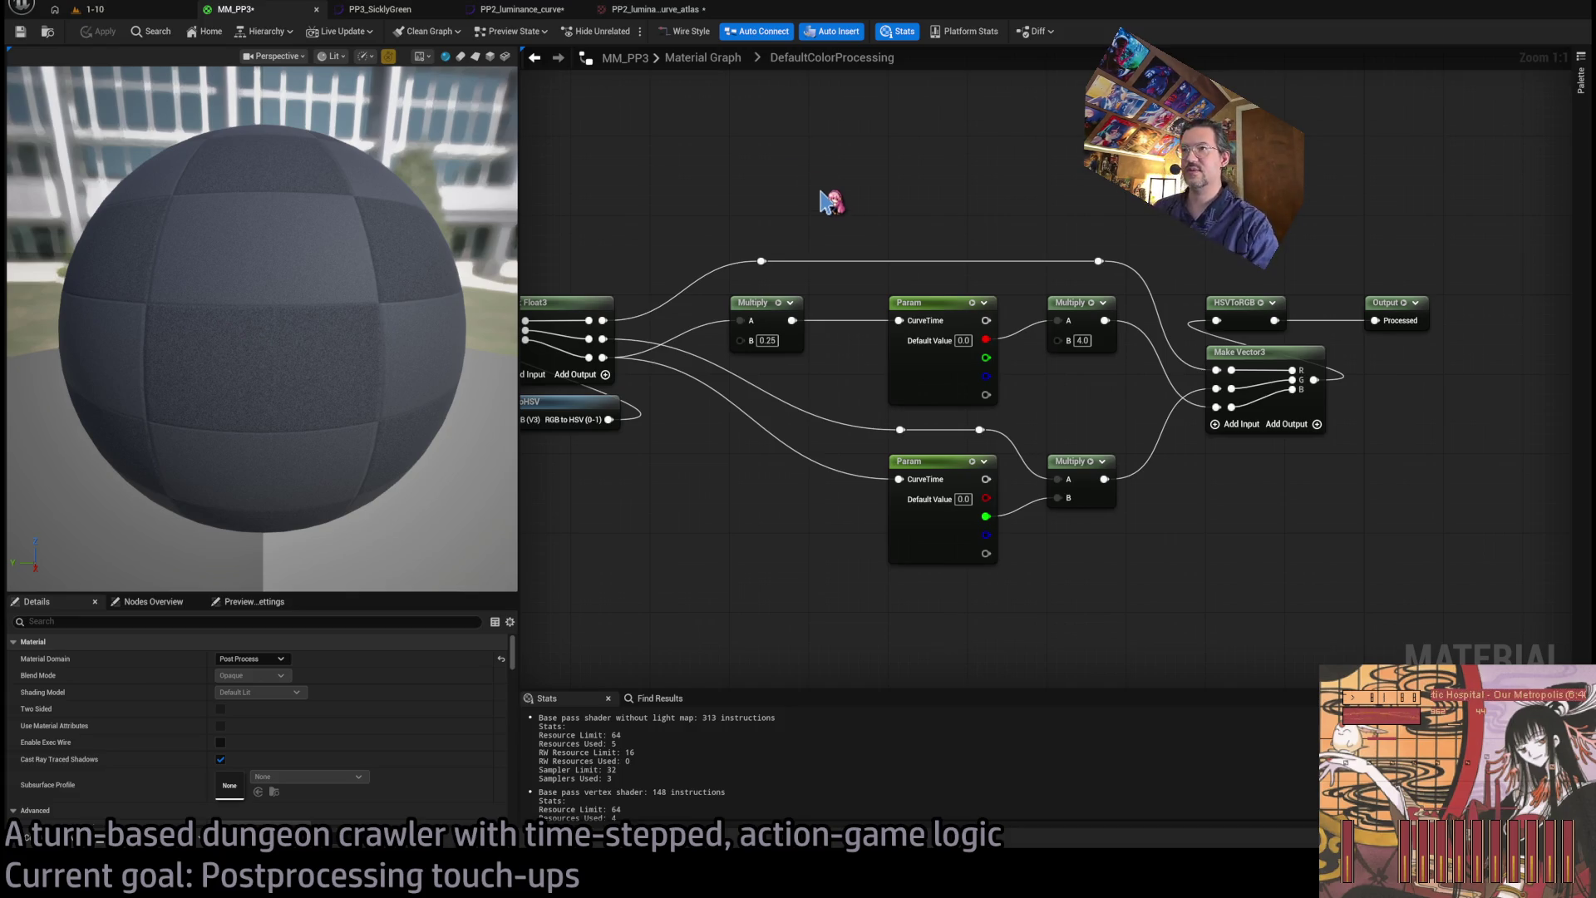
# - Pan the MM_PP3 graph, briefly play-test the level, and return to PP2_luminance_curve
pyautogui.moveTo(780, 161); pyautogui.dragTo(858, 142)
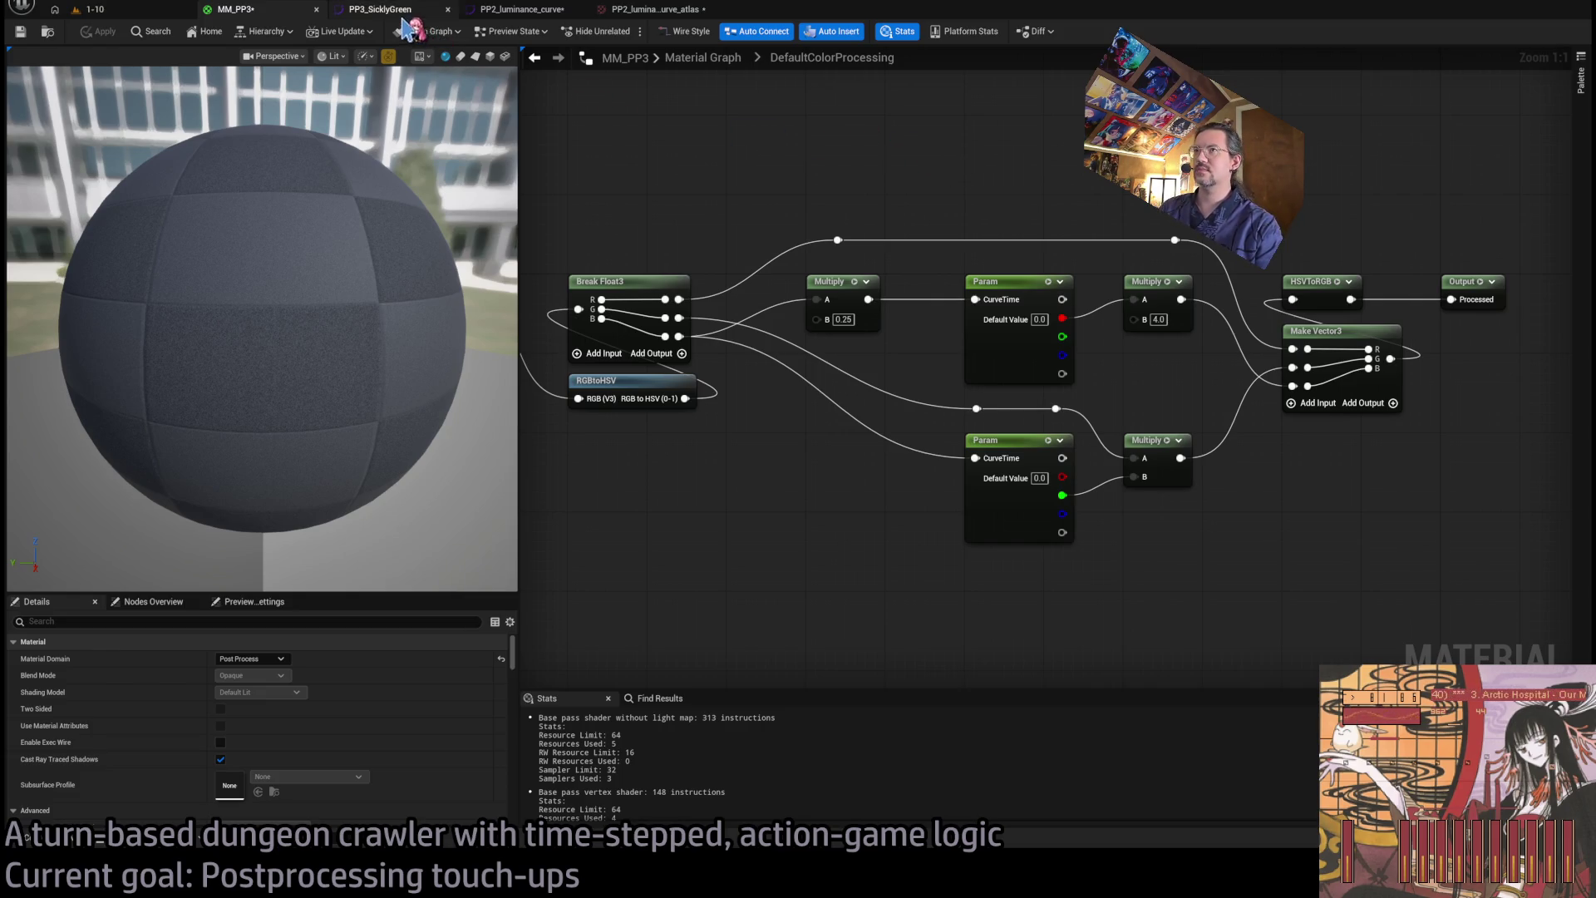
pyautogui.click(519, 10)
pyautogui.click(94, 9)
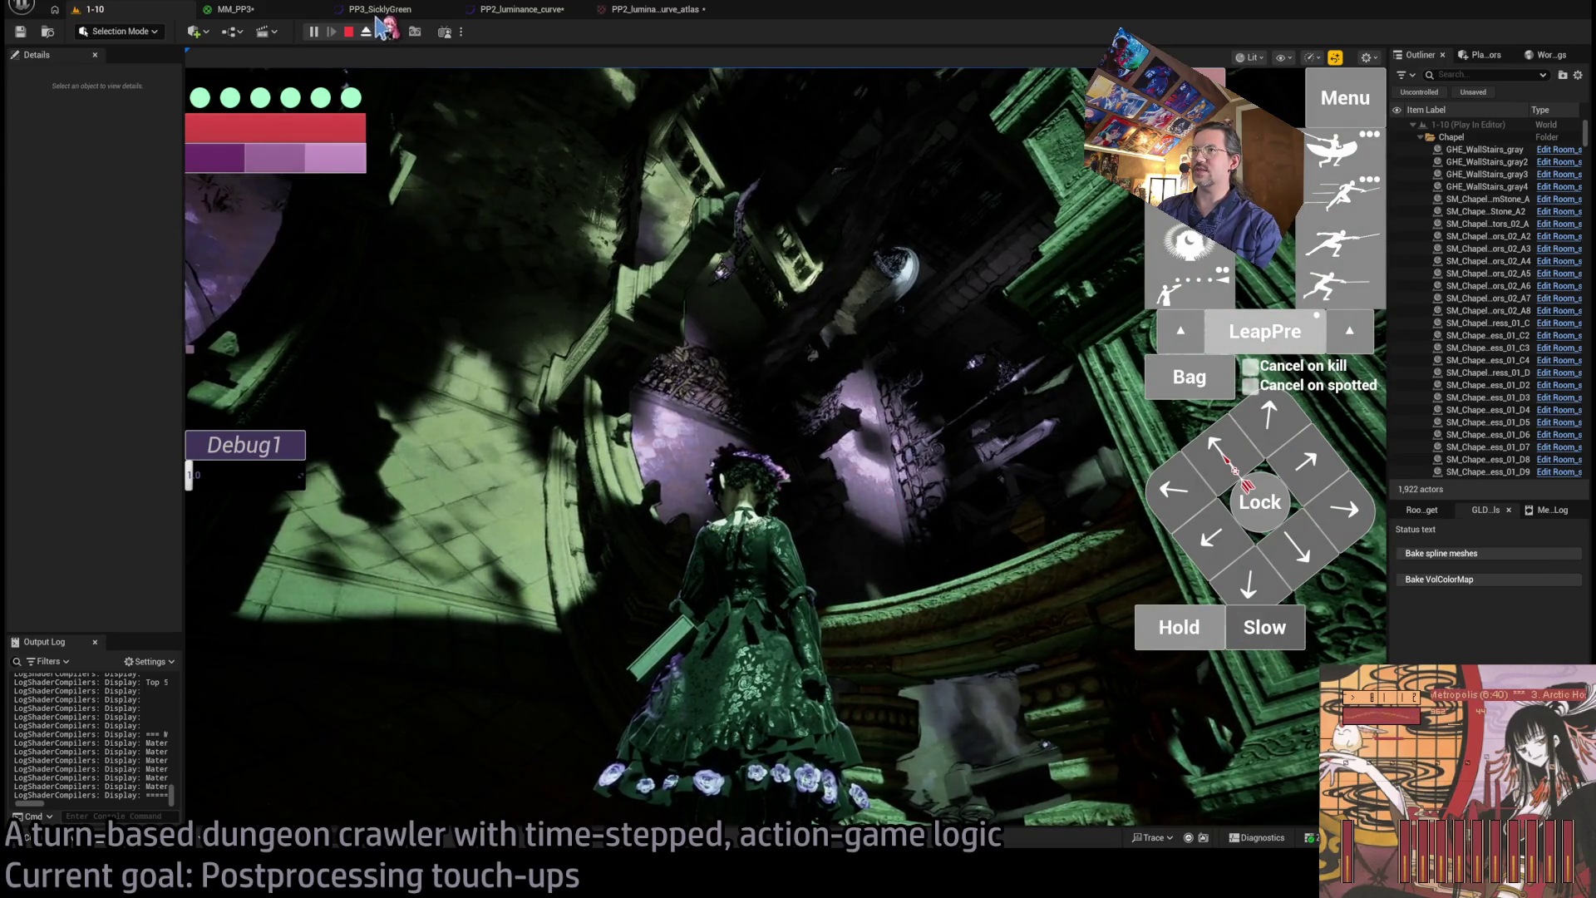
pyautogui.click(266, 10)
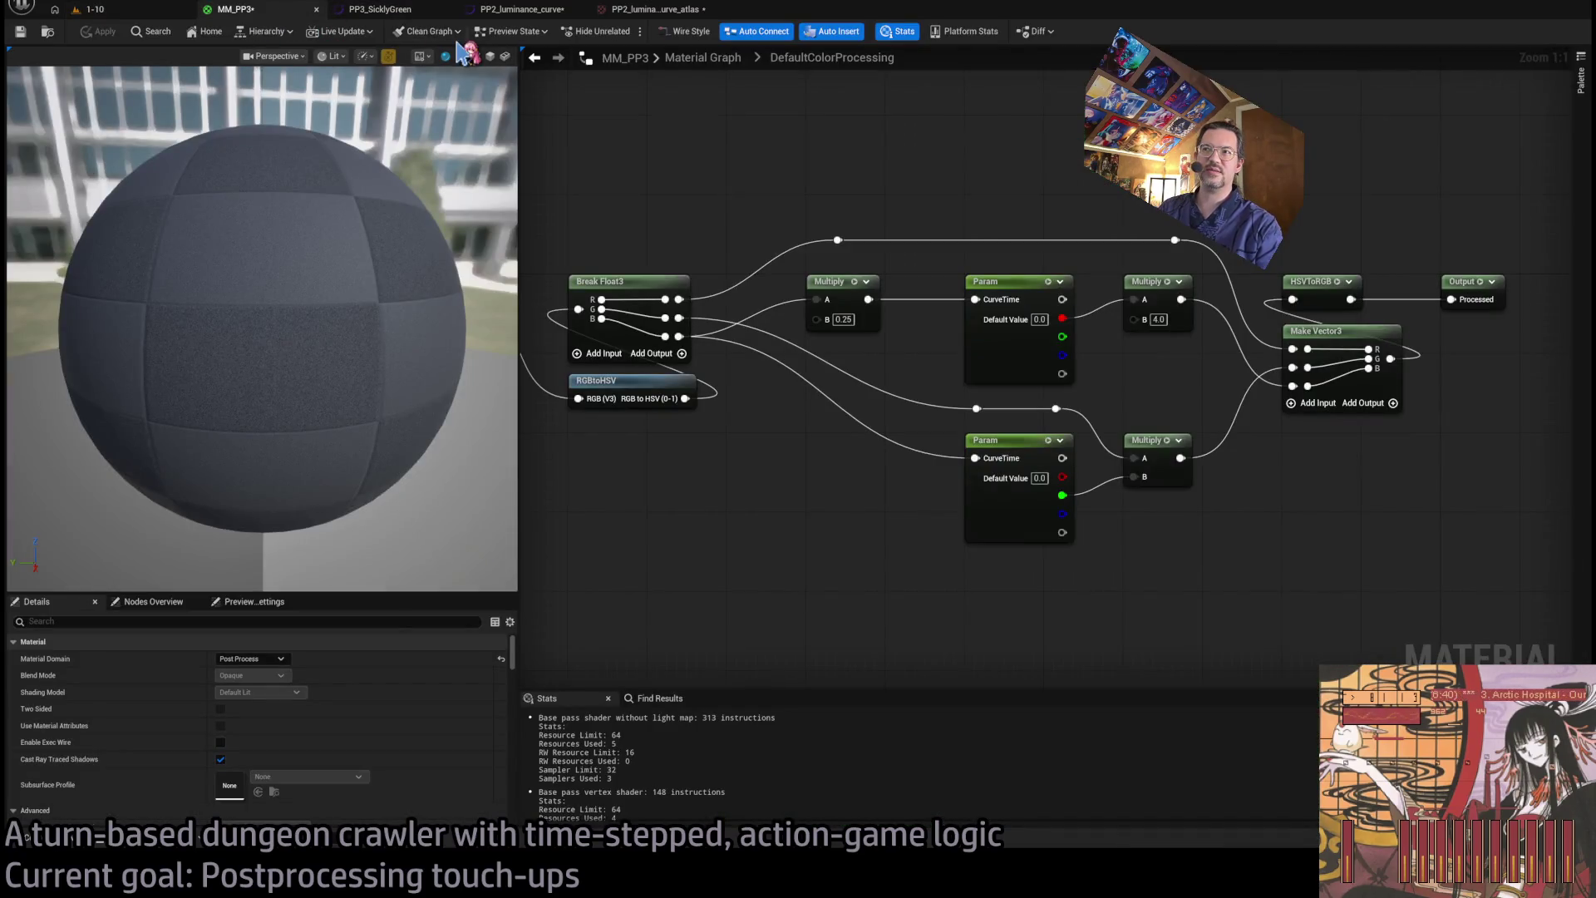
pyautogui.click(399, 10)
pyautogui.click(653, 10)
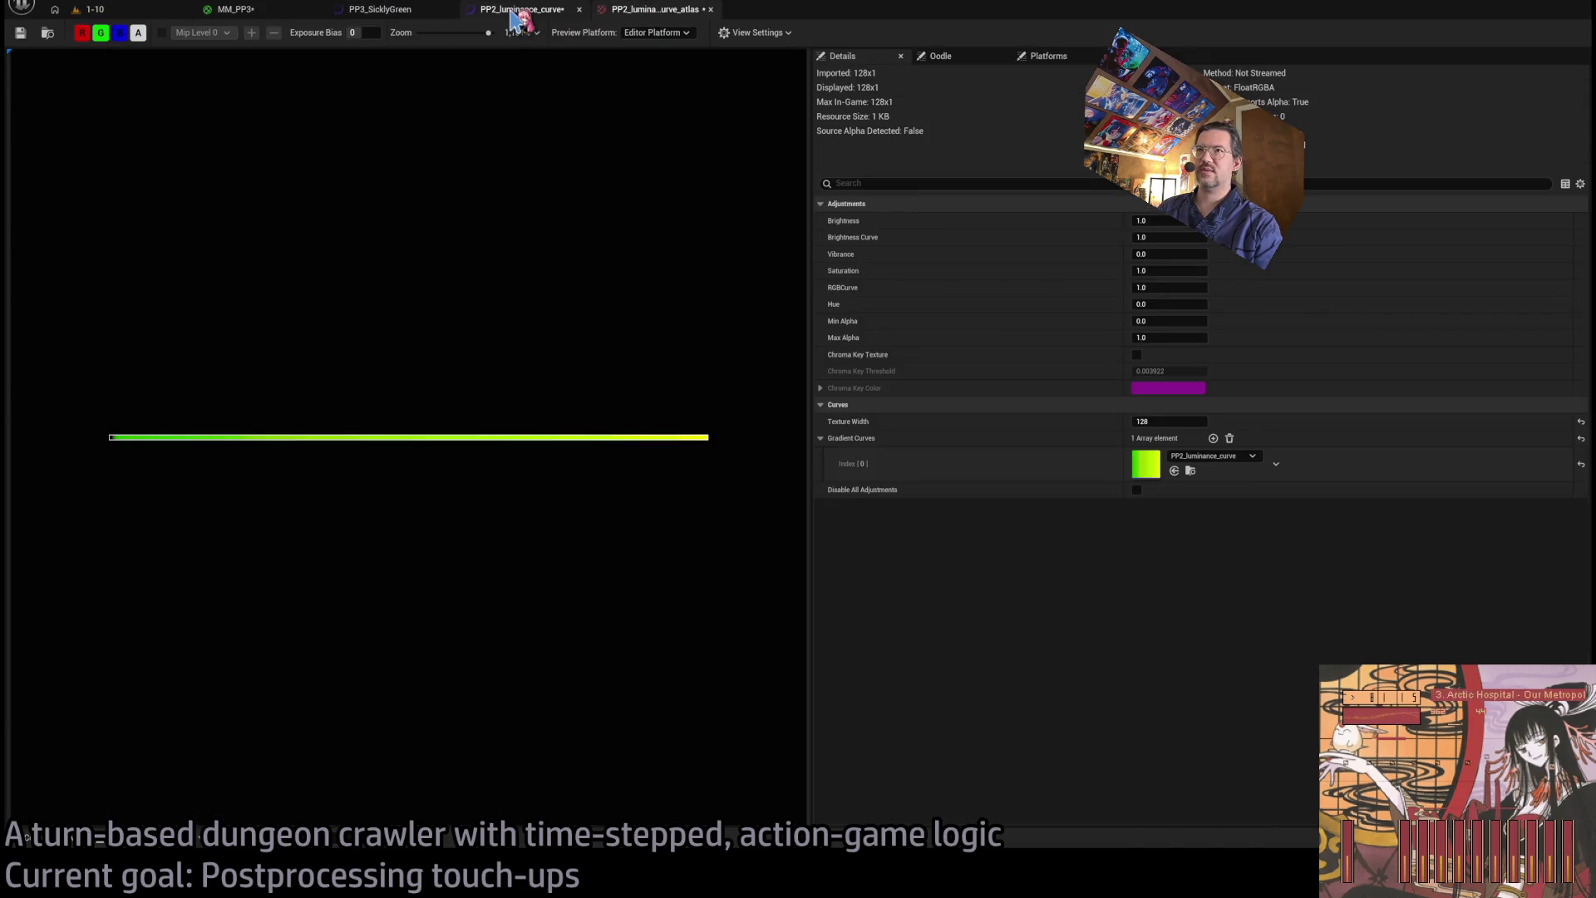
# - Solo the red channel of PP2_luminance_curve and delete its middle key
pyautogui.click(520, 10)
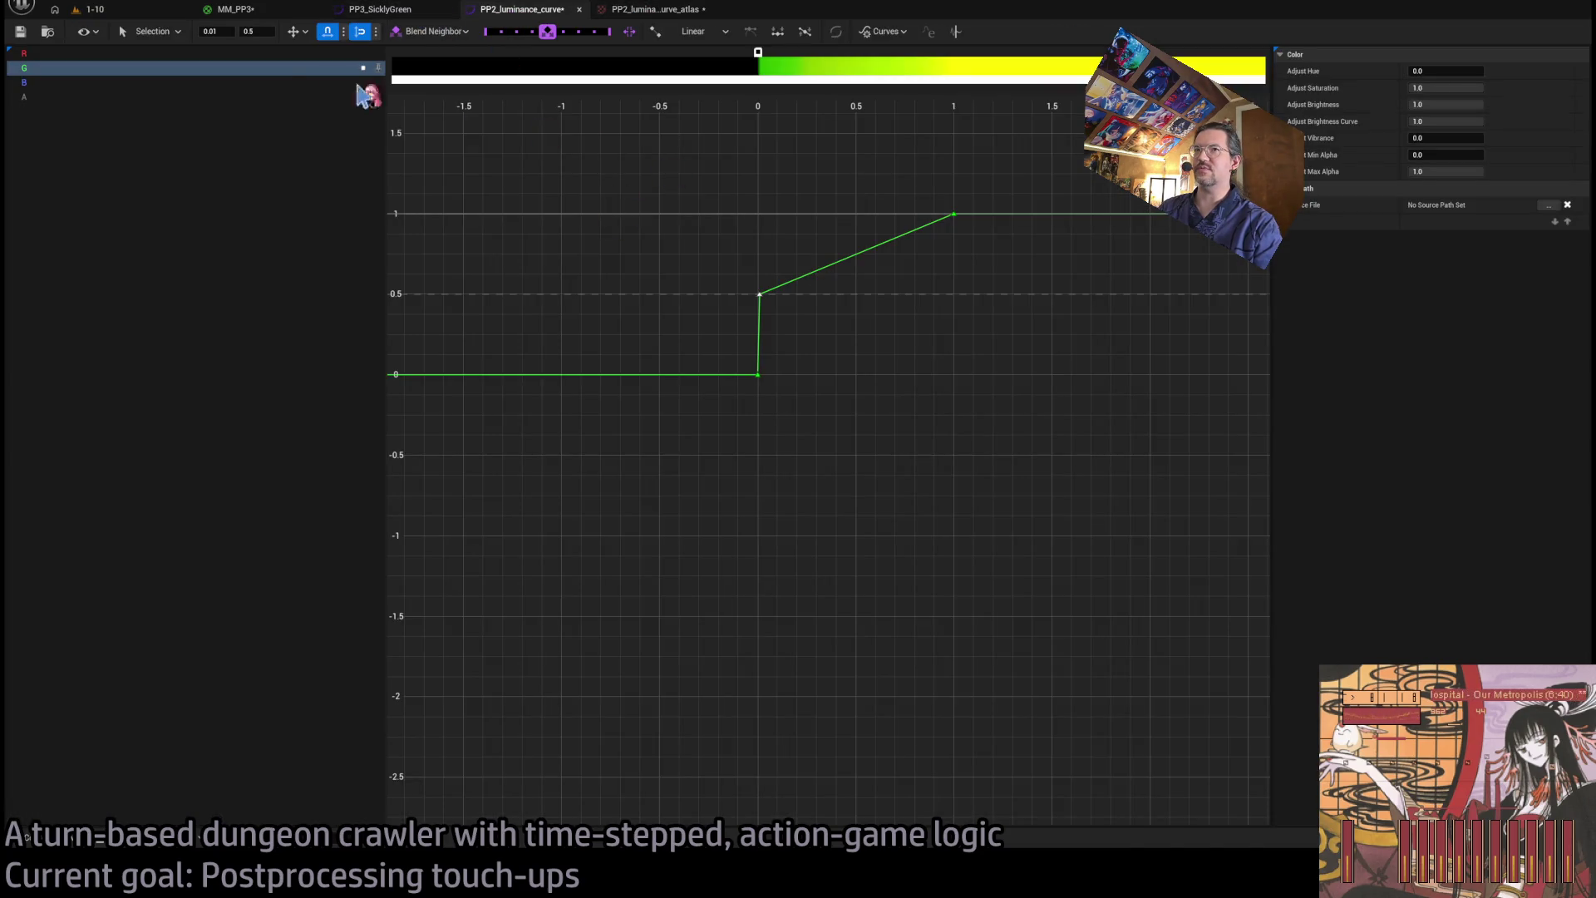
pyautogui.click(383, 53)
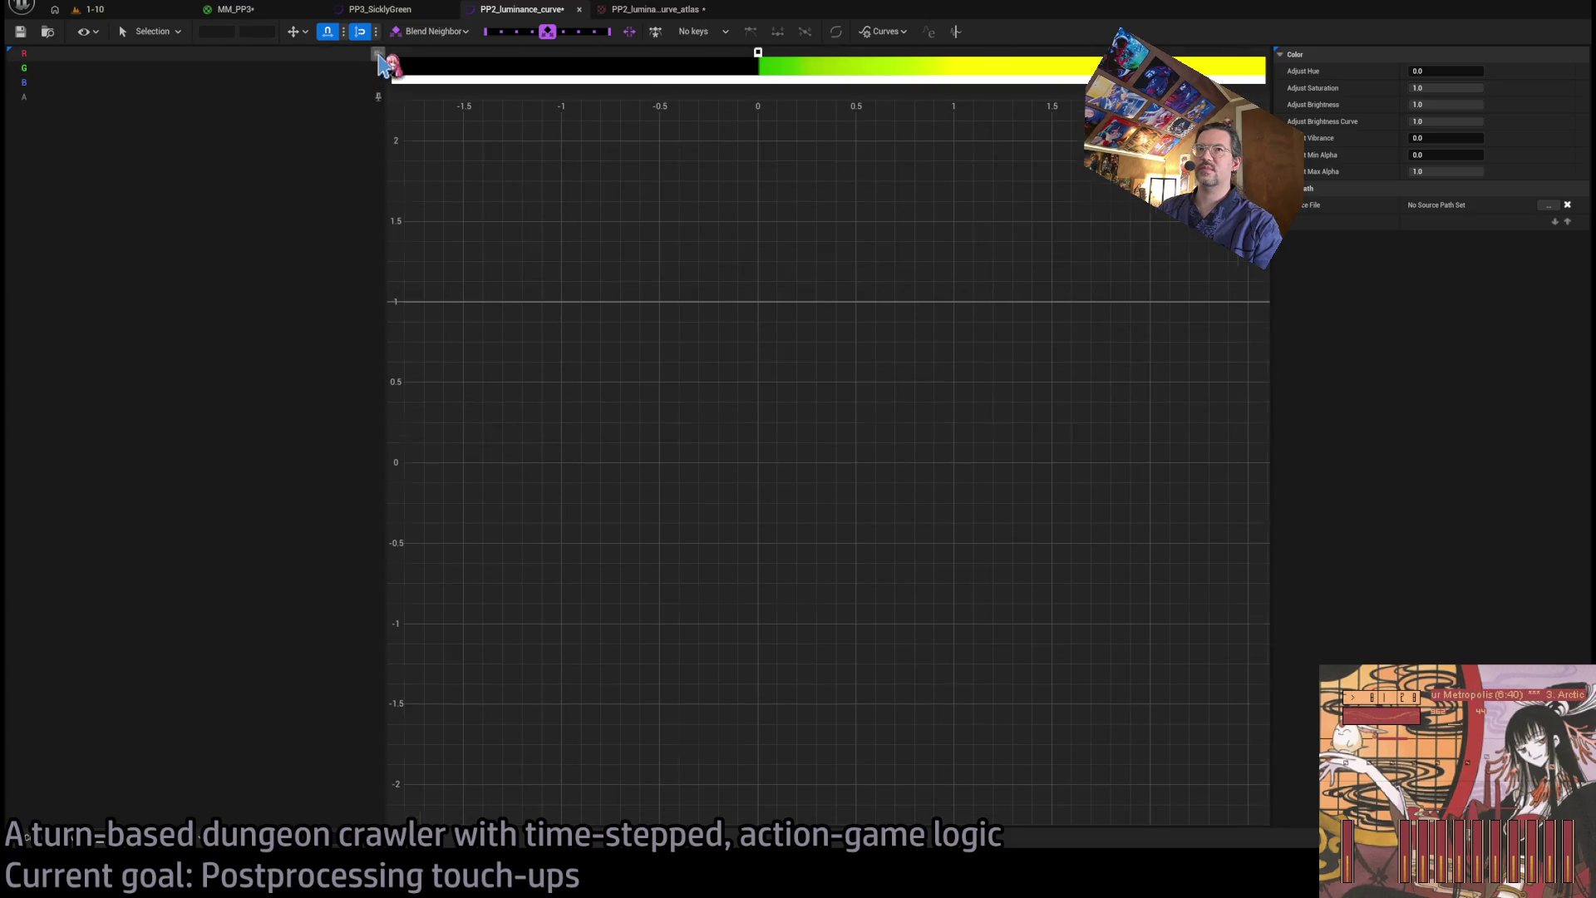
pyautogui.scroll(-1, 657, 502)
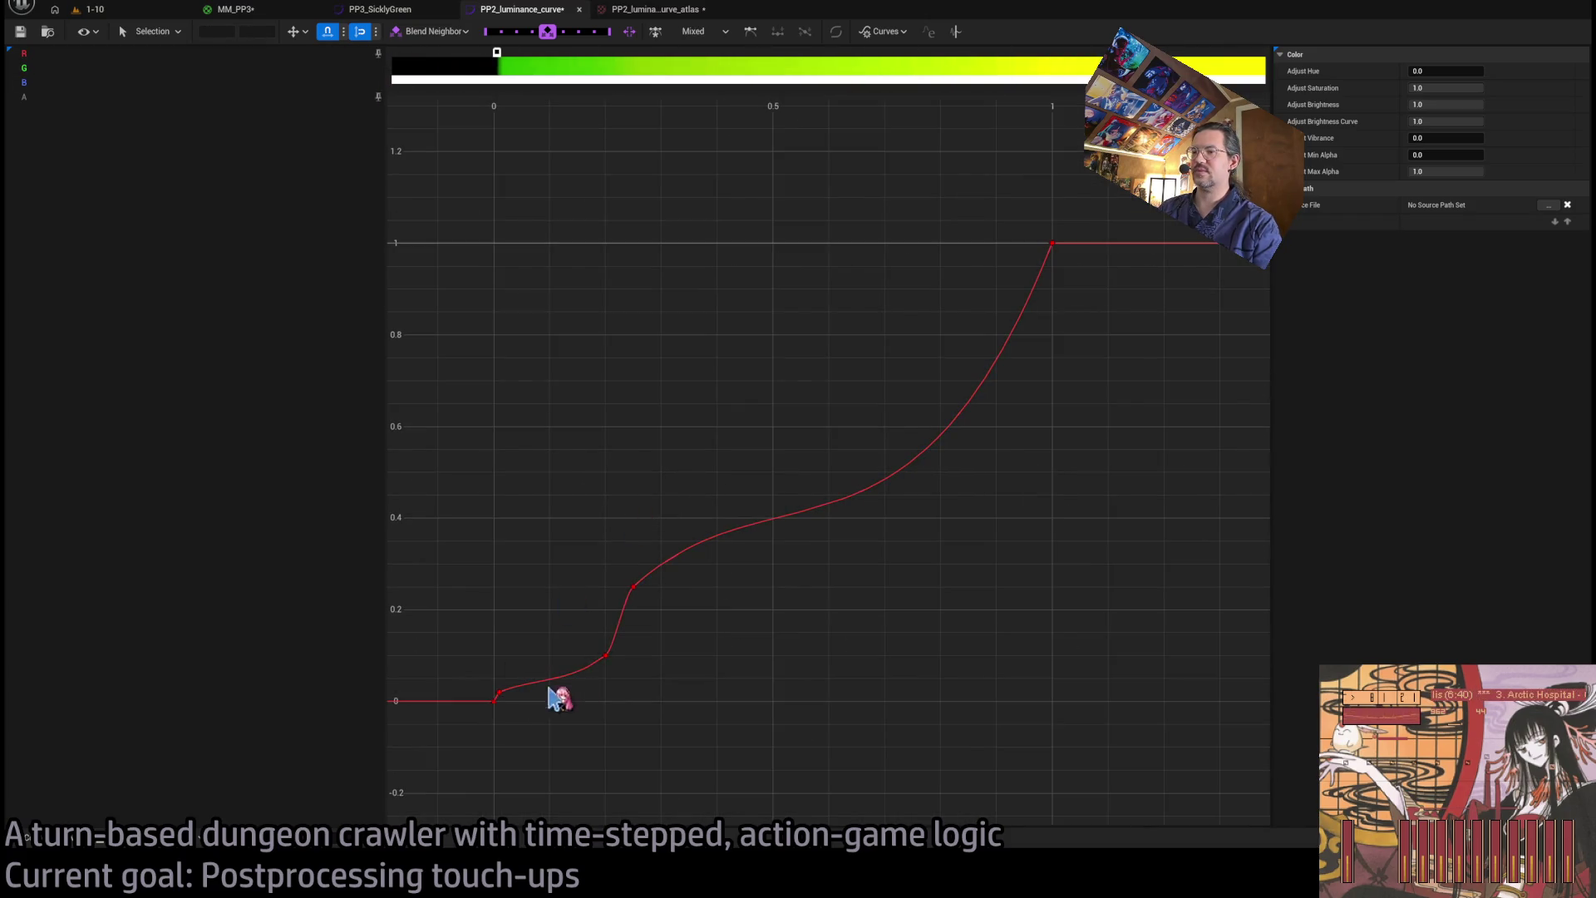
pyautogui.moveTo(582, 642); pyautogui.dragTo(623, 670)
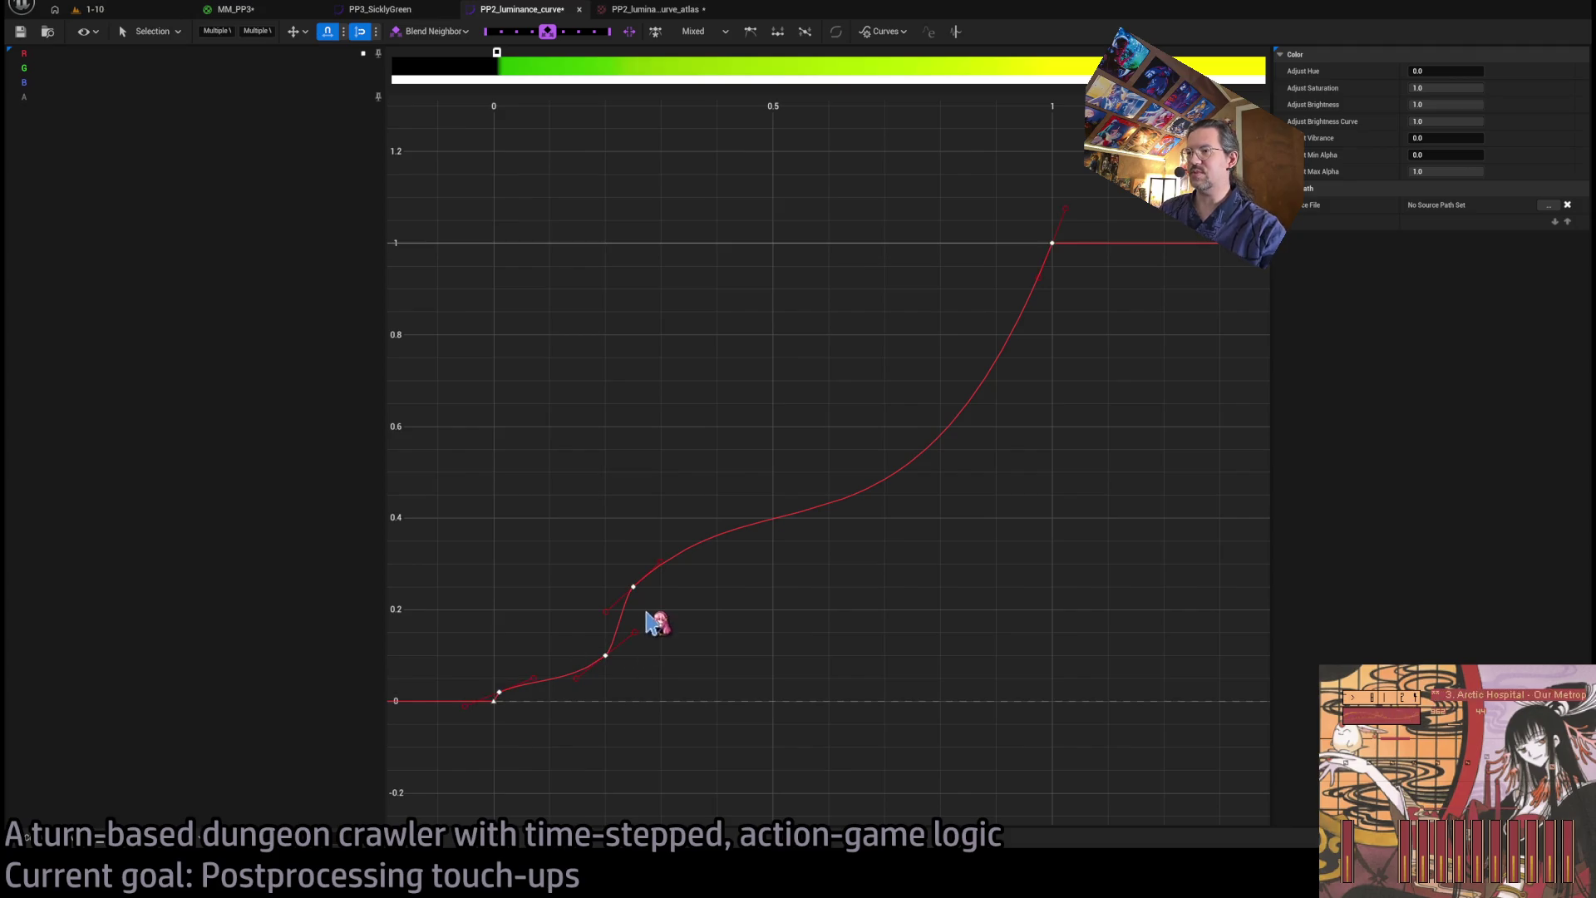
pyautogui.press('Delete')
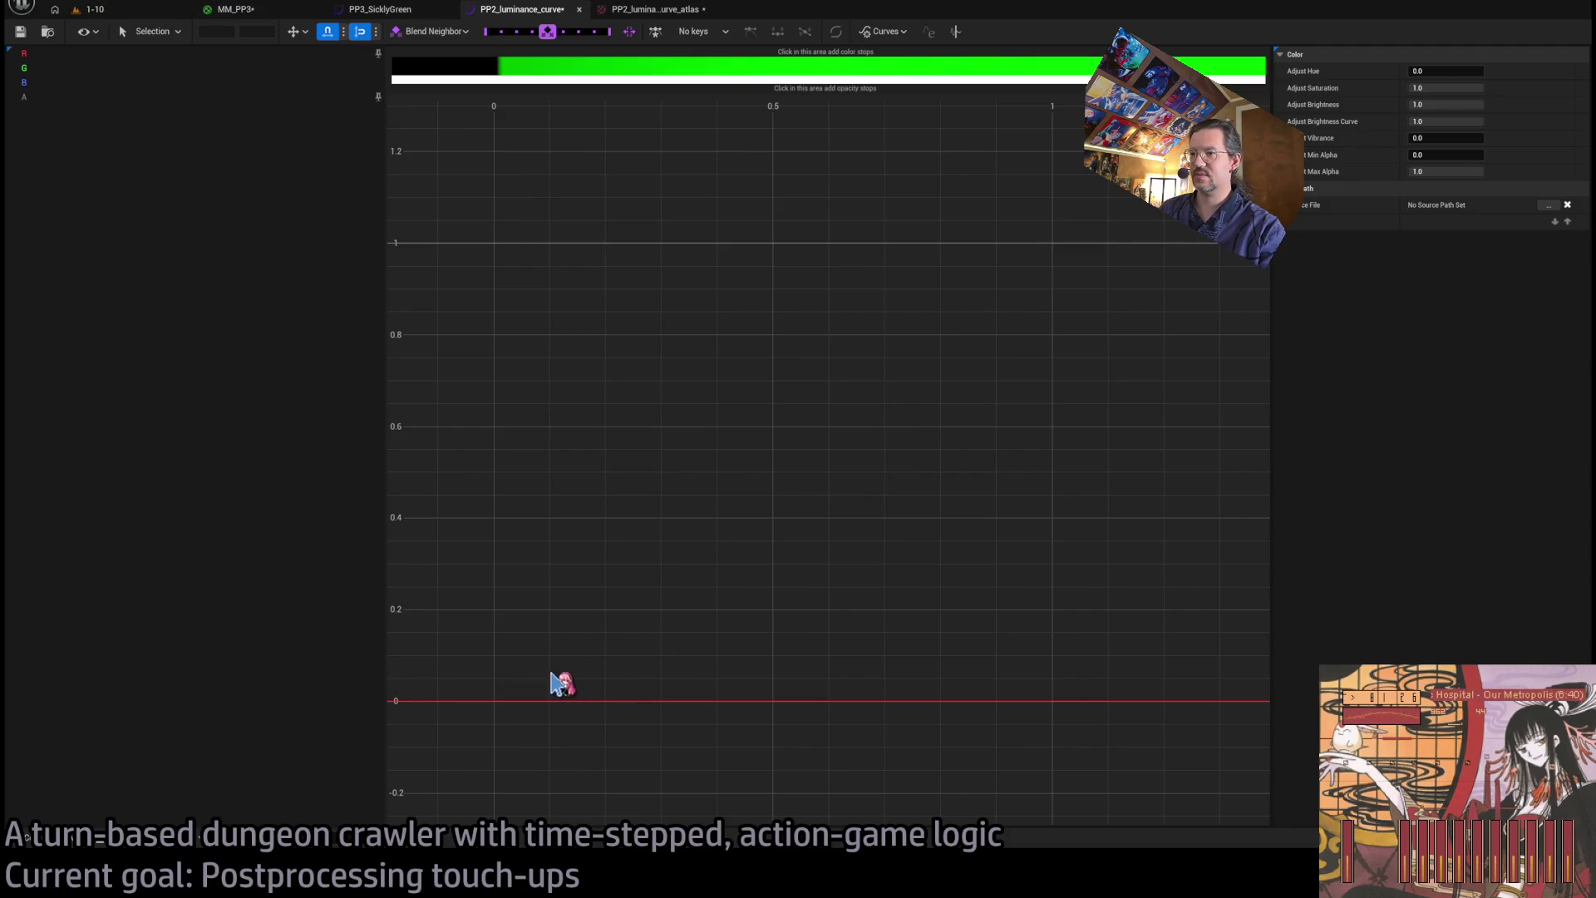
pyautogui.hotkey('ctrl', 'z')
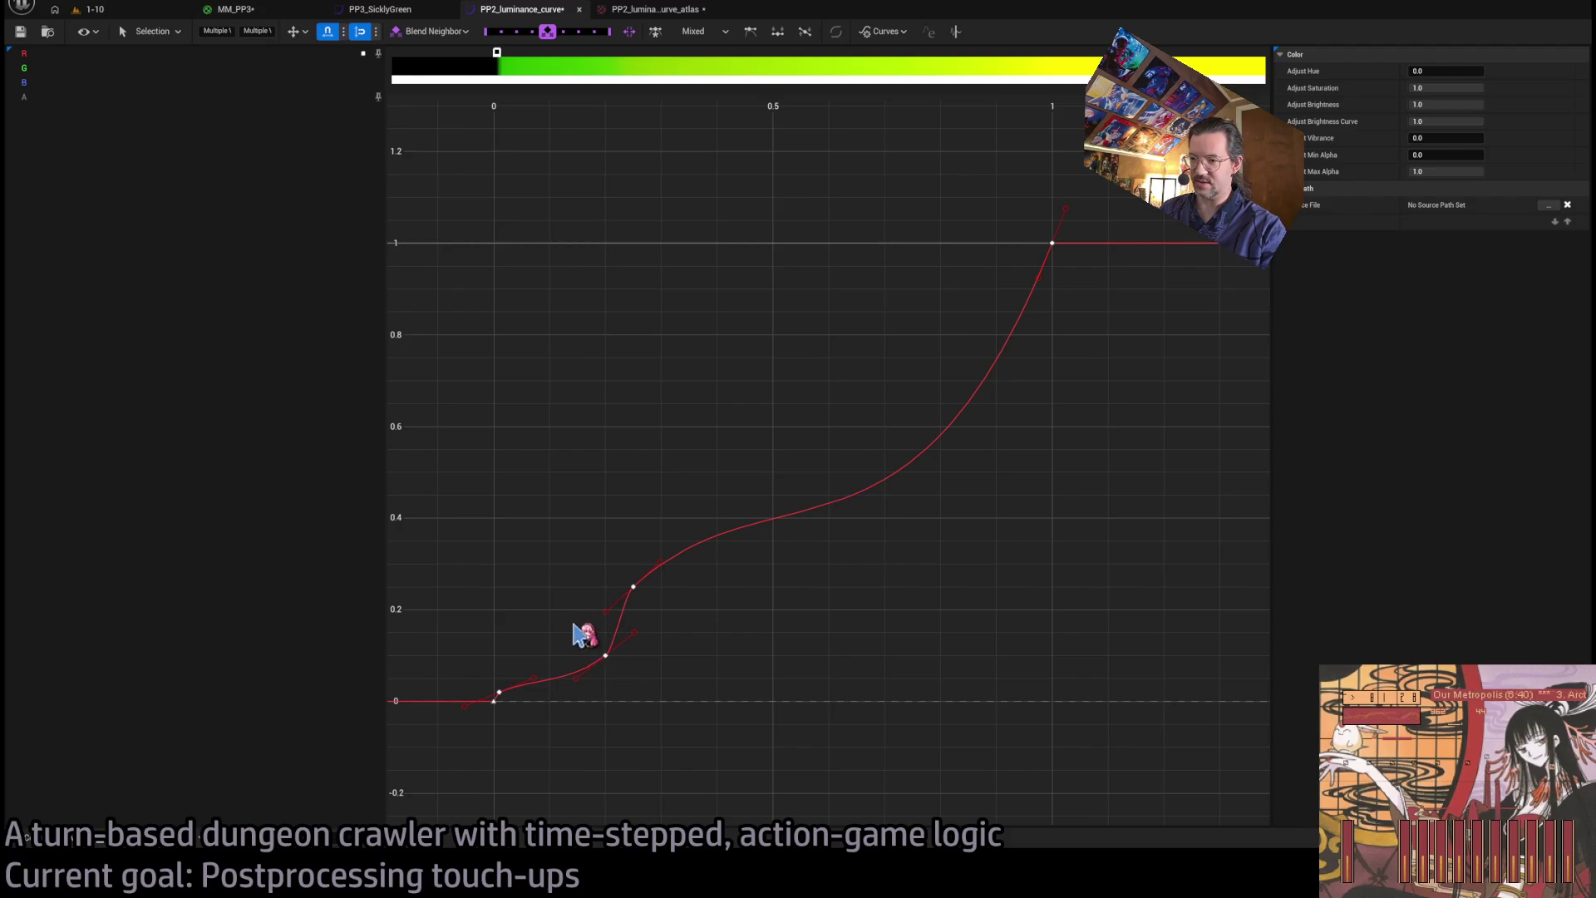
pyautogui.moveTo(636, 673); pyautogui.dragTo(634, 674)
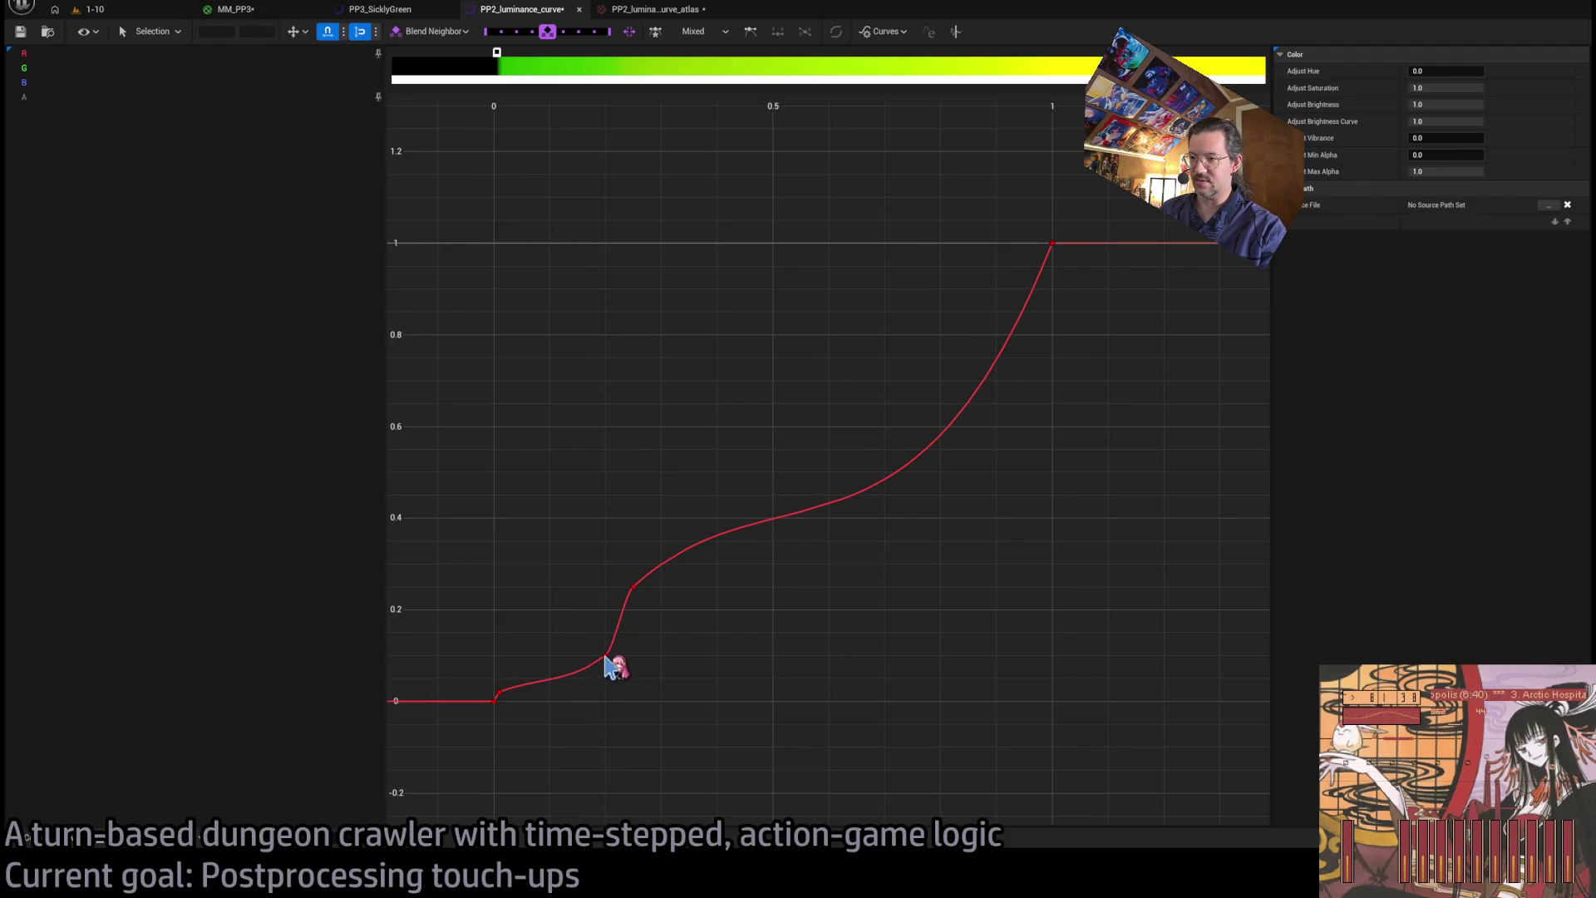
pyautogui.press('Delete')
# - Add a key near 0.2, reshape the red curve's tangents, and play-test with Alt+P
pyautogui.hotkey('ctrl', 'a')
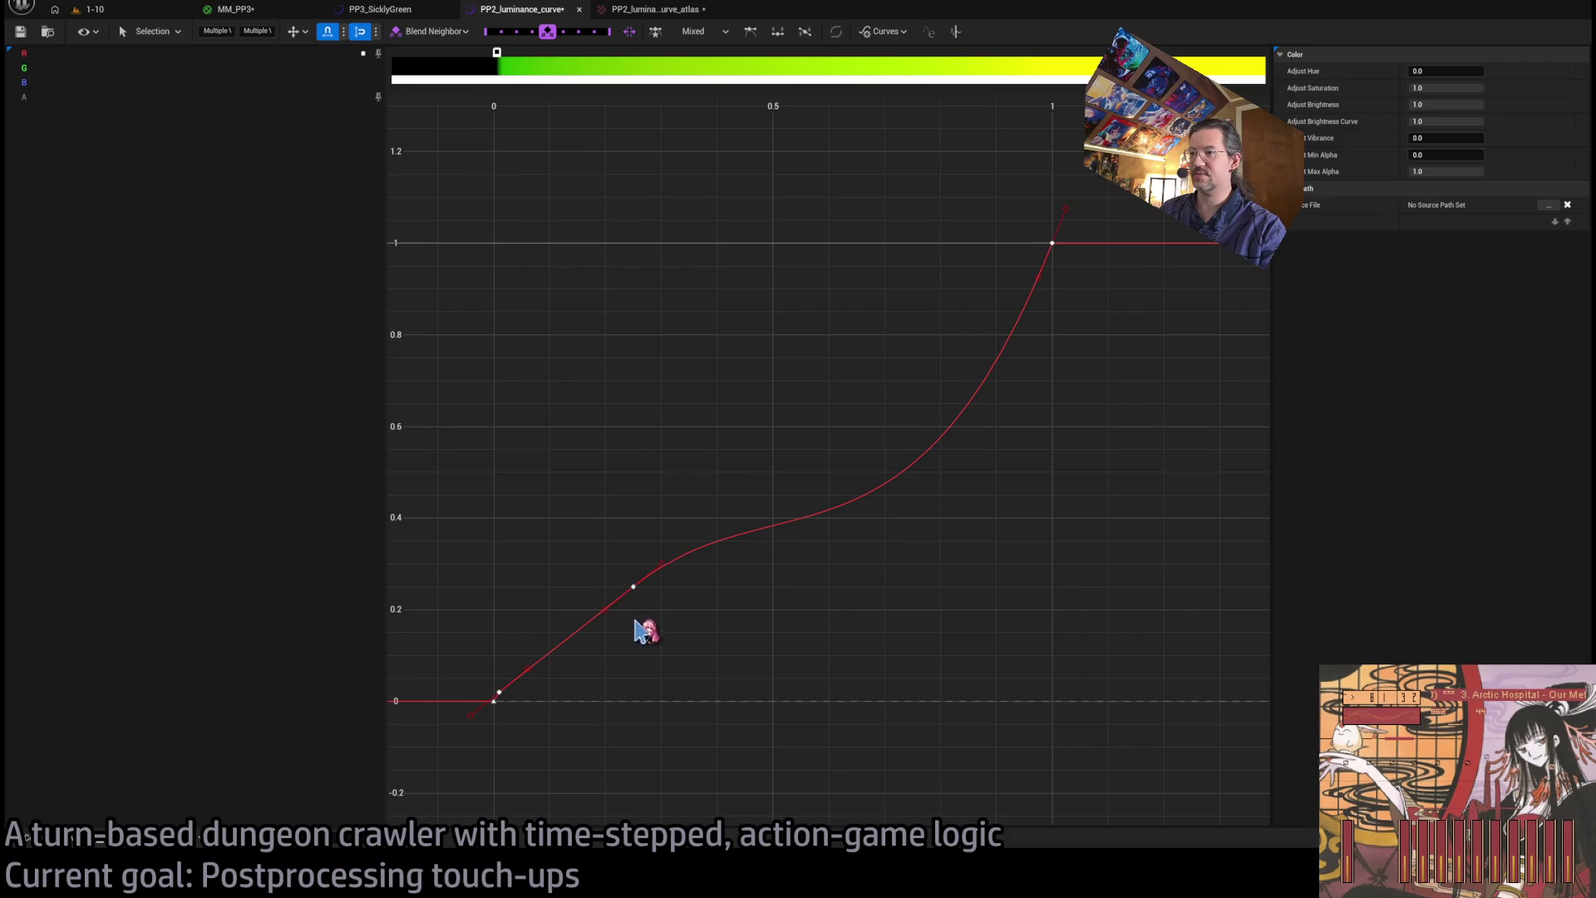
pyautogui.click(521, 703)
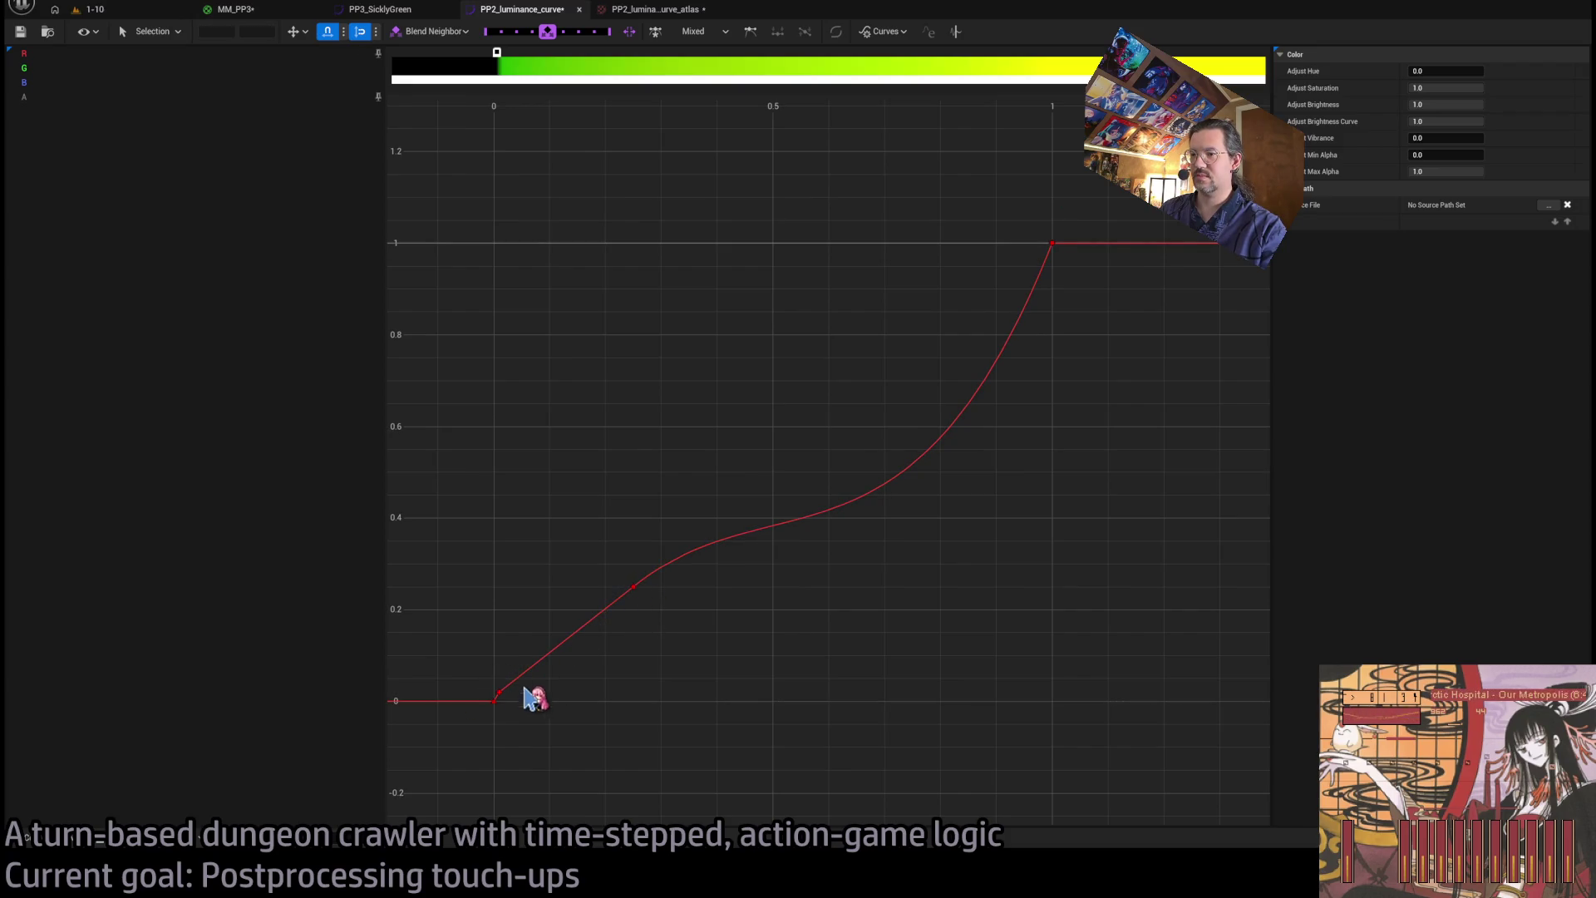
pyautogui.click(498, 695)
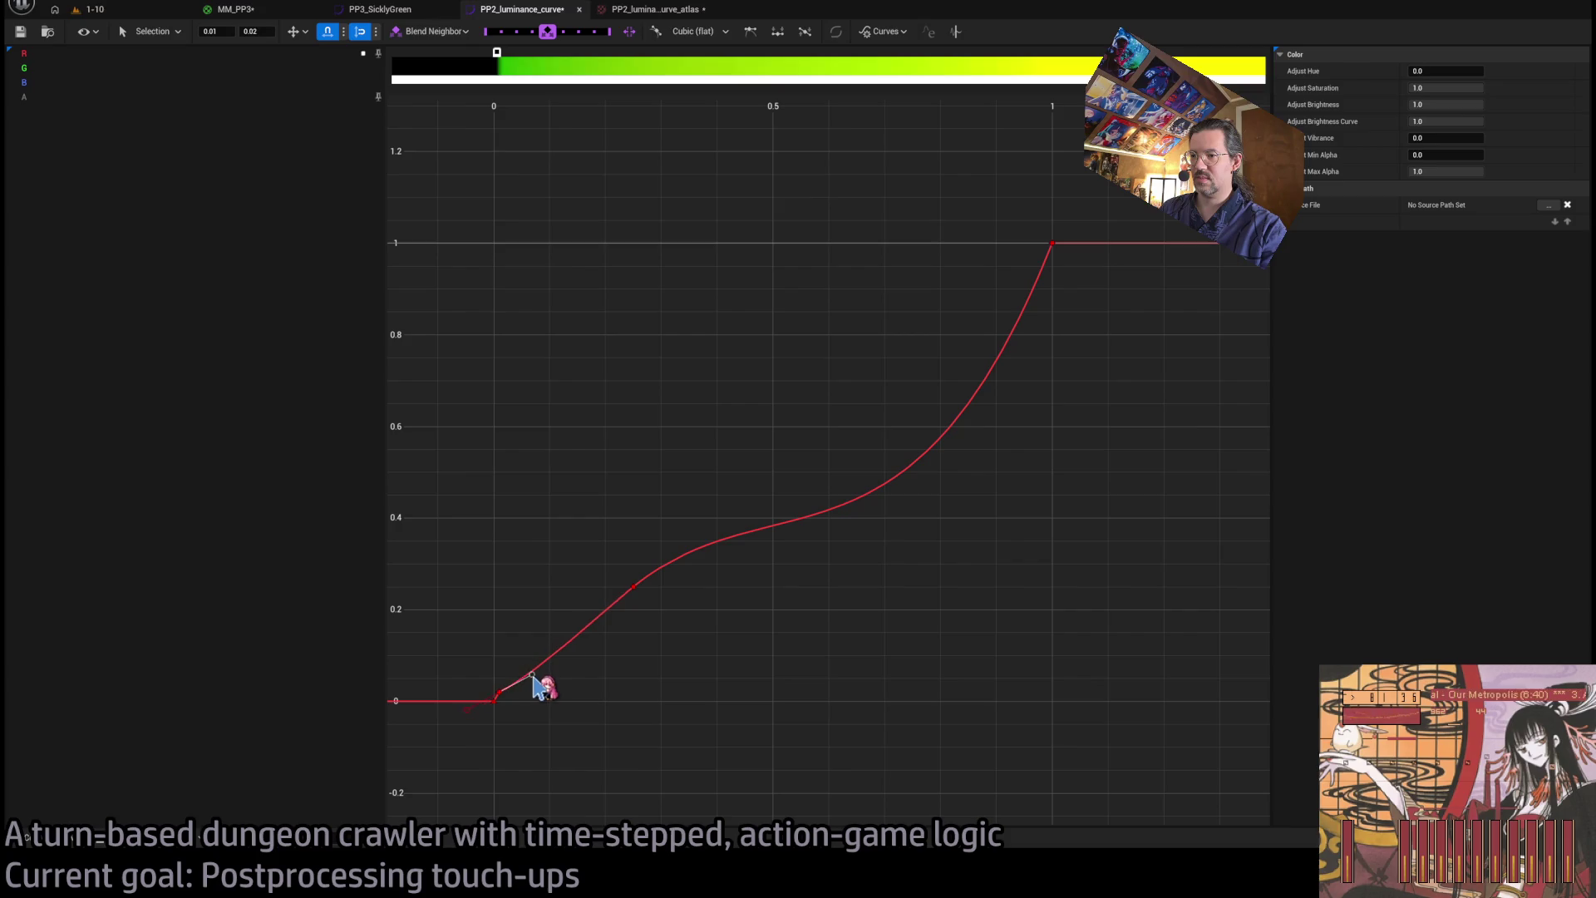
pyautogui.middleClick(635, 586)
pyautogui.hotkey('ctrl', 'a')
pyautogui.moveTo(613, 613)
pyautogui.mouseDown()
pyautogui.moveTo(636, 631)
pyautogui.moveTo(610, 618)
pyautogui.mouseUp()
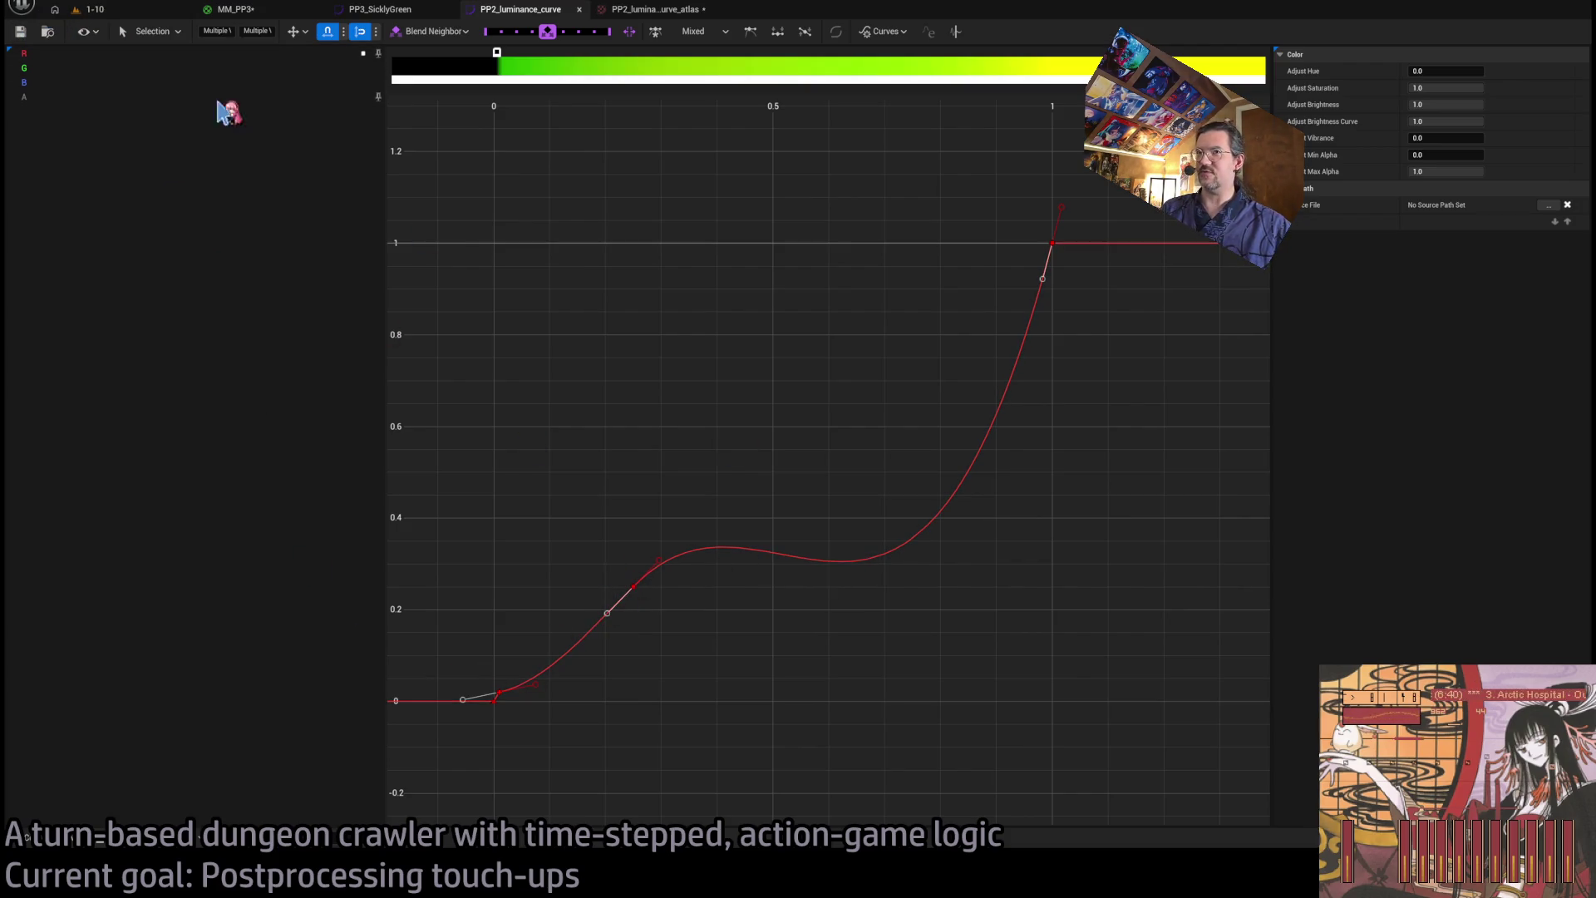
pyautogui.hotkey('alt', 'p')
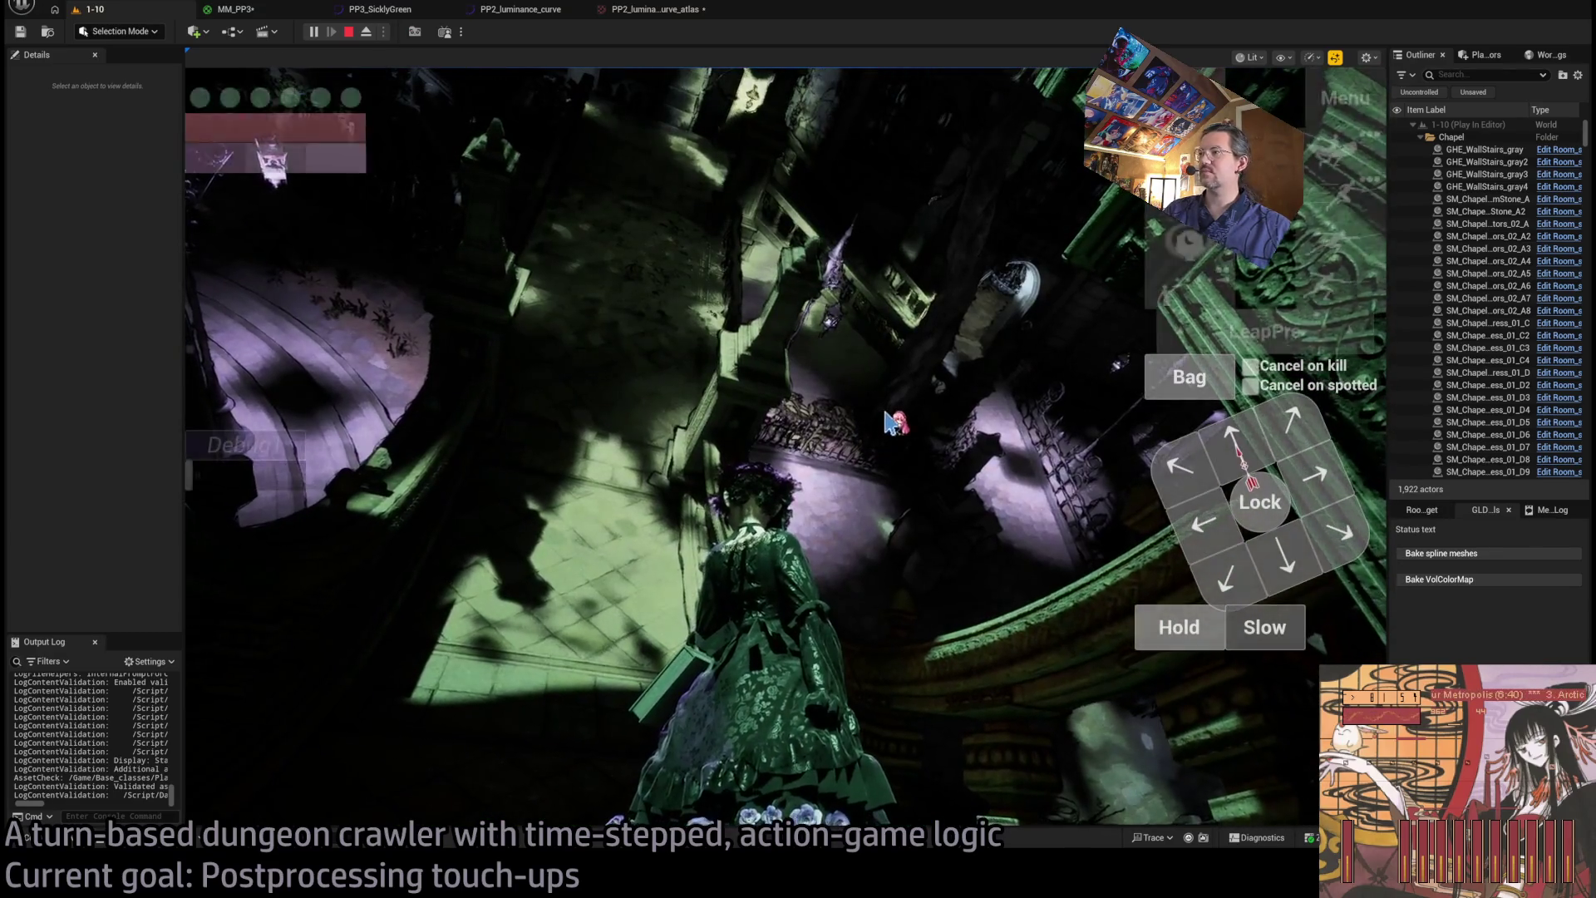
# - Turn the game camera around the chapel and attack to check the post-process look
pyautogui.click(1031, 438)
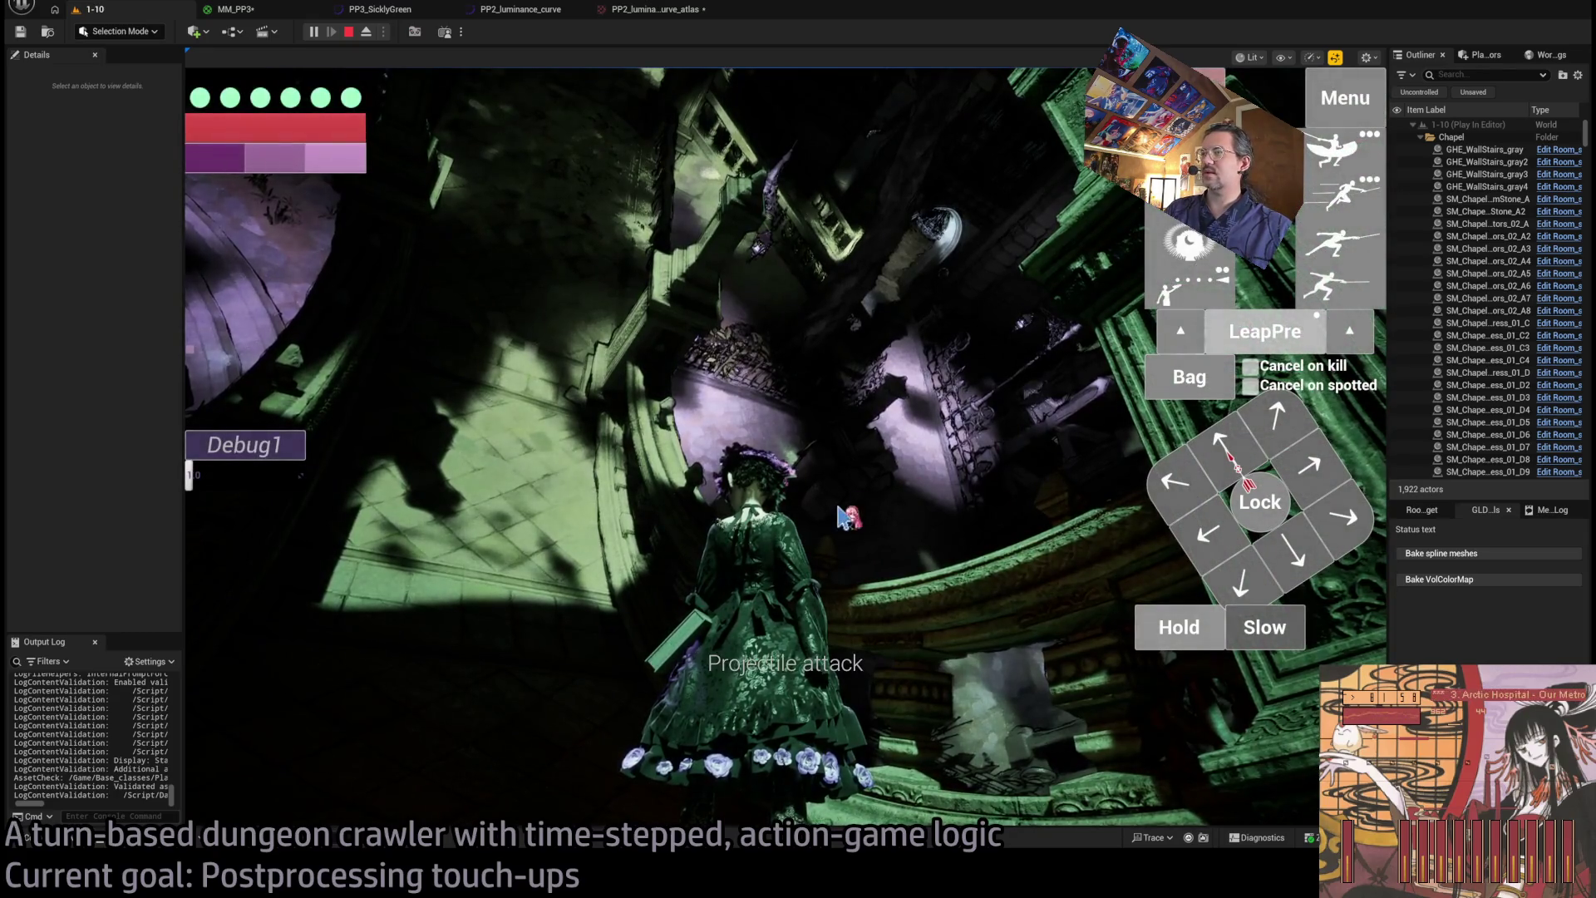
pyautogui.click(898, 428)
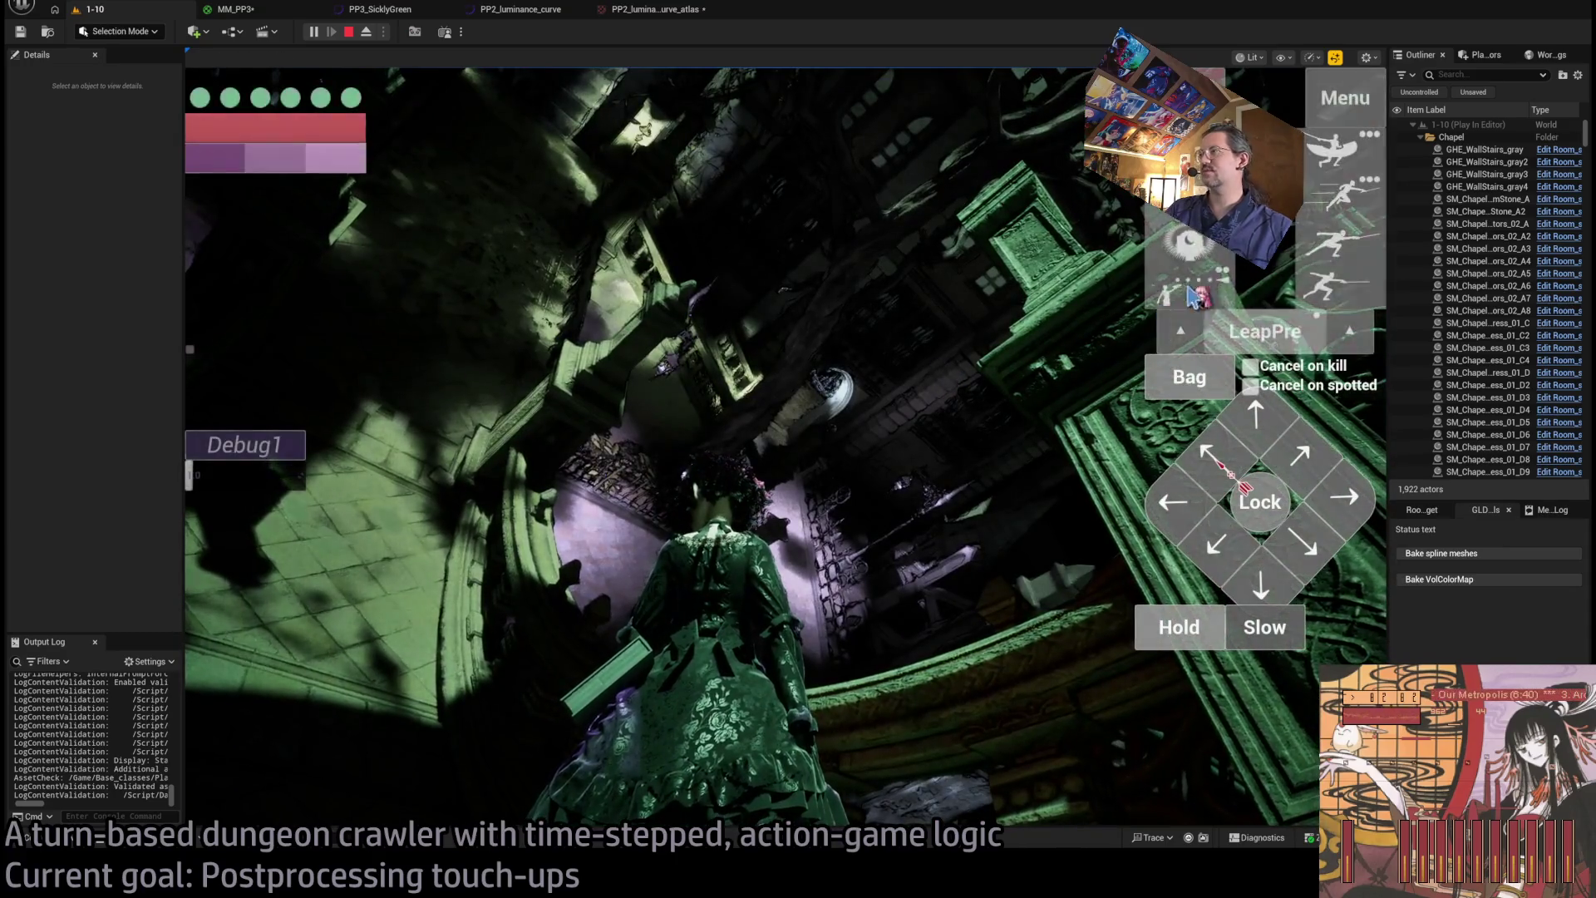
pyautogui.click(756, 505)
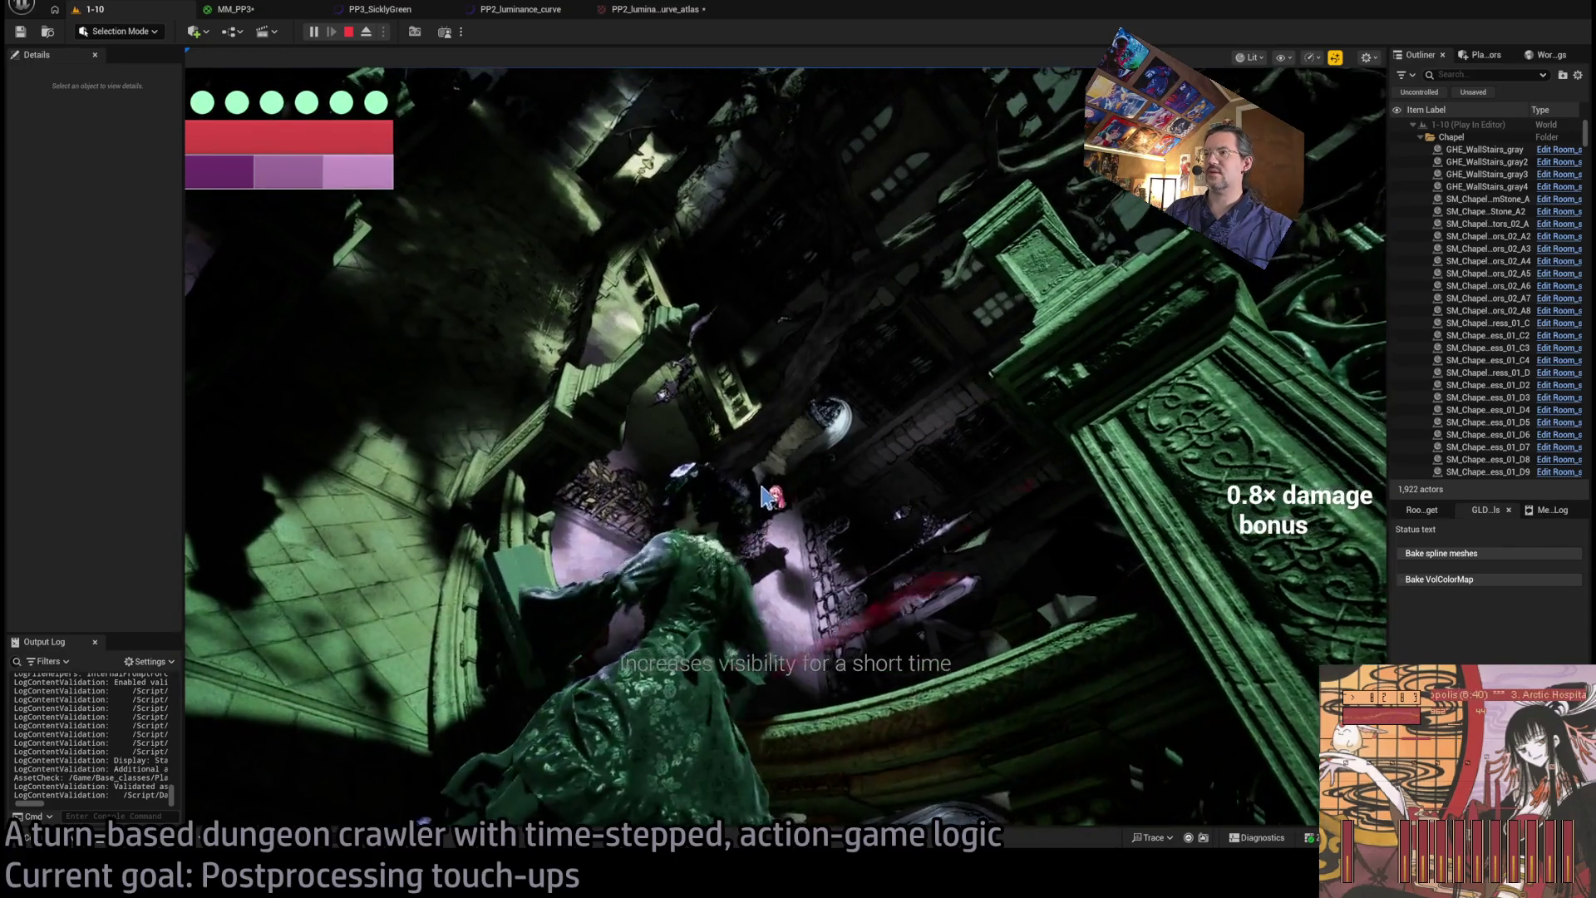
pyautogui.click(842, 471)
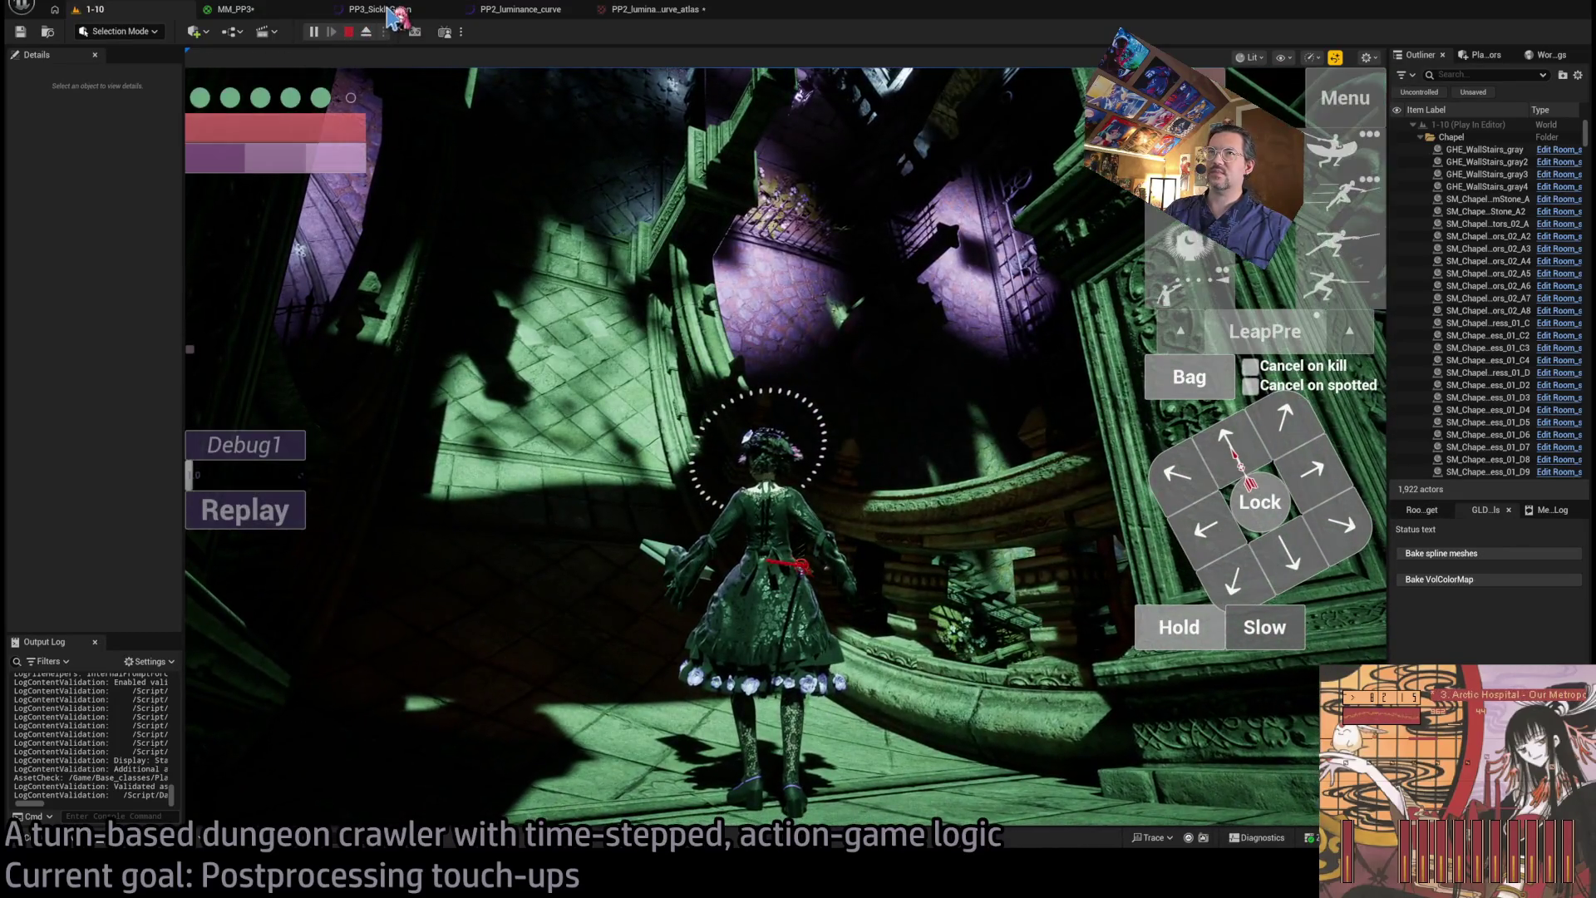
pyautogui.click(378, 10)
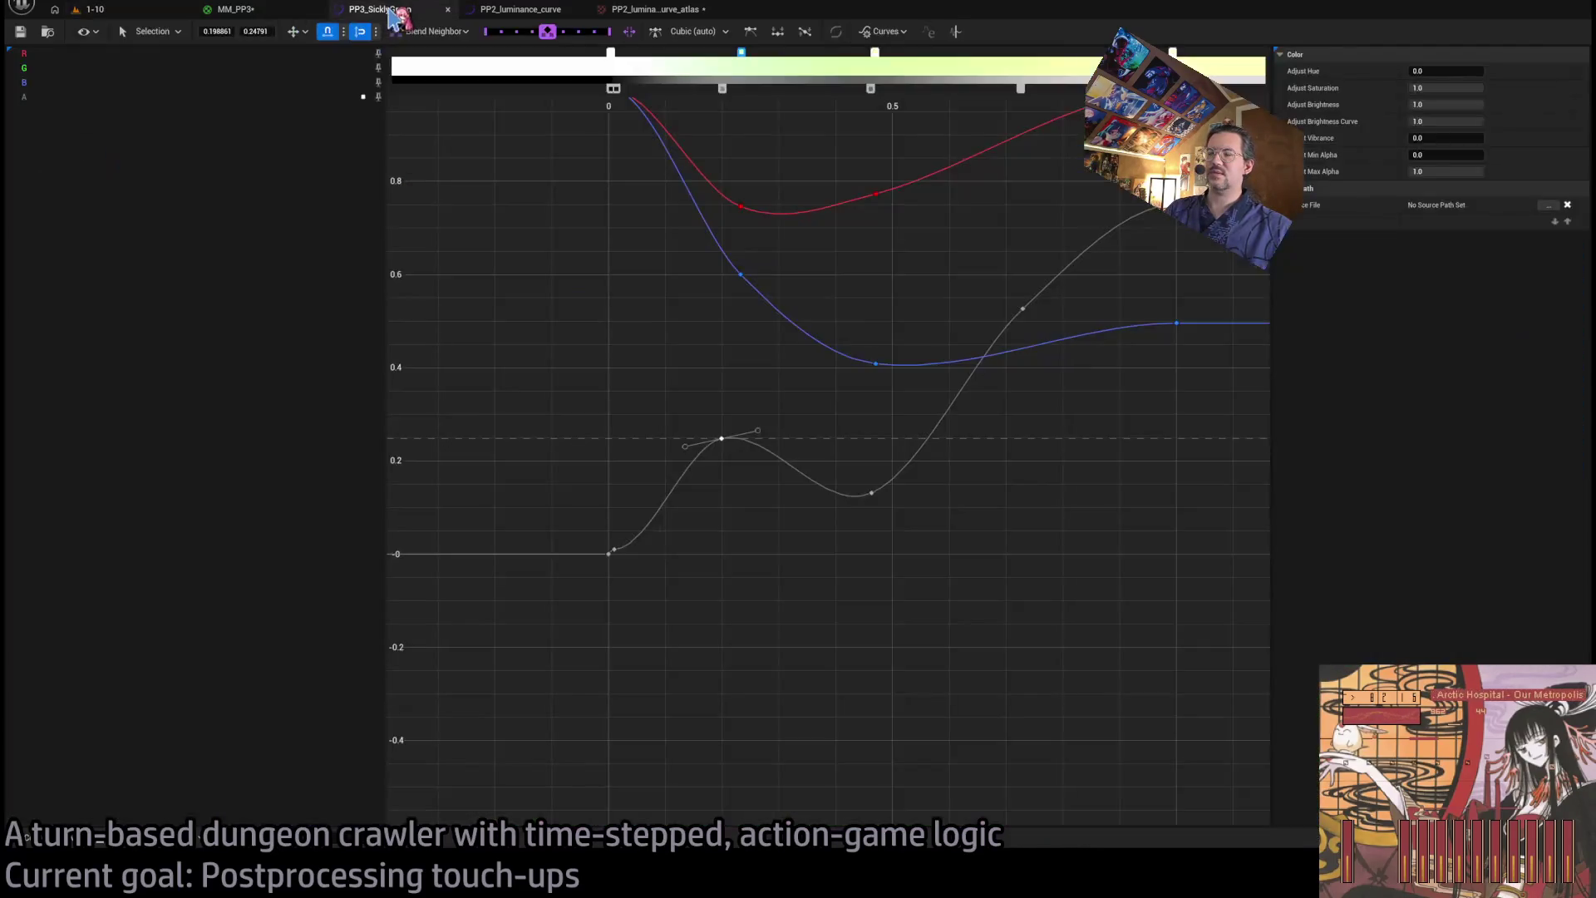
# - Move the luminance curve's first key to time 0.01 and set its value to 0.01
pyautogui.click(540, 11)
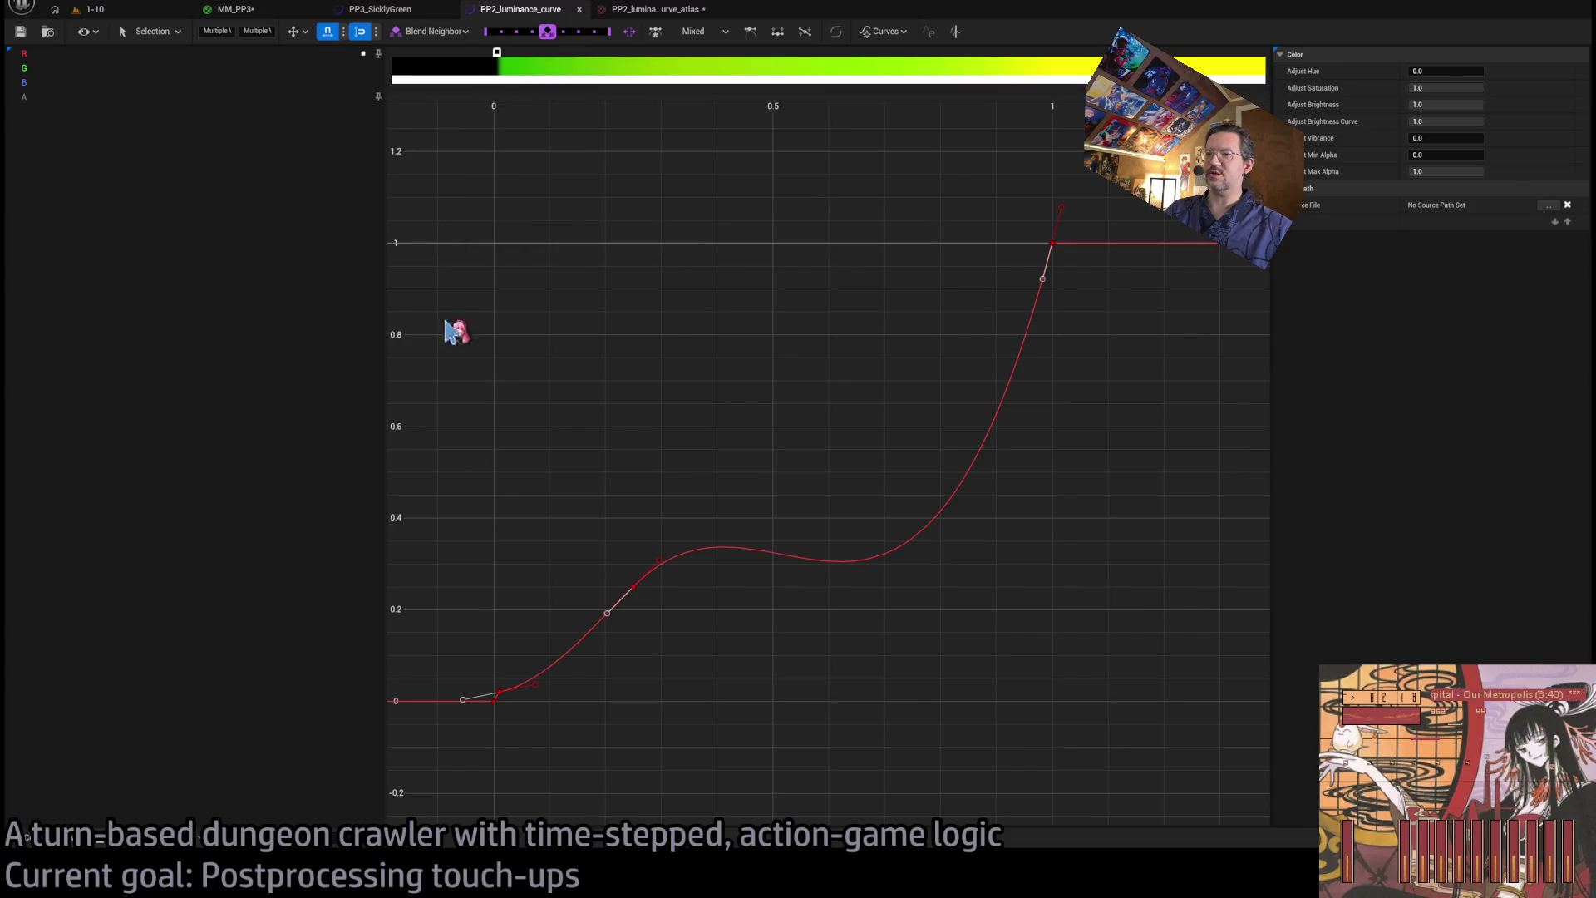
pyautogui.moveTo(506, 702); pyautogui.dragTo(501, 690)
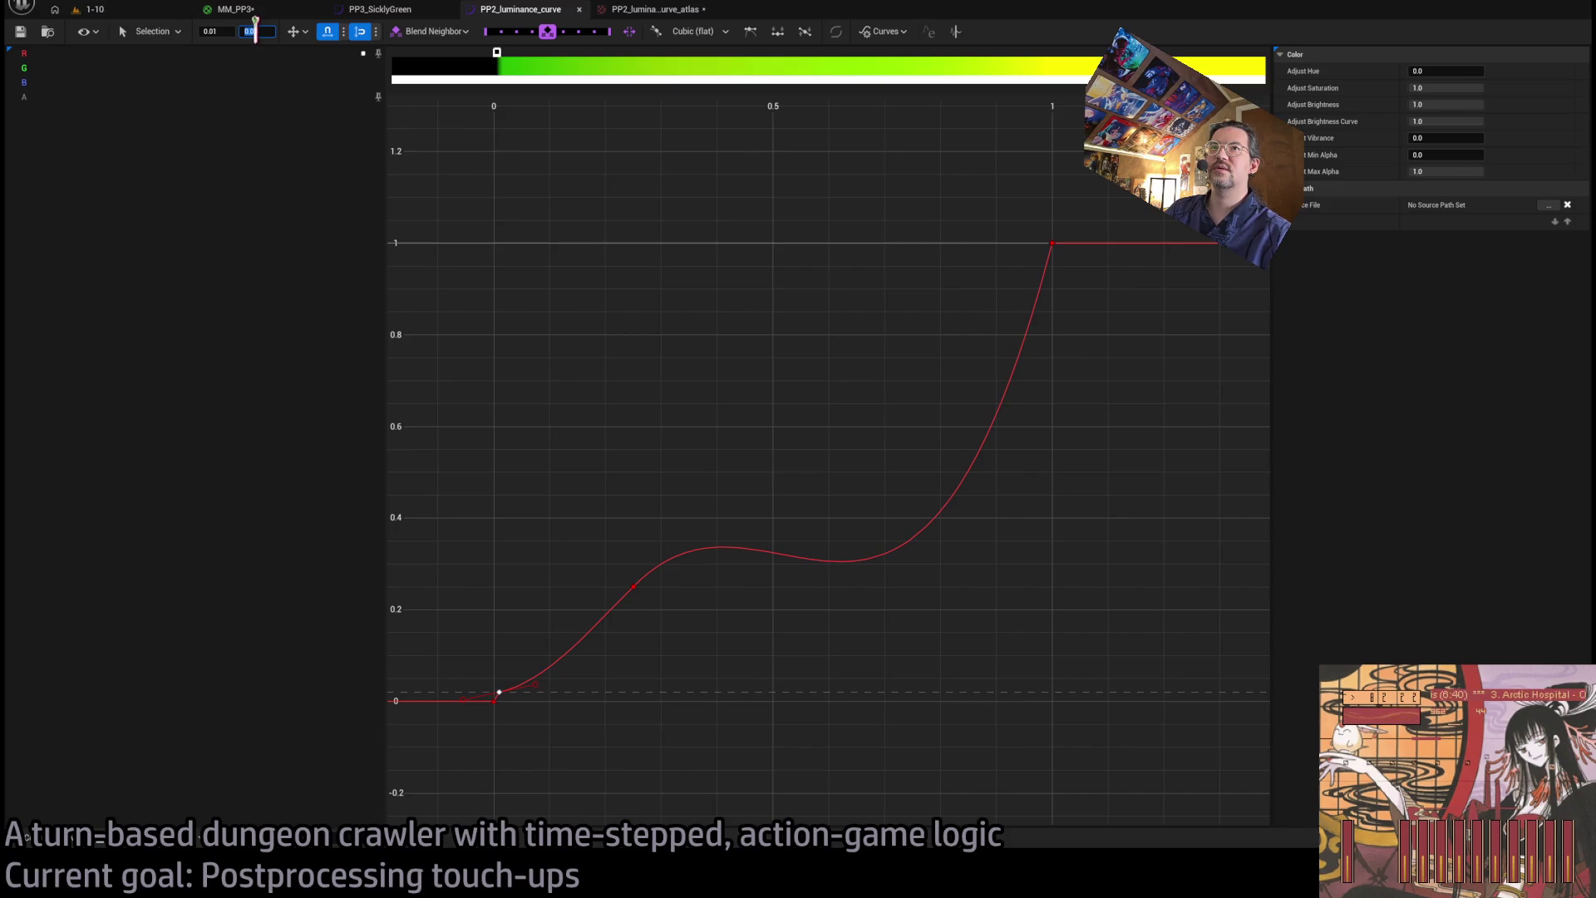
pyautogui.press('BackSpace')
pyautogui.write('1')
pyautogui.press('Return')
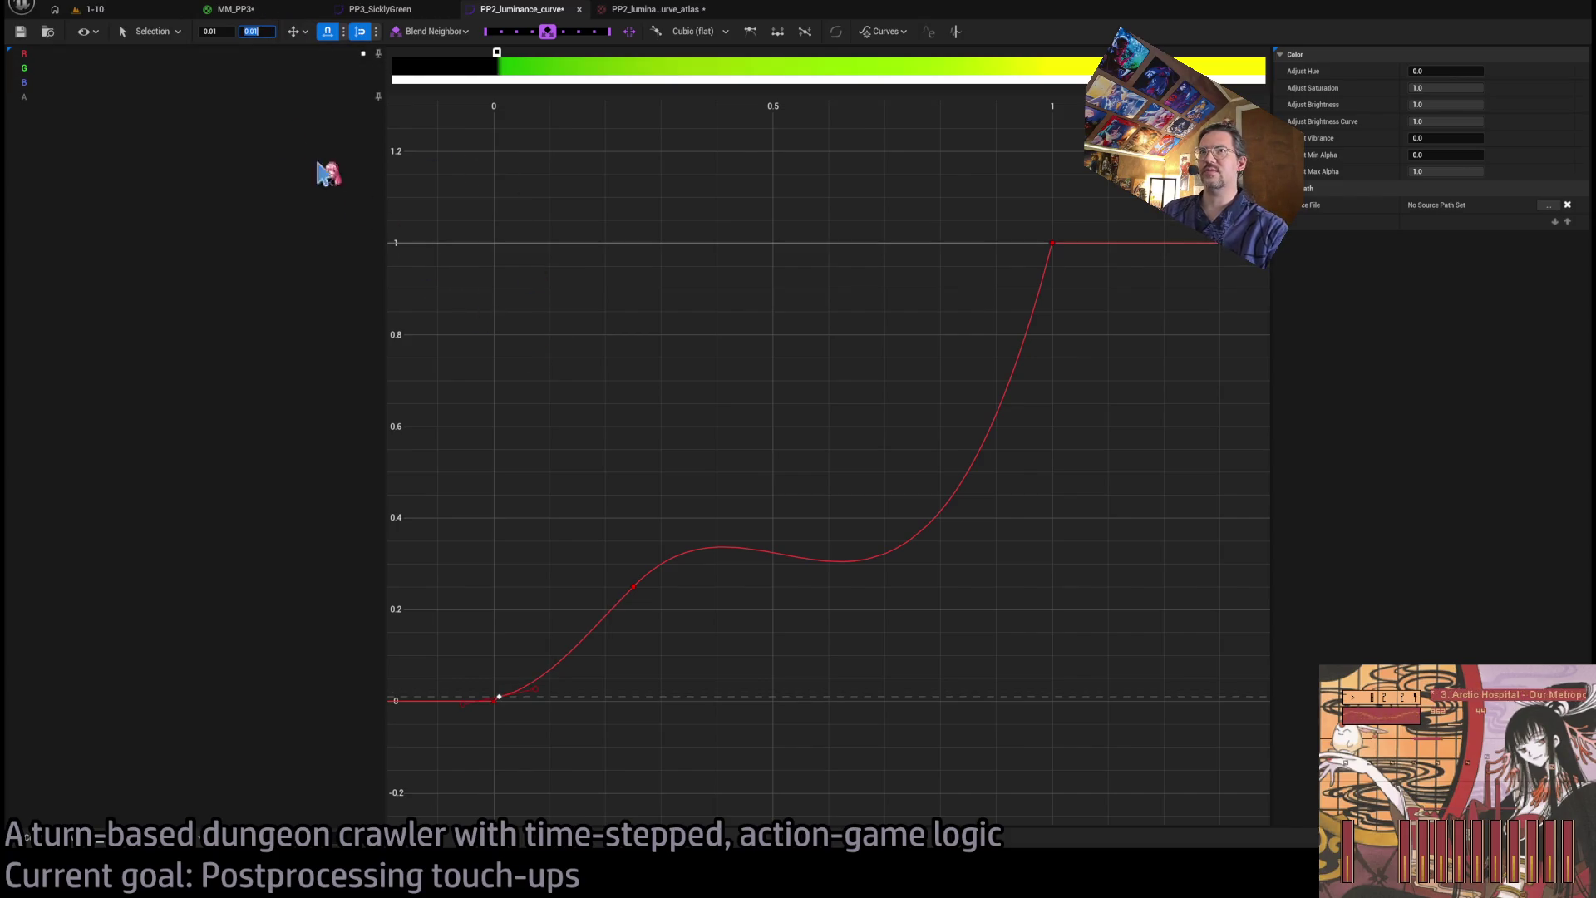
pyautogui.click(122, 12)
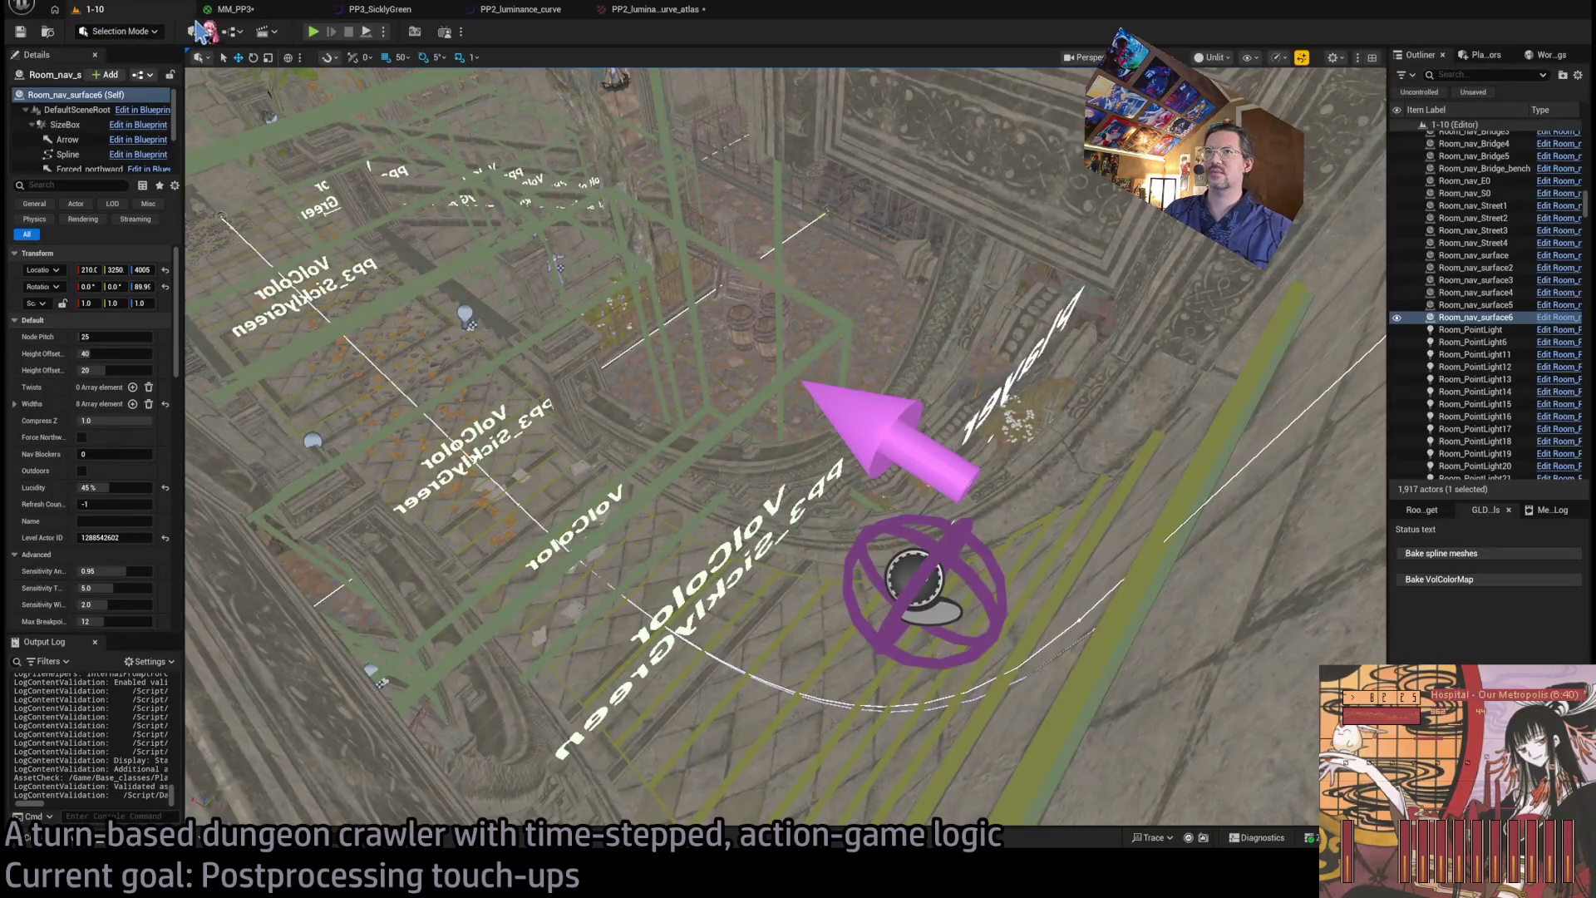
# - Play-test level 1-10, stop it, and return to MM_PP3's top-level material graph
pyautogui.hotkey('alt', 'p')
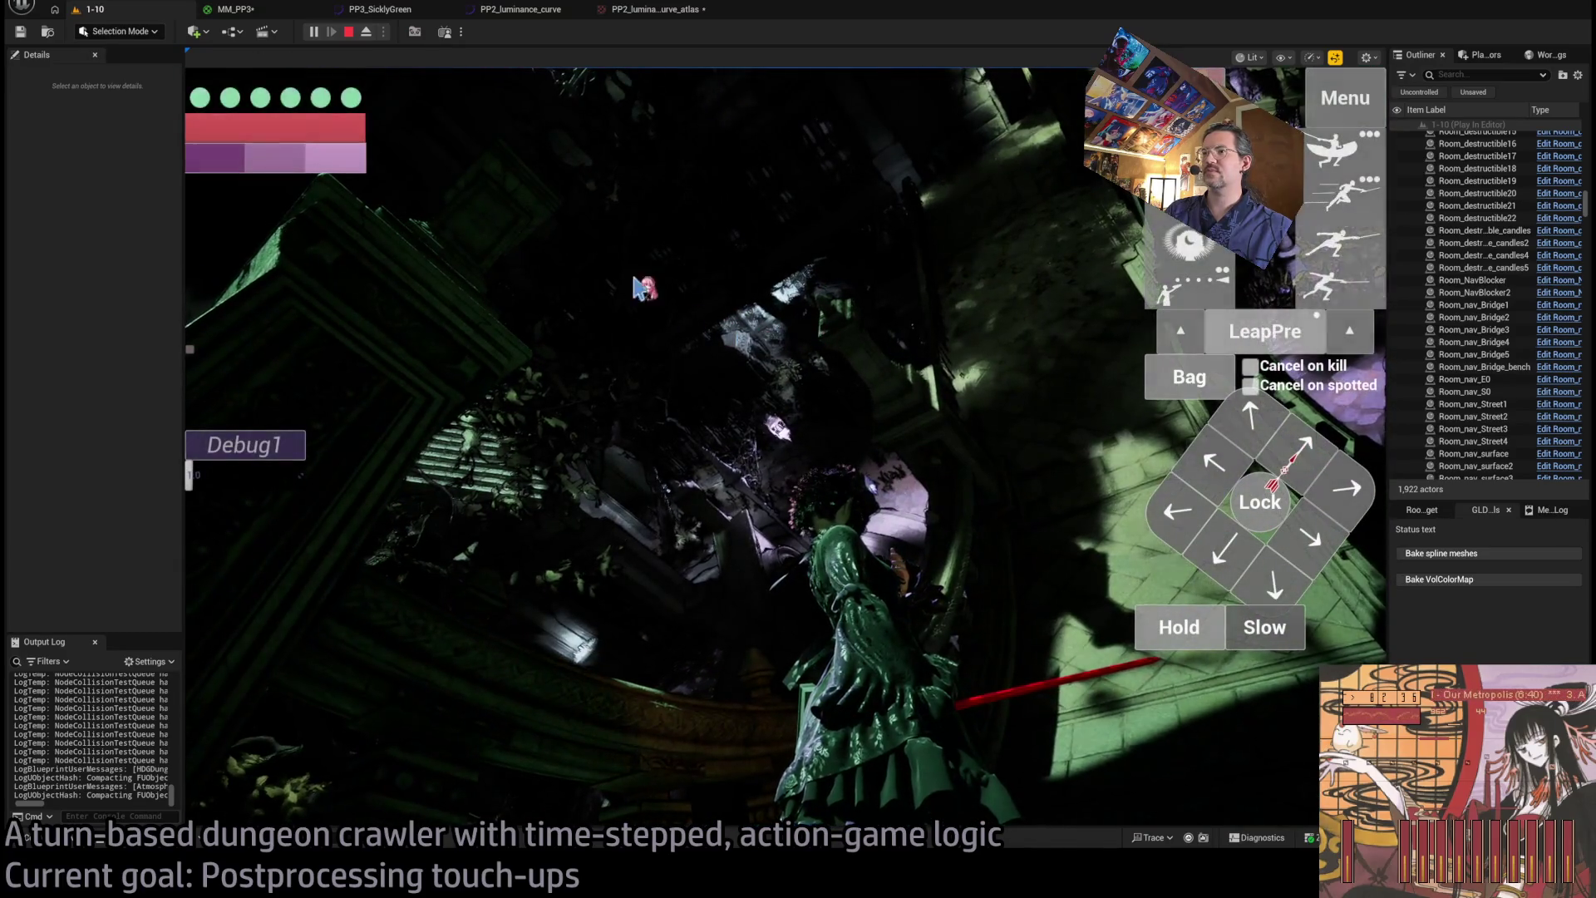
pyautogui.press('Escape')
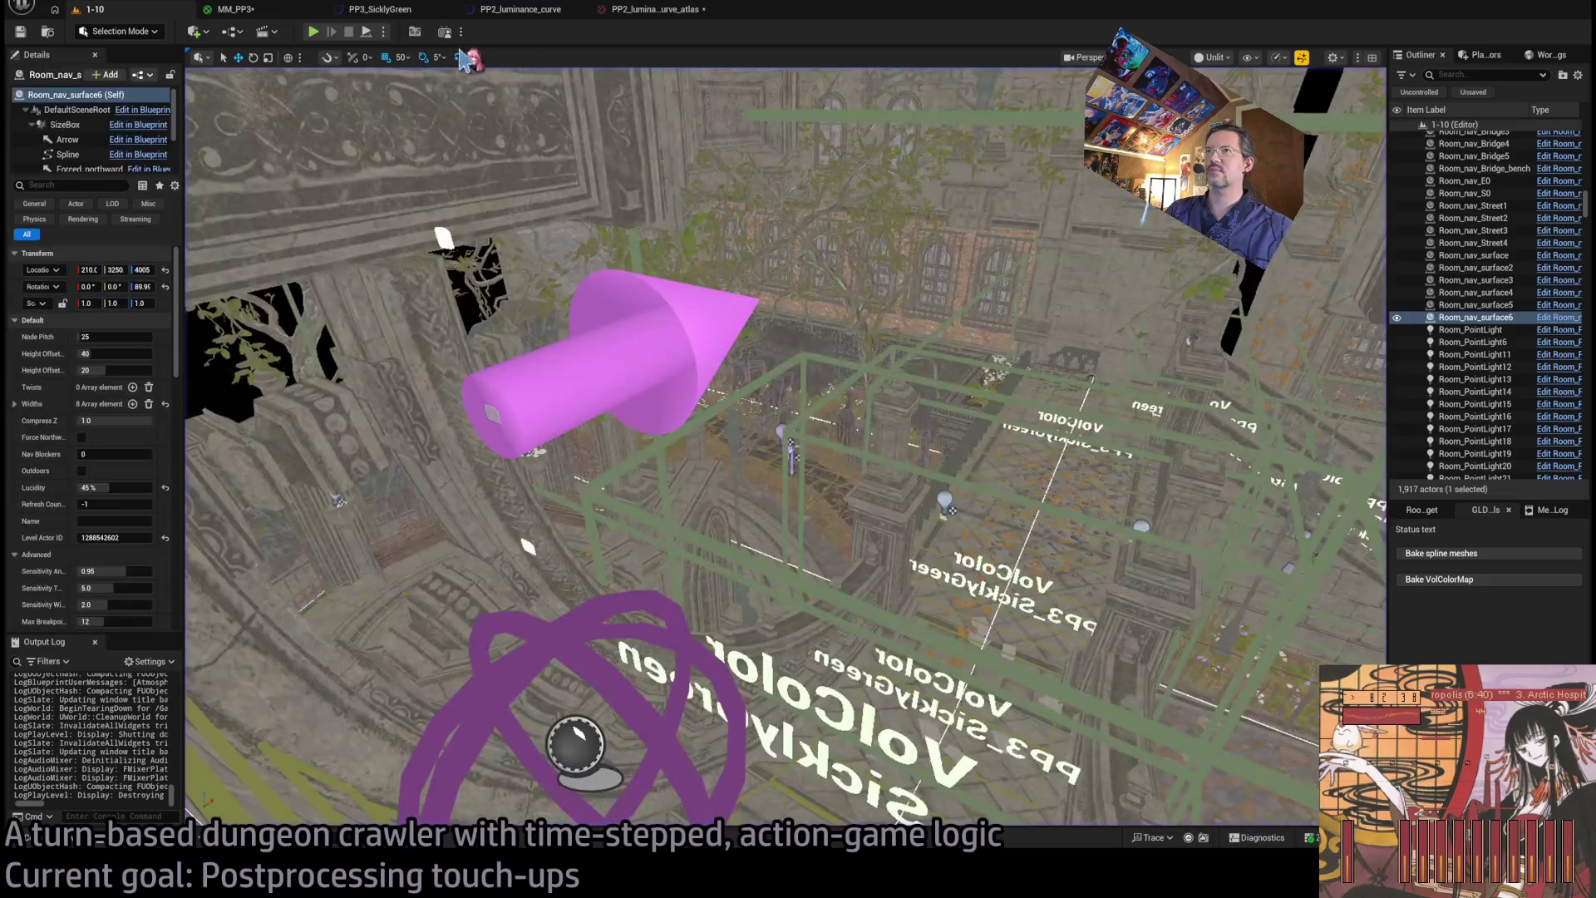
pyautogui.click(291, 10)
pyautogui.click(689, 60)
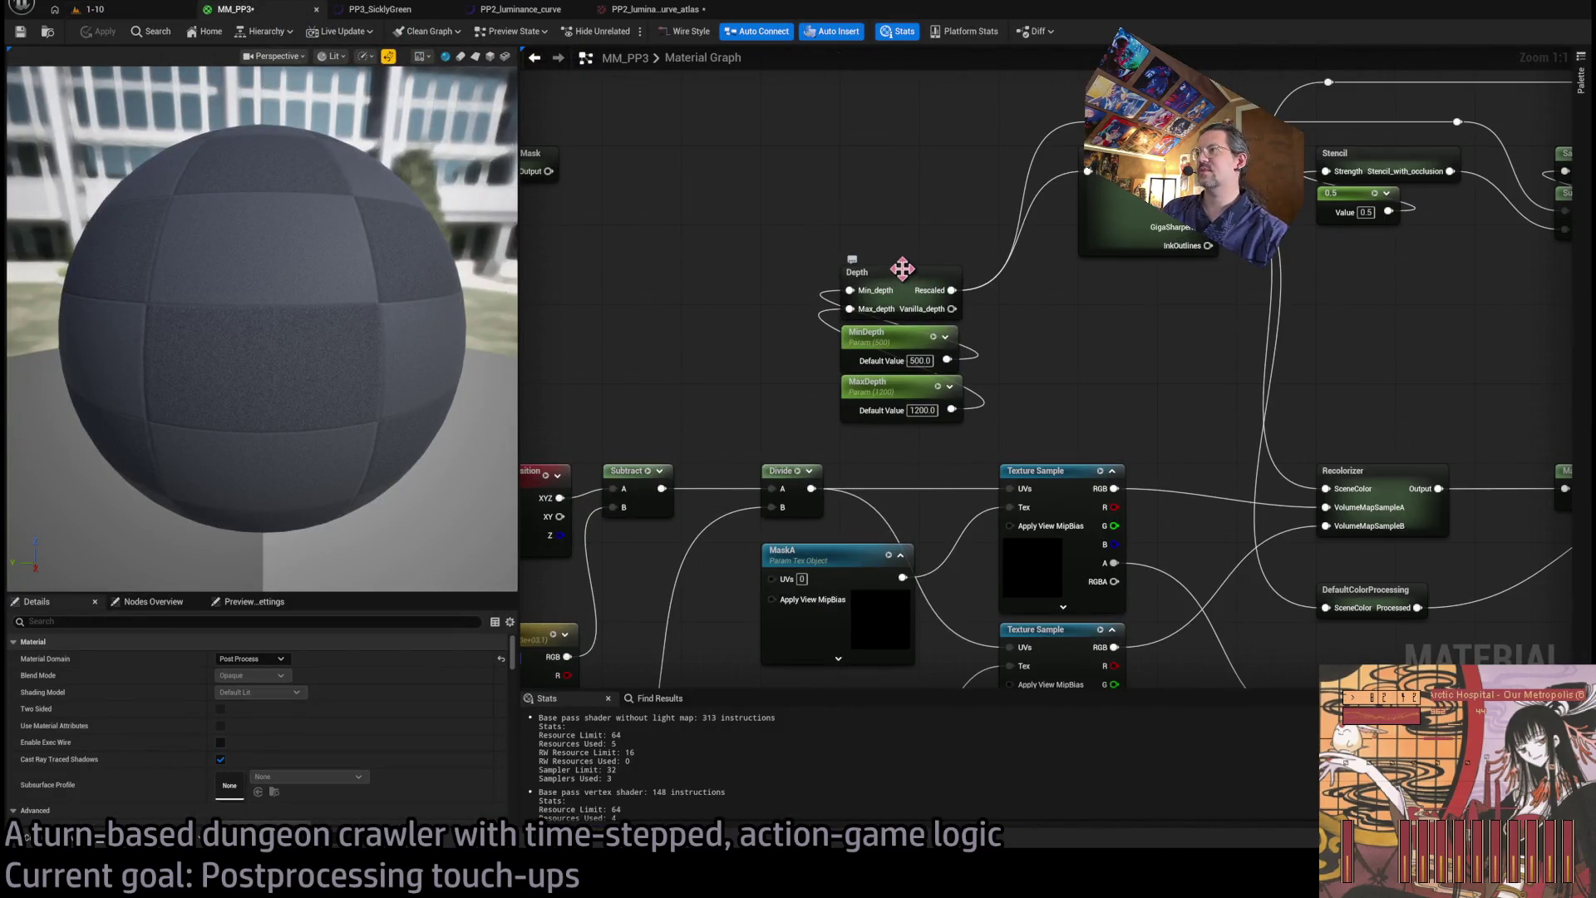
# - Open MM_PP3's SceneColor subgraph and bring its Output node into view
pyautogui.click(905, 267)
pyautogui.doubleClick(1089, 241)
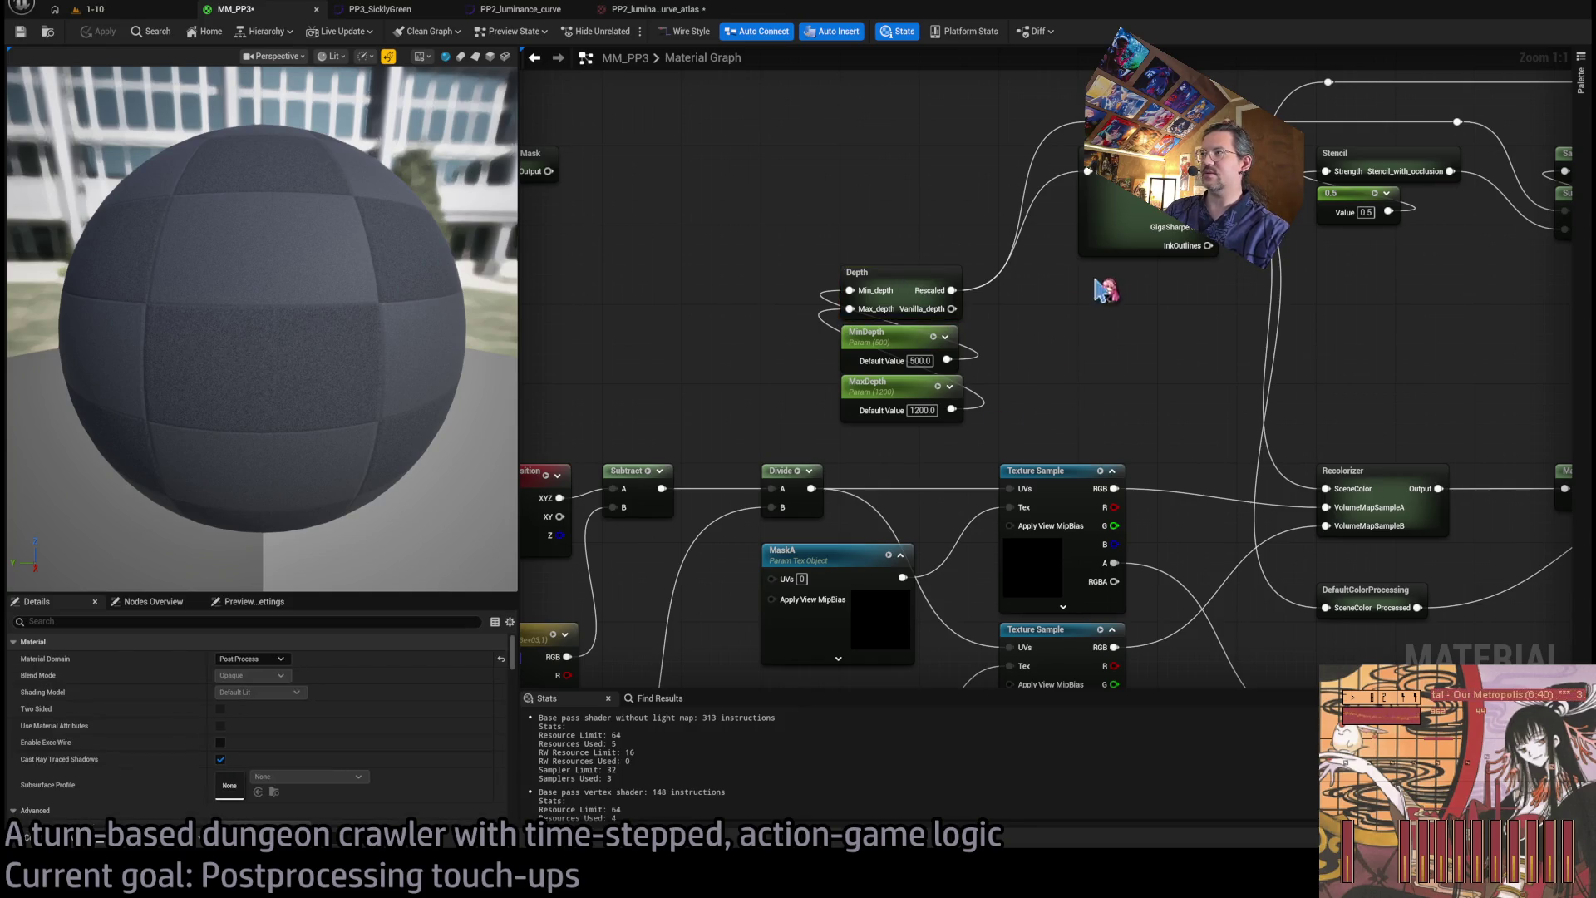
pyautogui.scroll(4, 1113, 476)
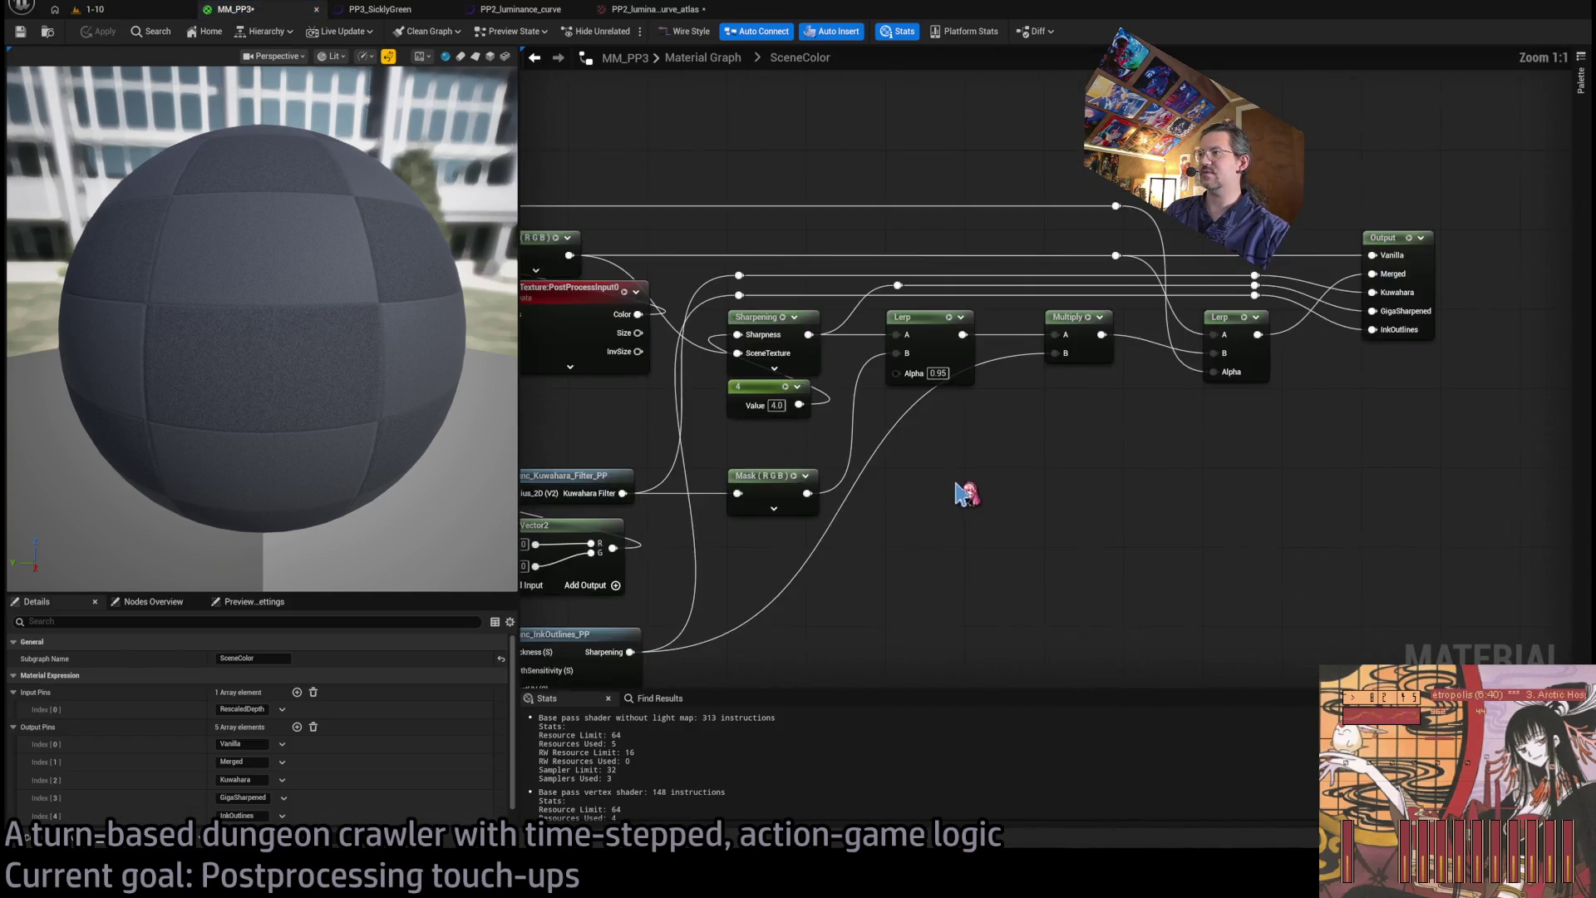
pyautogui.moveTo(885, 568); pyautogui.dragTo(729, 542)
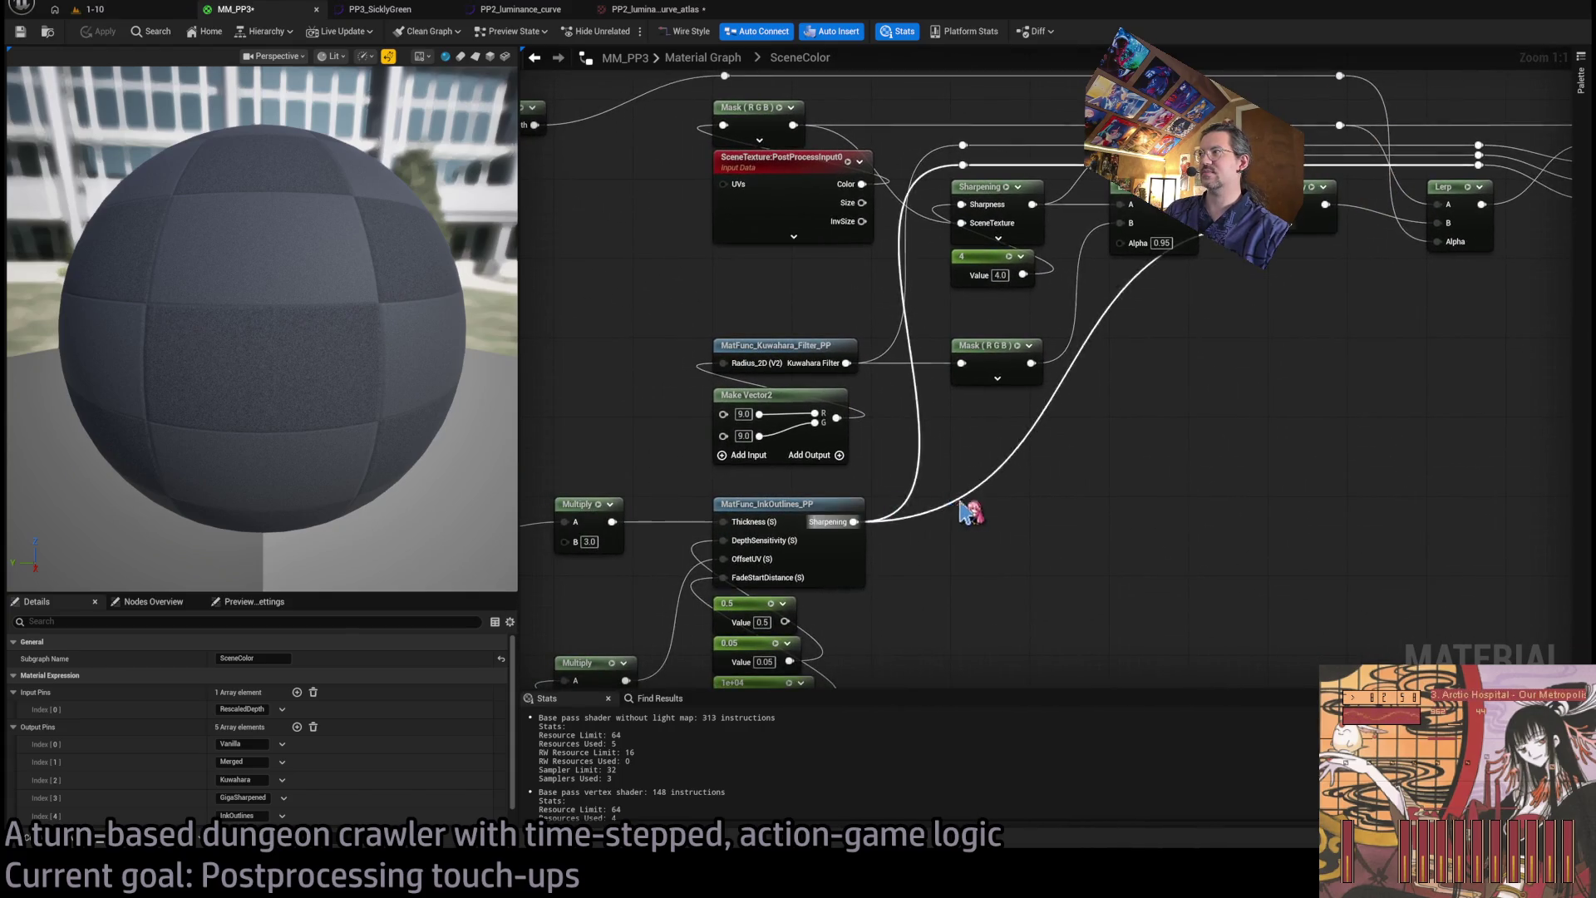
pyautogui.moveTo(969, 509); pyautogui.dragTo(845, 563)
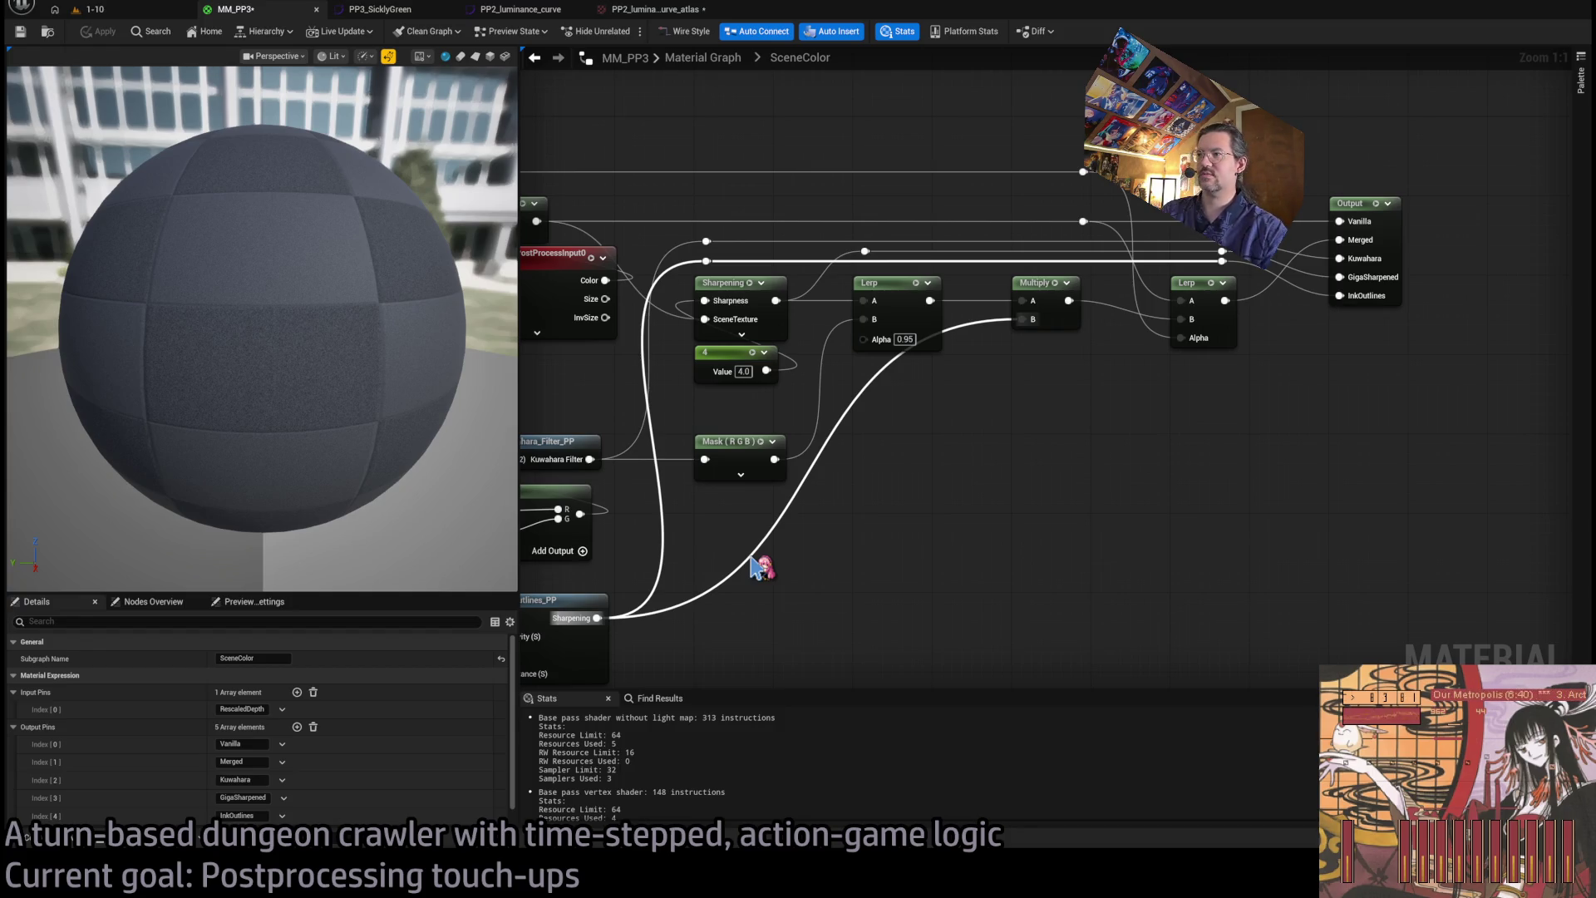
# - Route Sharpening through an Add (B 0.5) and a Divide (B 1.5), then play-test level 1-10
pyautogui.moveTo(693, 519); pyautogui.dragTo(939, 525)
pyautogui.press('a')
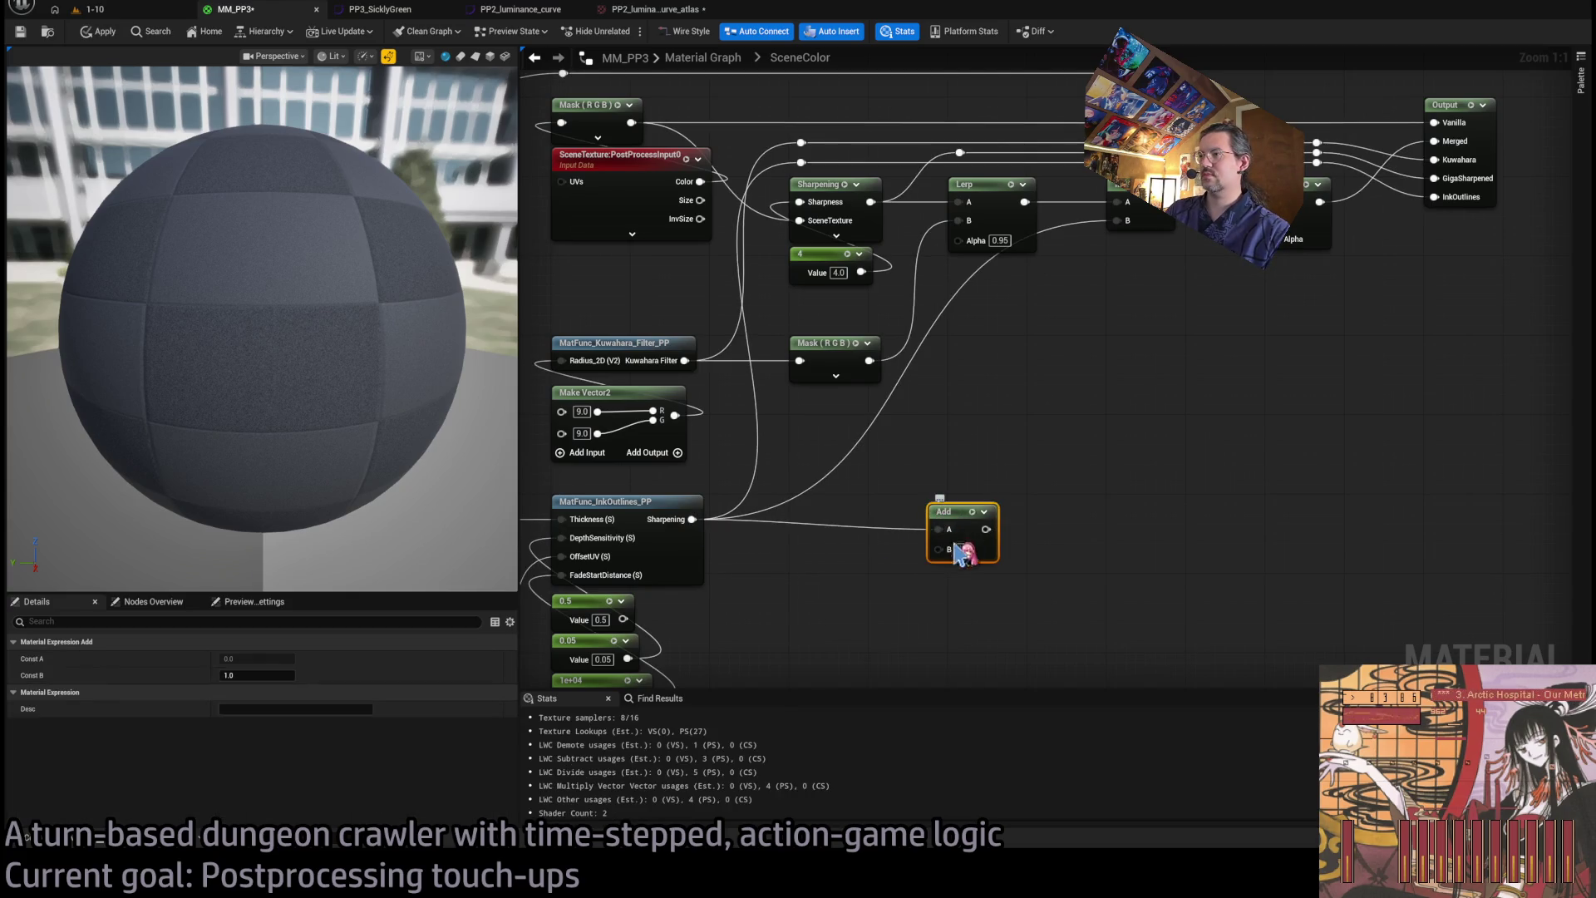
pyautogui.press('Return')
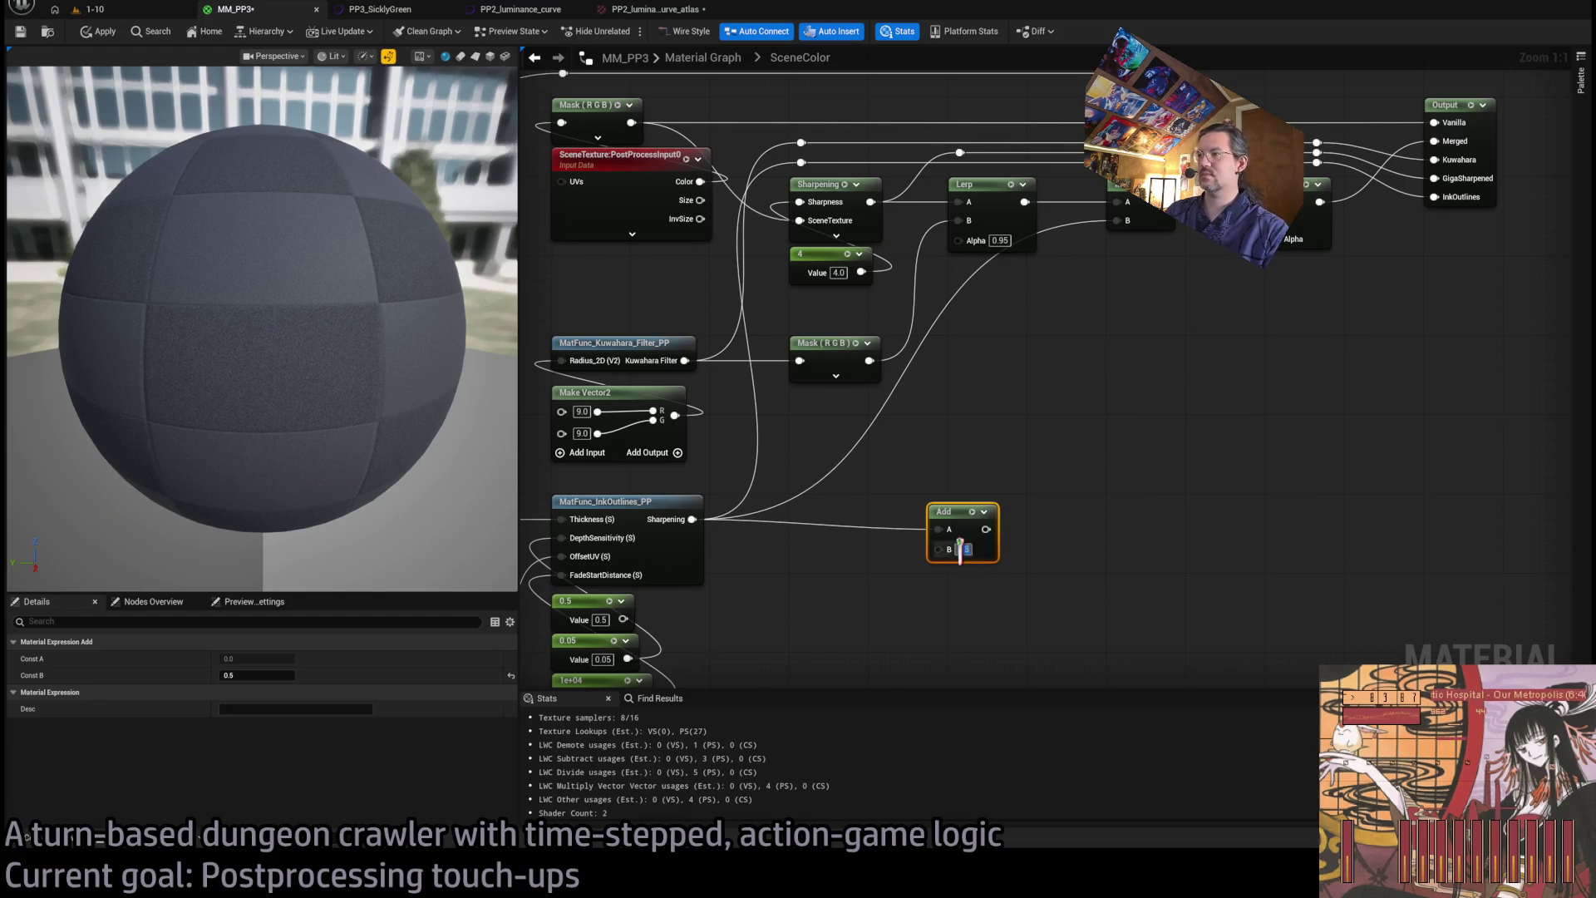
pyautogui.moveTo(947, 512)
pyautogui.mouseDown()
pyautogui.moveTo(888, 502)
pyautogui.moveTo(1003, 524)
pyautogui.mouseUp()
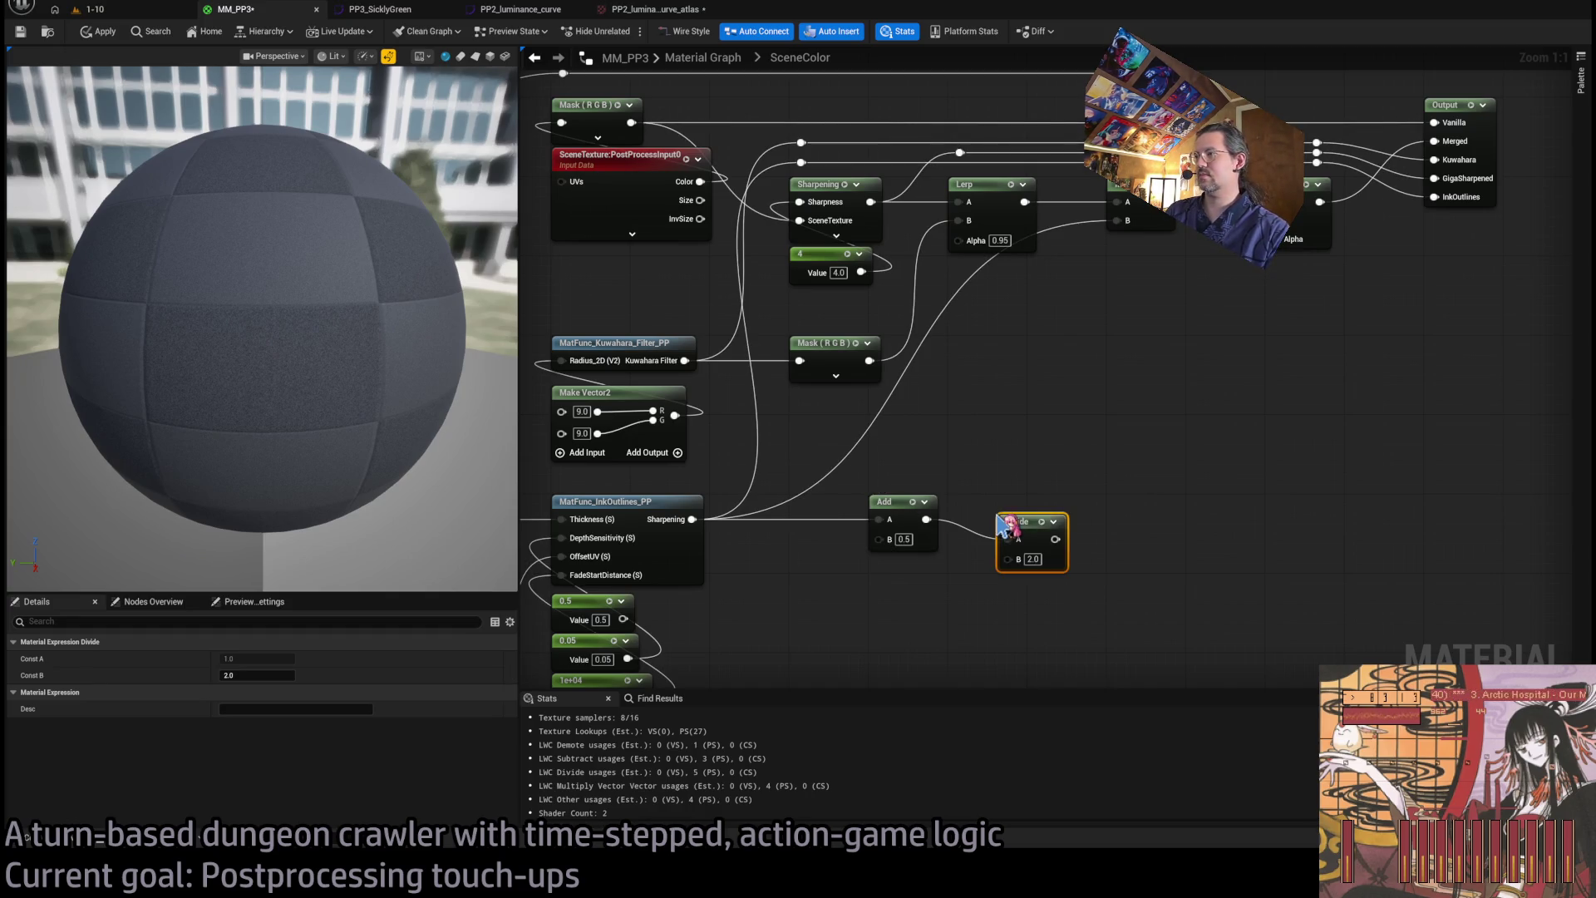
pyautogui.click(1033, 559)
pyautogui.write('1.5')
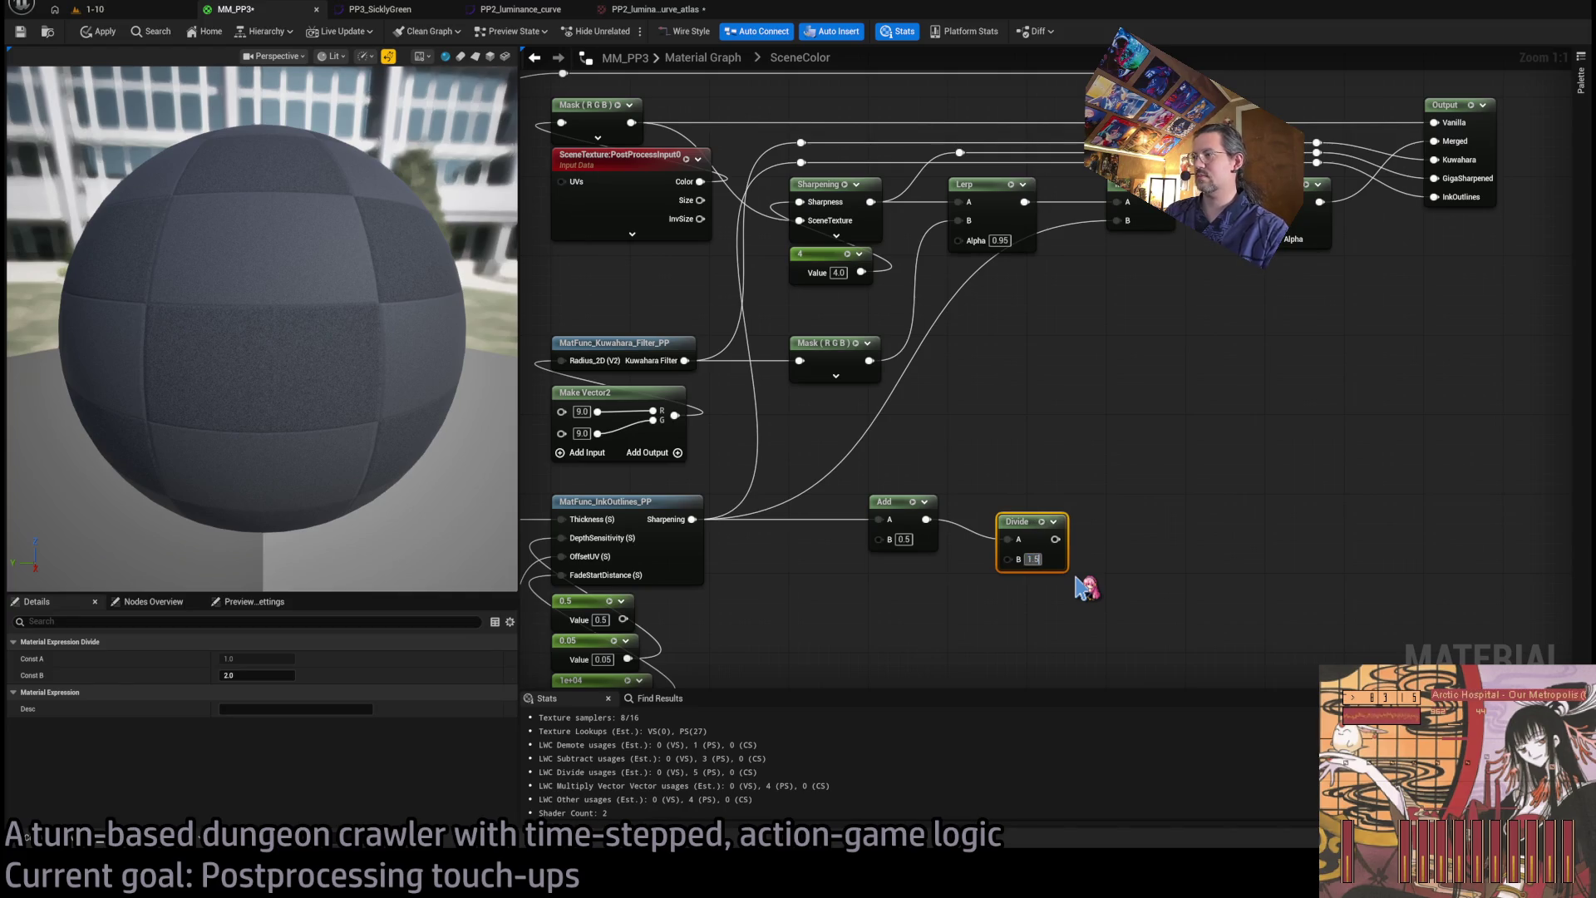
pyautogui.moveTo(1018, 527)
pyautogui.mouseDown()
pyautogui.moveTo(968, 507)
pyautogui.moveTo(1117, 220)
pyautogui.mouseUp()
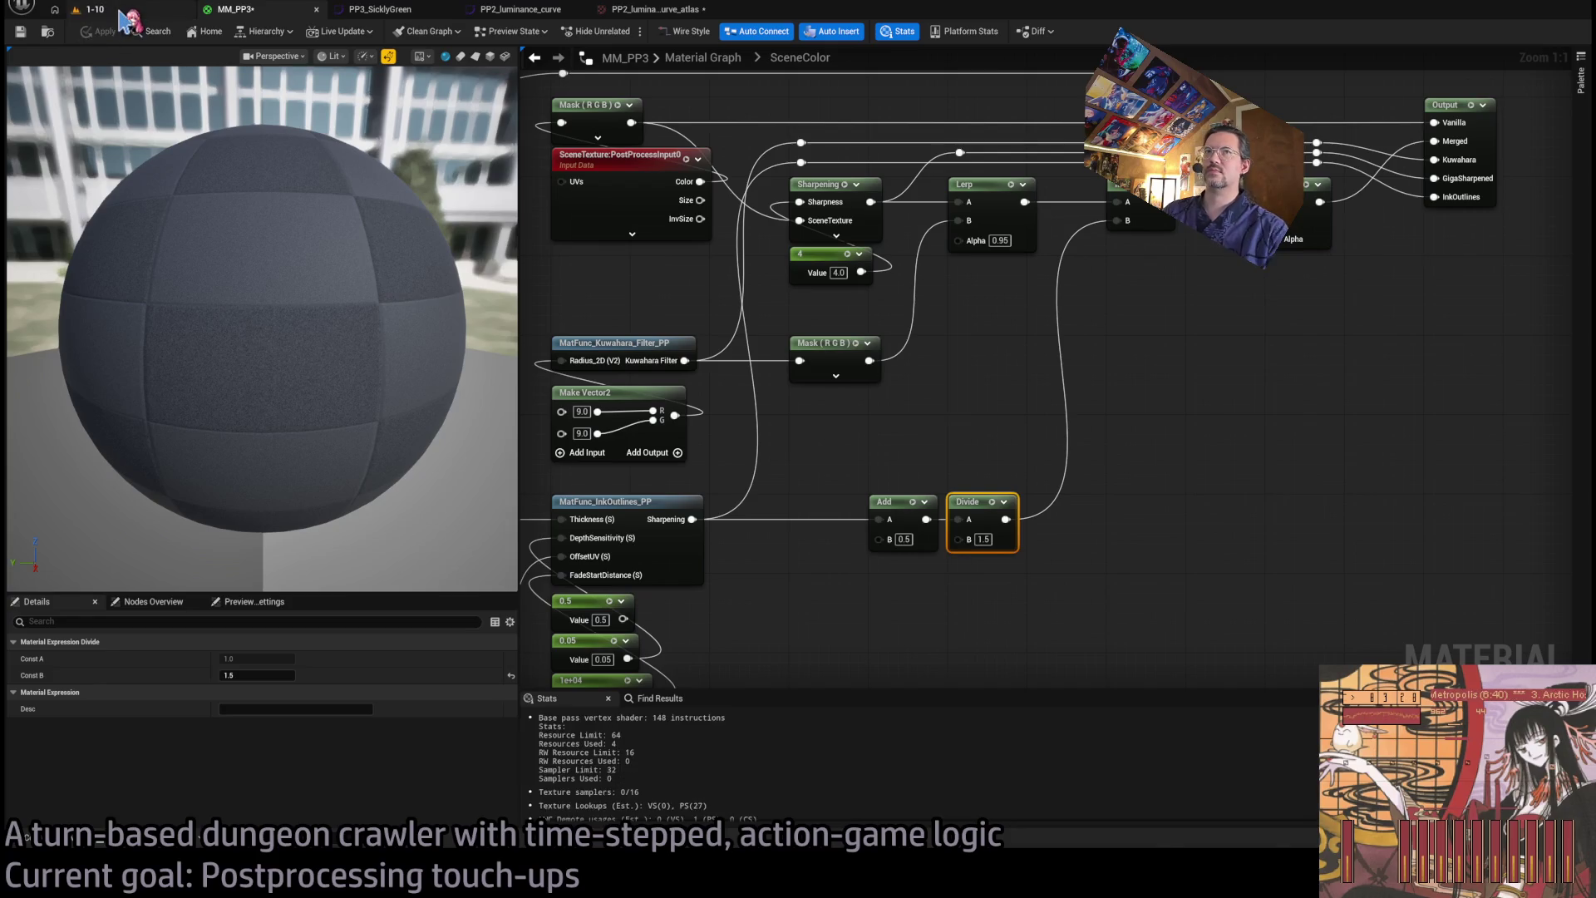
pyautogui.click(93, 9)
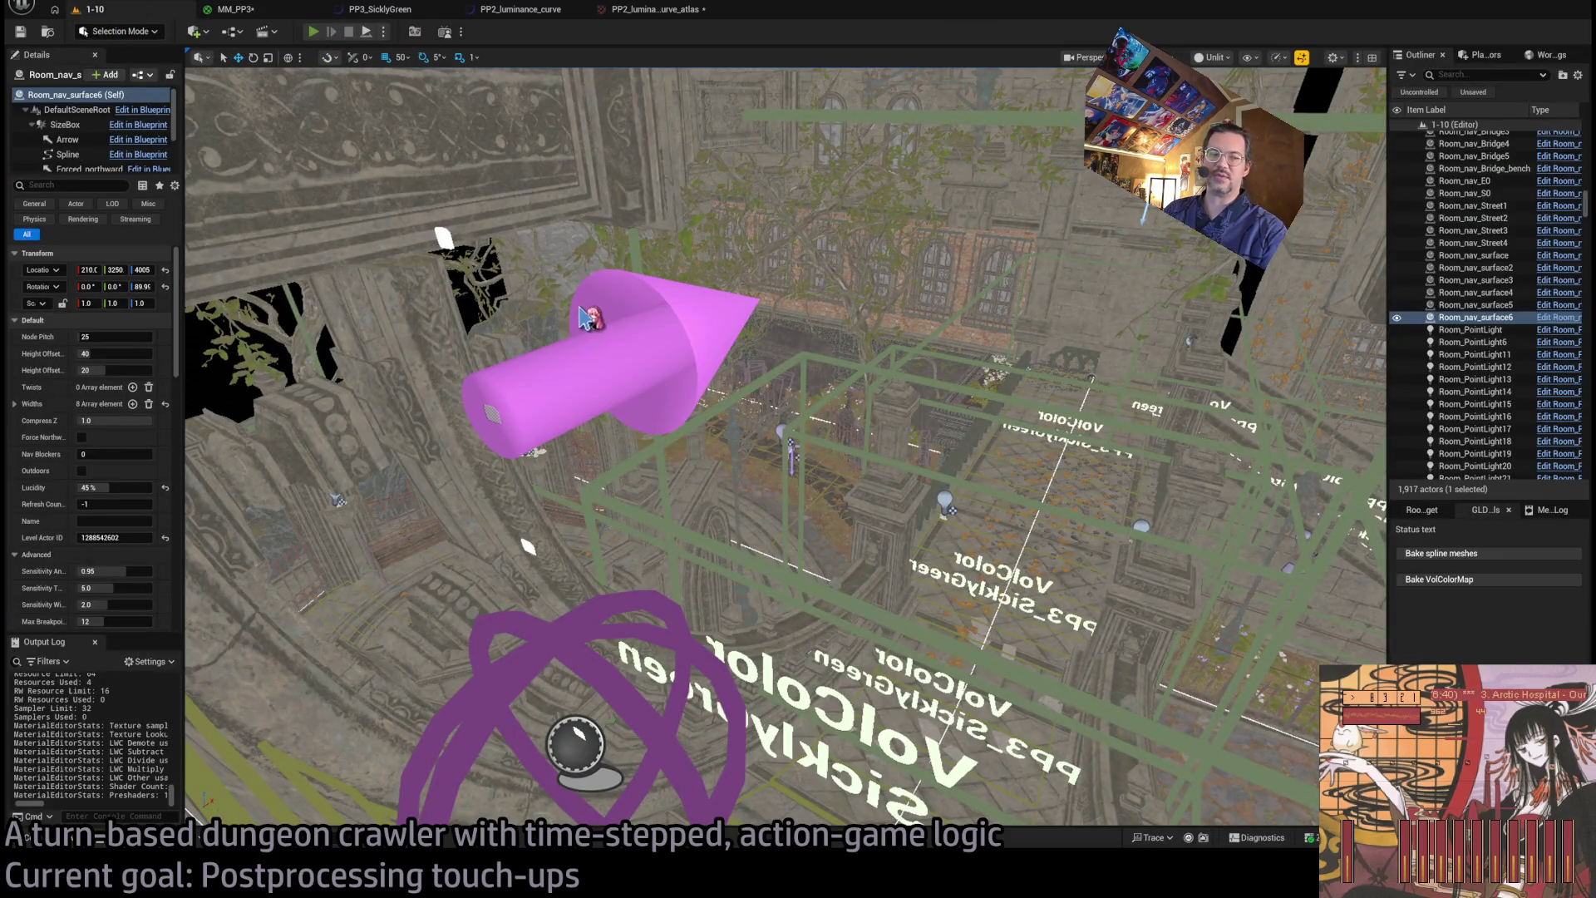
pyautogui.hotkey('alt', 'p')
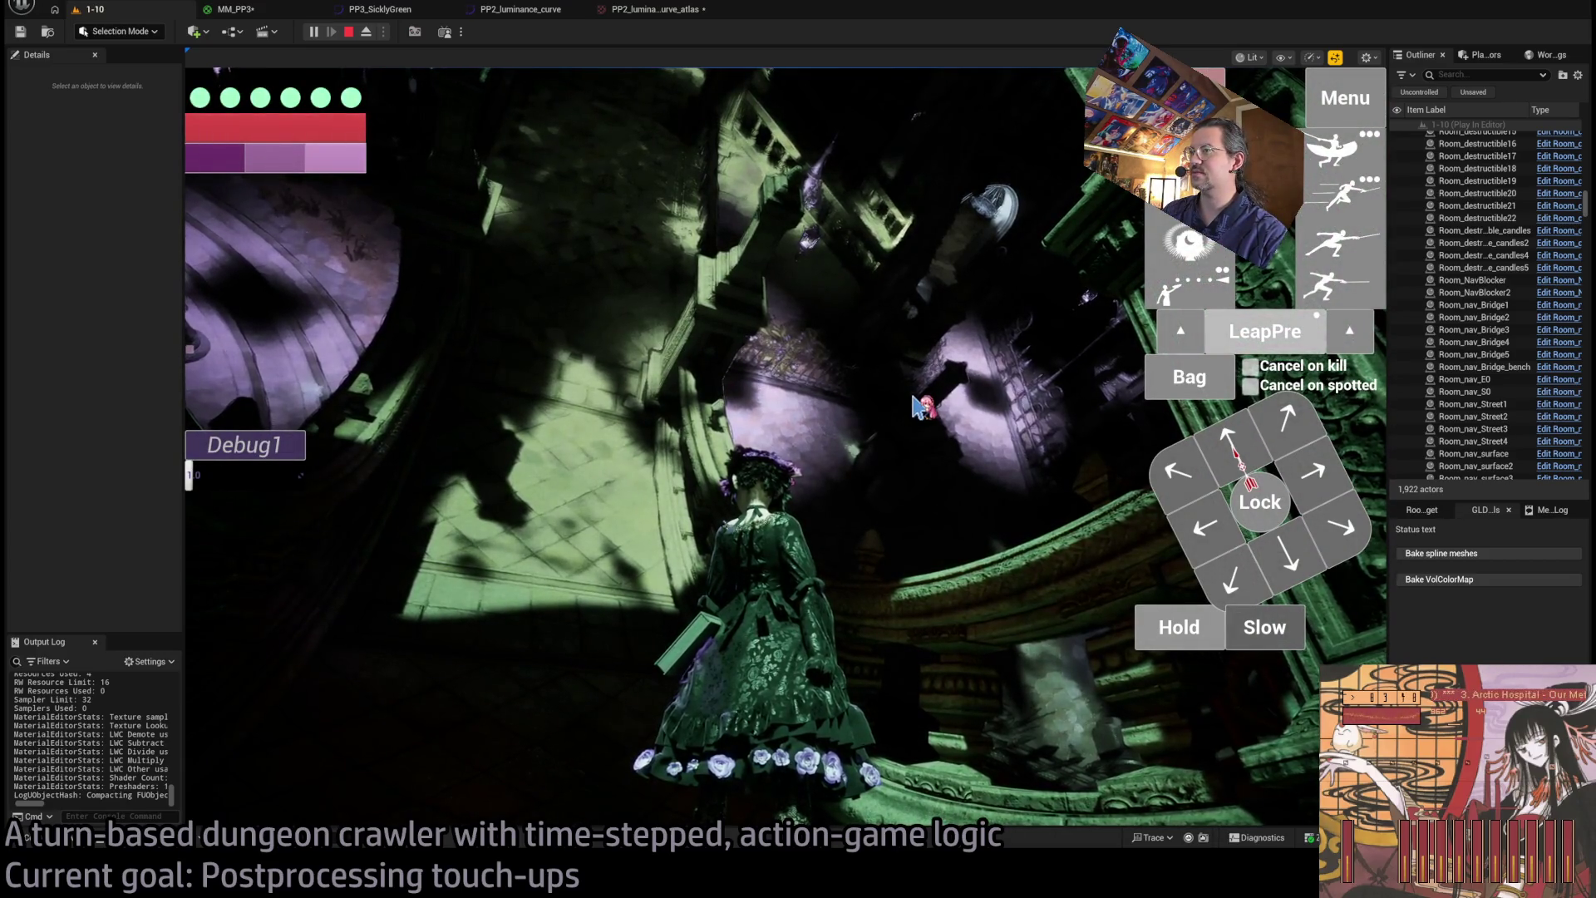
# - Stop the play test and go back to MM_PP3's SceneColor graph
pyautogui.click(349, 34)
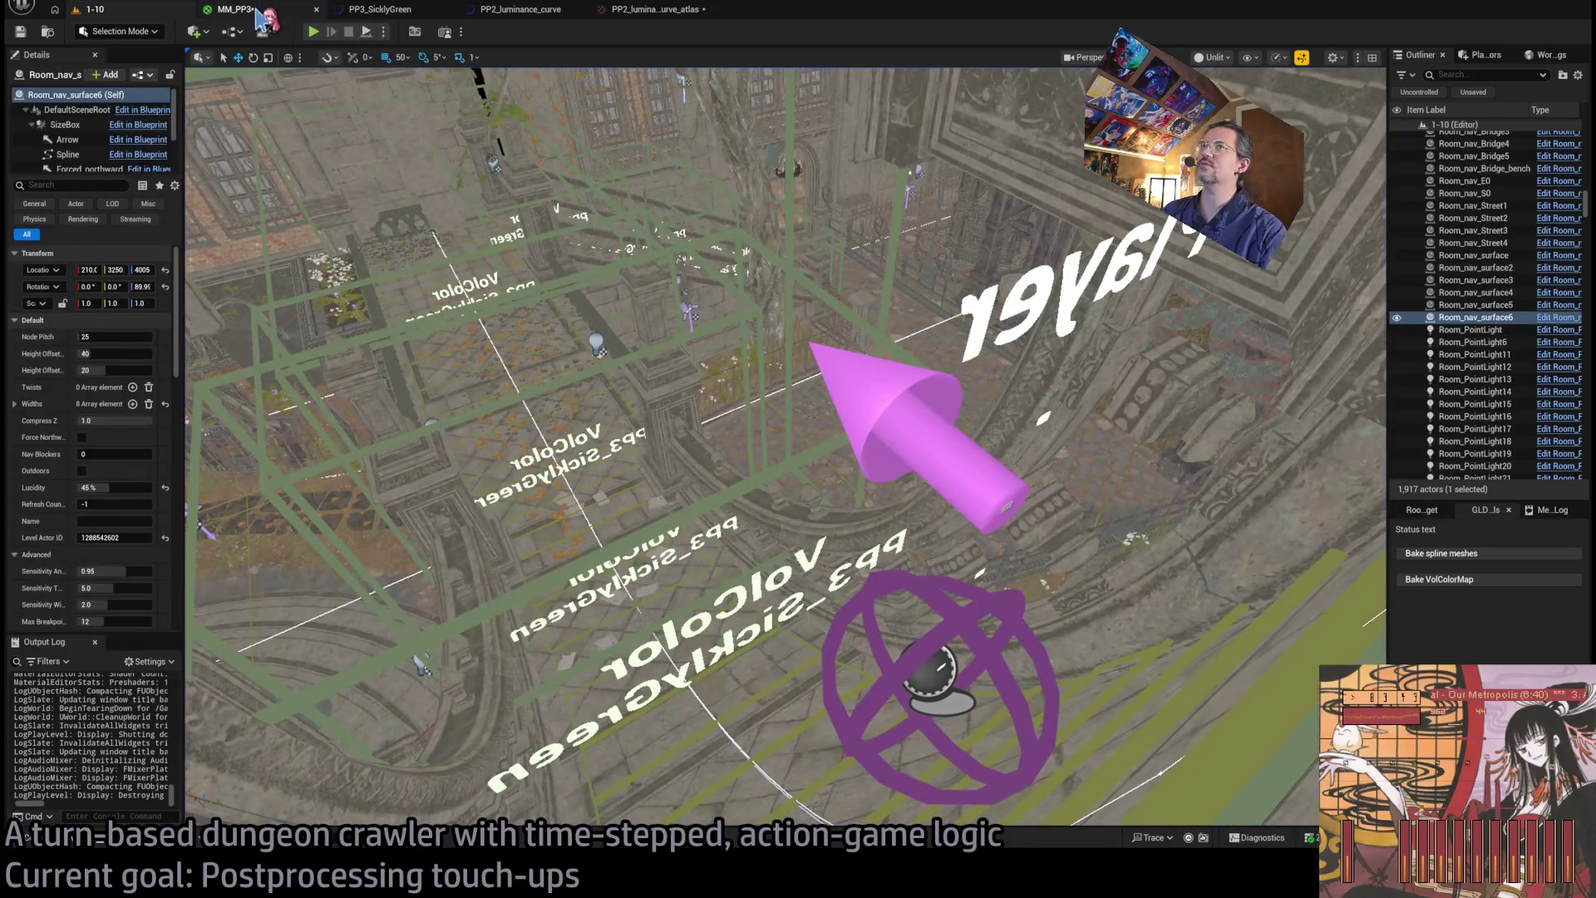
pyautogui.click(253, 10)
pyautogui.scroll(-3, 1026, 413)
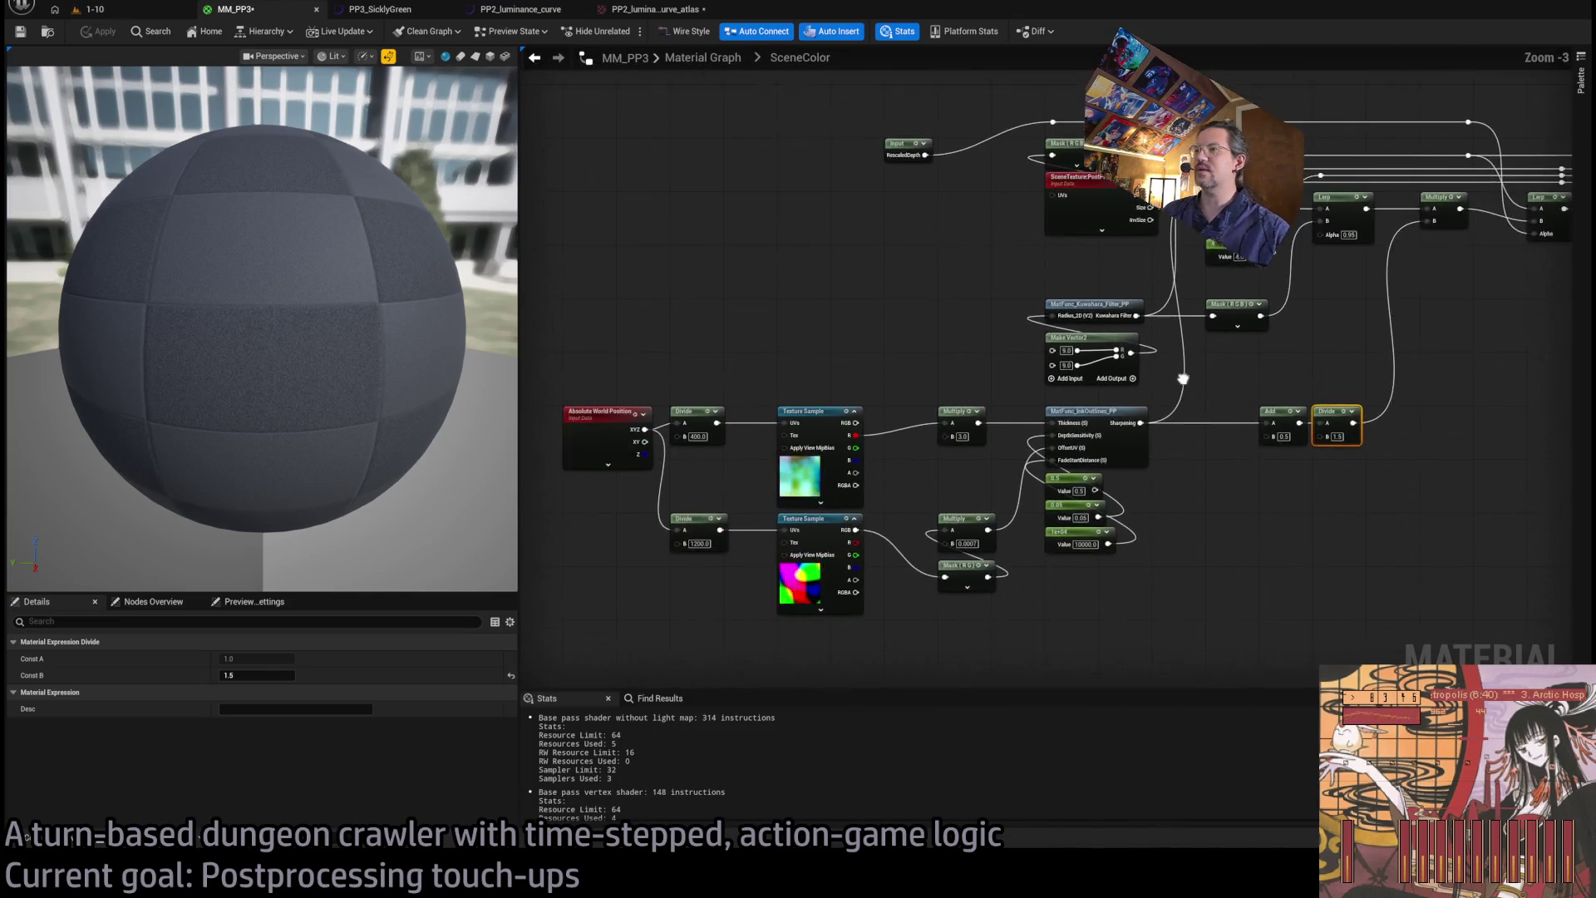
# - Delete the Add and Divide nodes after the Sharpening output
pyautogui.scroll(3, 1140, 363)
pyautogui.moveTo(1141, 362); pyautogui.dragTo(1363, 483)
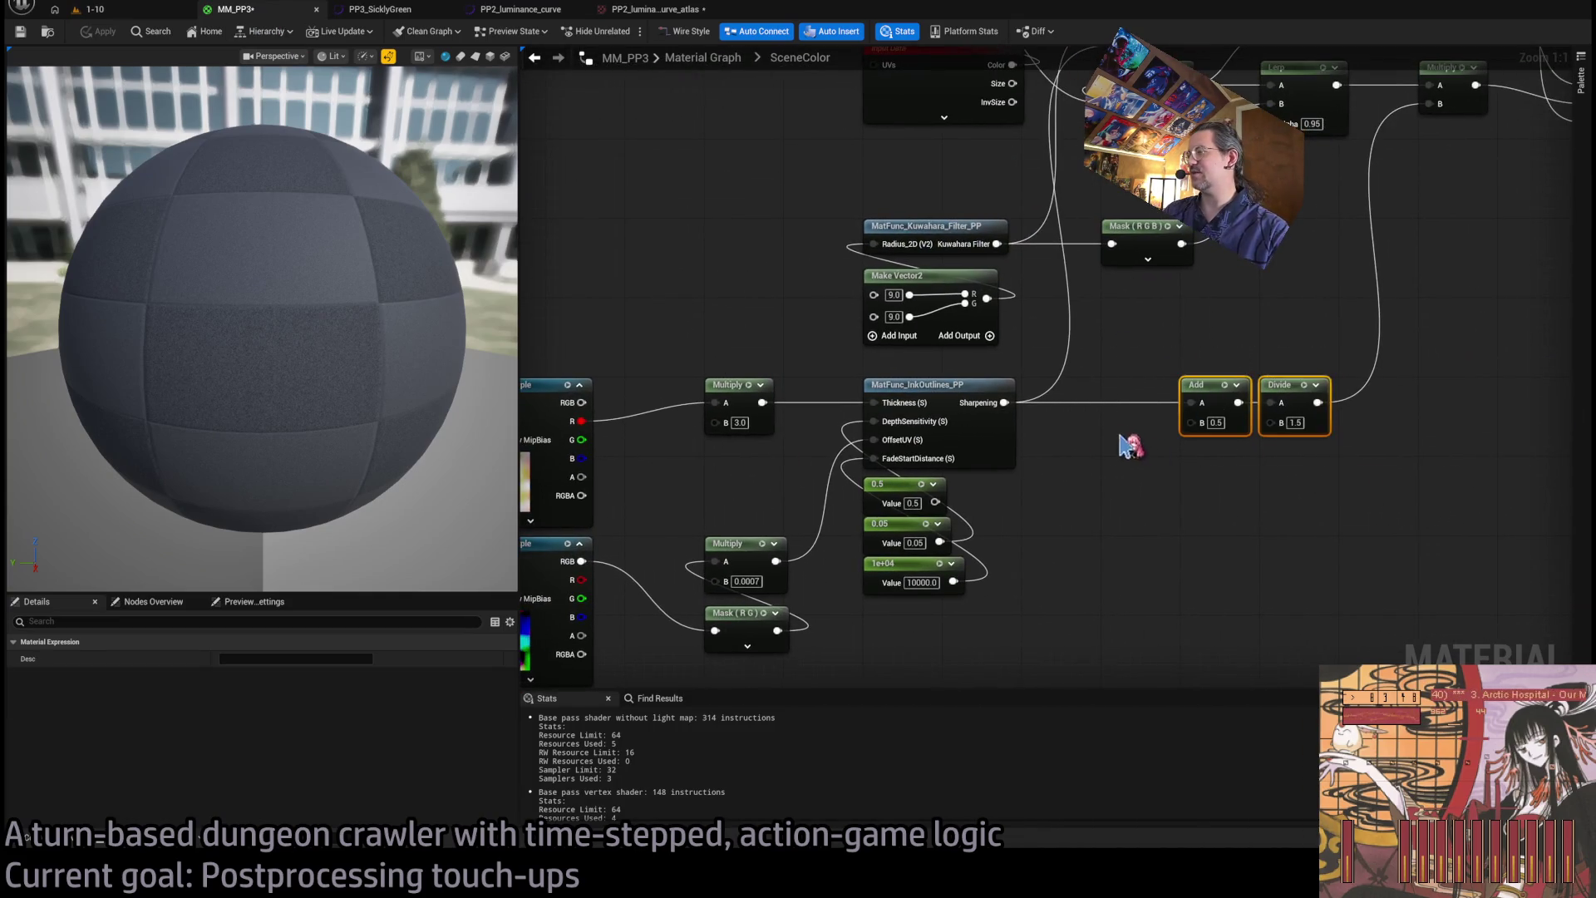
pyautogui.press('Delete')
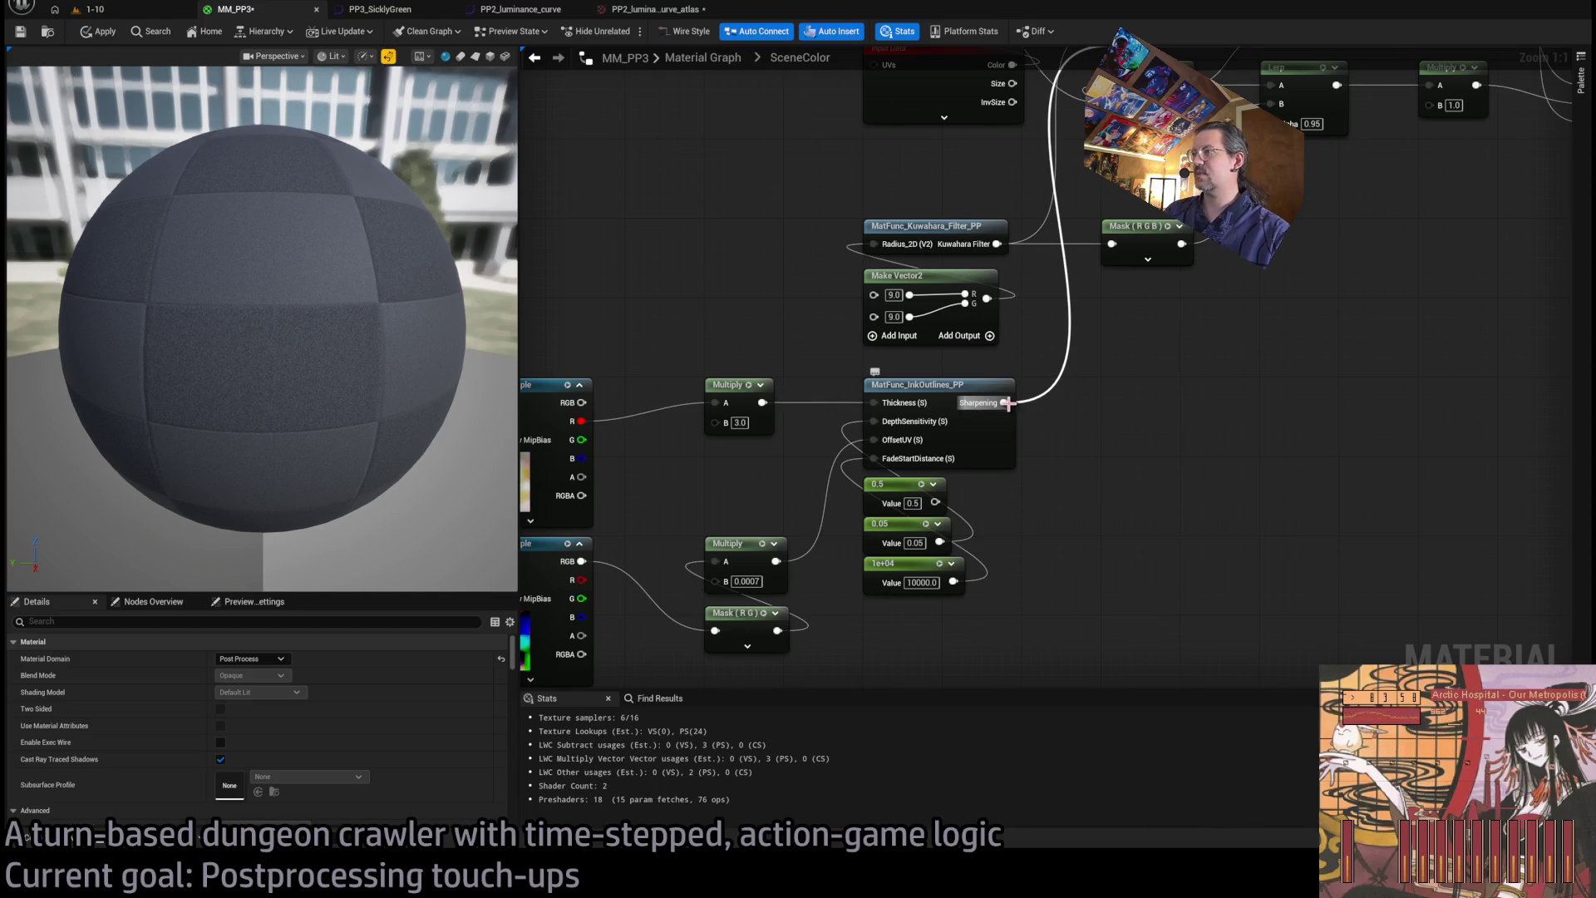
# - Add a Lerp with Sharpening wired into B and A set to 1.0
pyautogui.moveTo(1006, 404); pyautogui.dragTo(1128, 408)
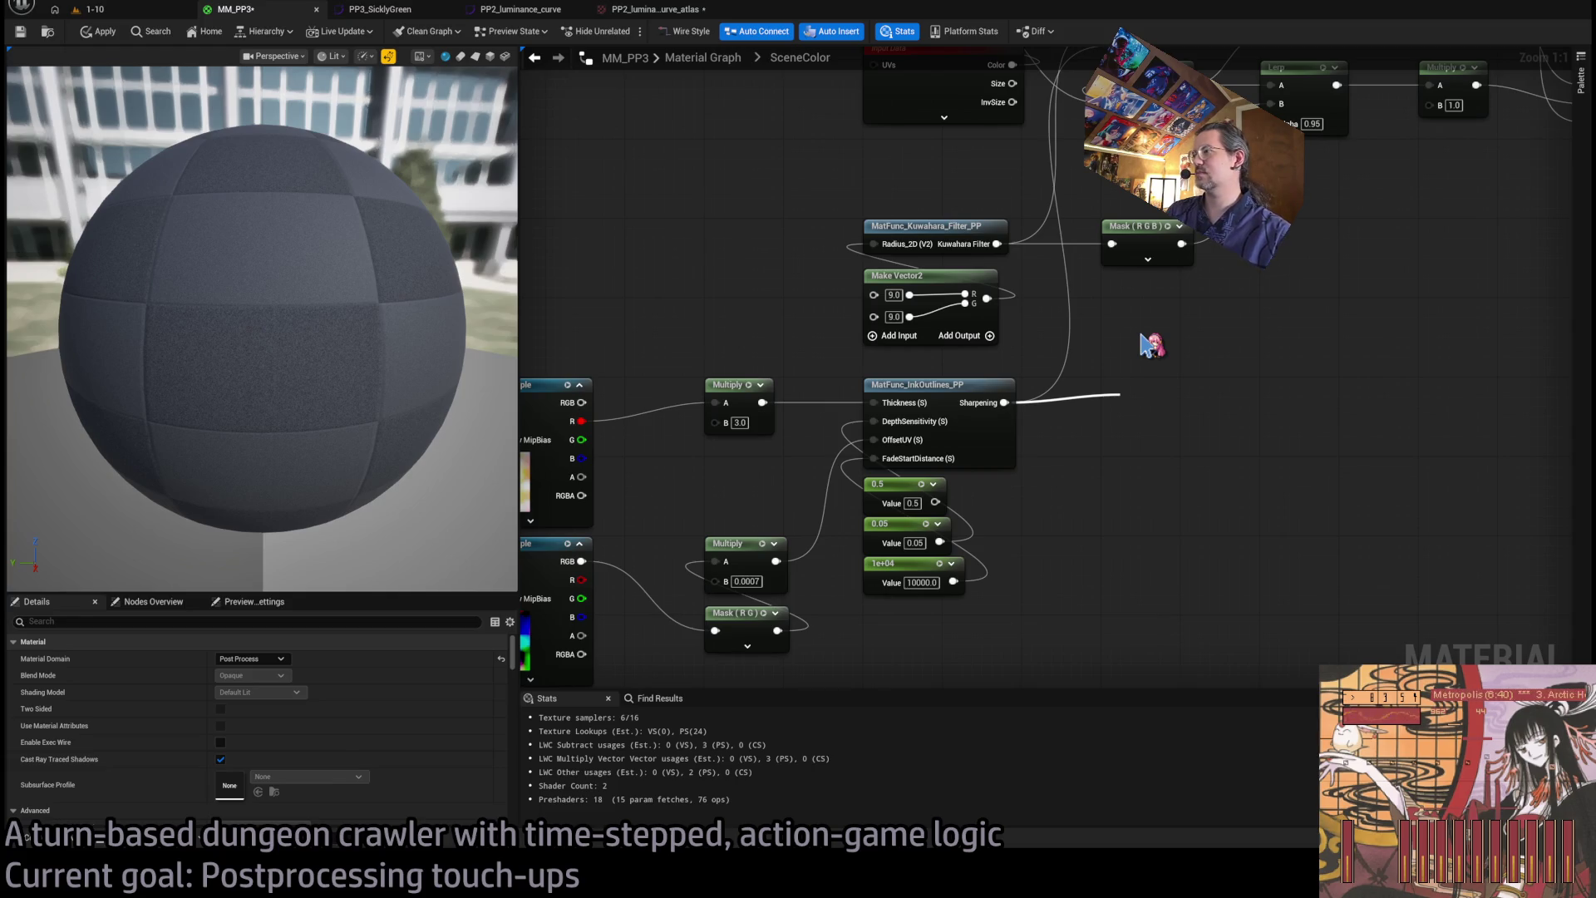
pyautogui.moveTo(1143, 341); pyautogui.dragTo(1157, 372)
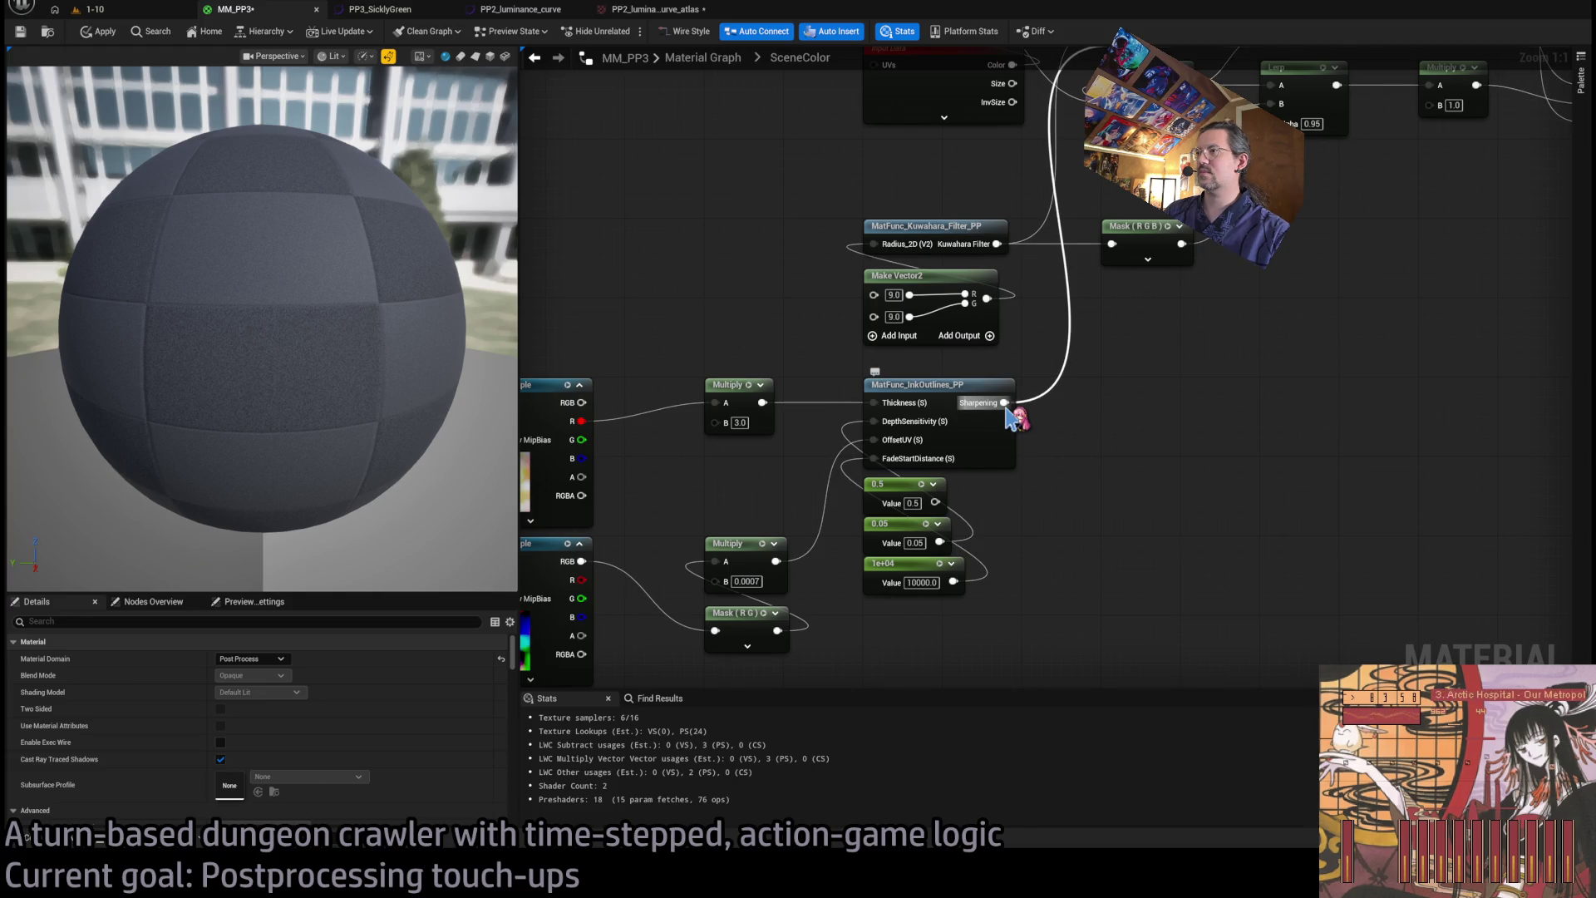
pyautogui.moveTo(1001, 402)
pyautogui.mouseDown()
pyautogui.moveTo(1115, 402)
pyautogui.moveTo(1115, 528)
pyautogui.moveTo(1164, 505)
pyautogui.mouseUp()
pyautogui.press('l')
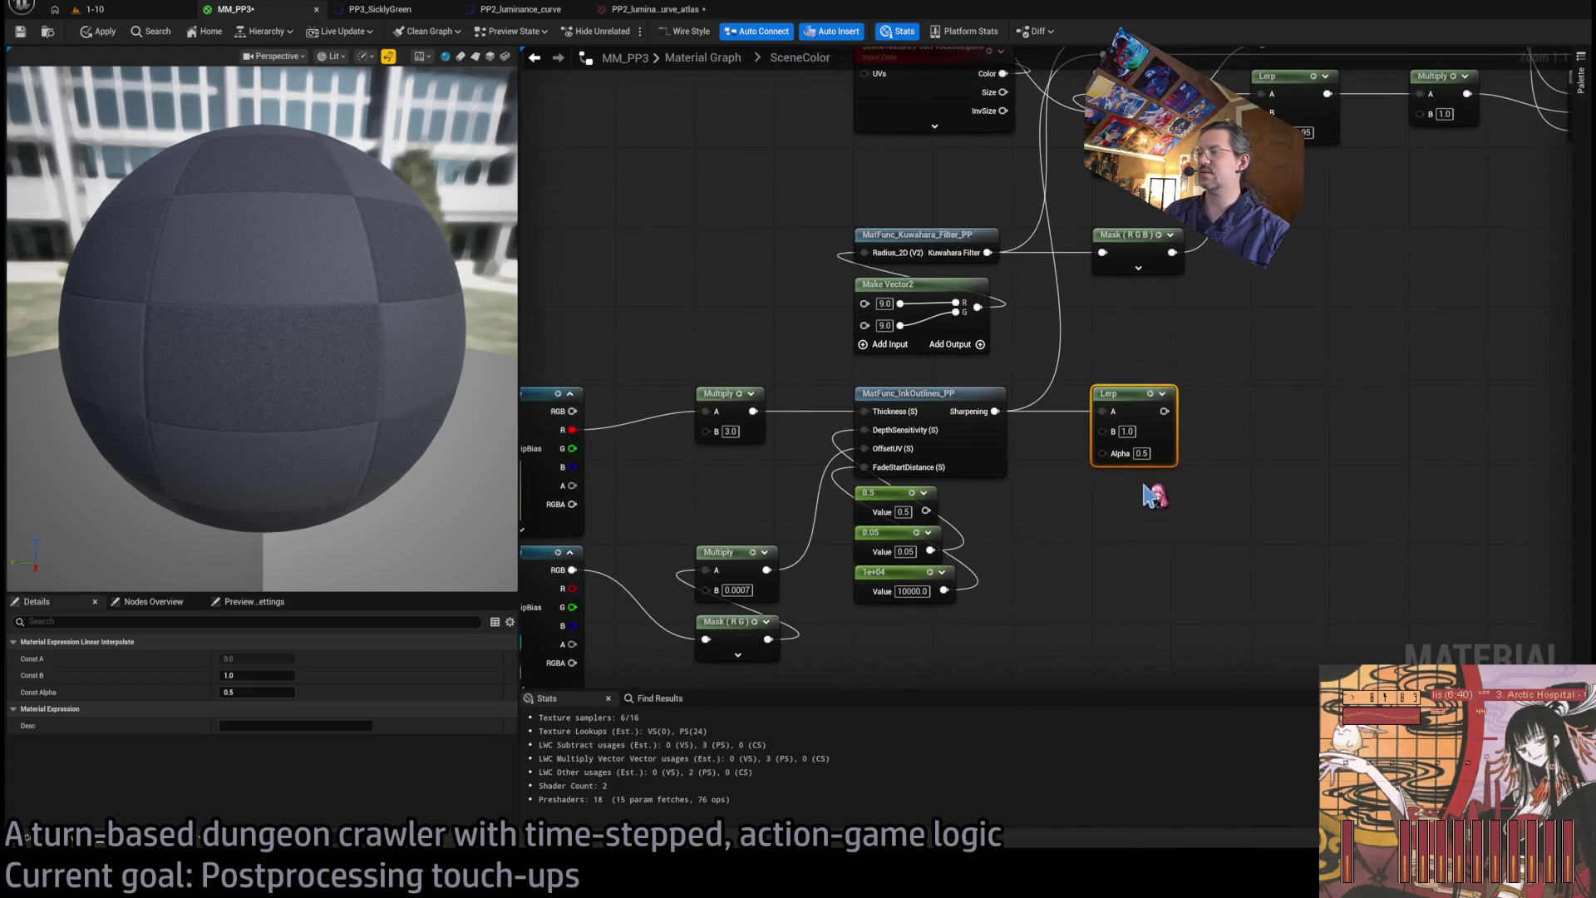
pyautogui.click(1023, 434)
pyautogui.moveTo(1103, 411); pyautogui.dragTo(1122, 435)
pyautogui.click(1128, 412)
pyautogui.write('1')
pyautogui.press('Return')
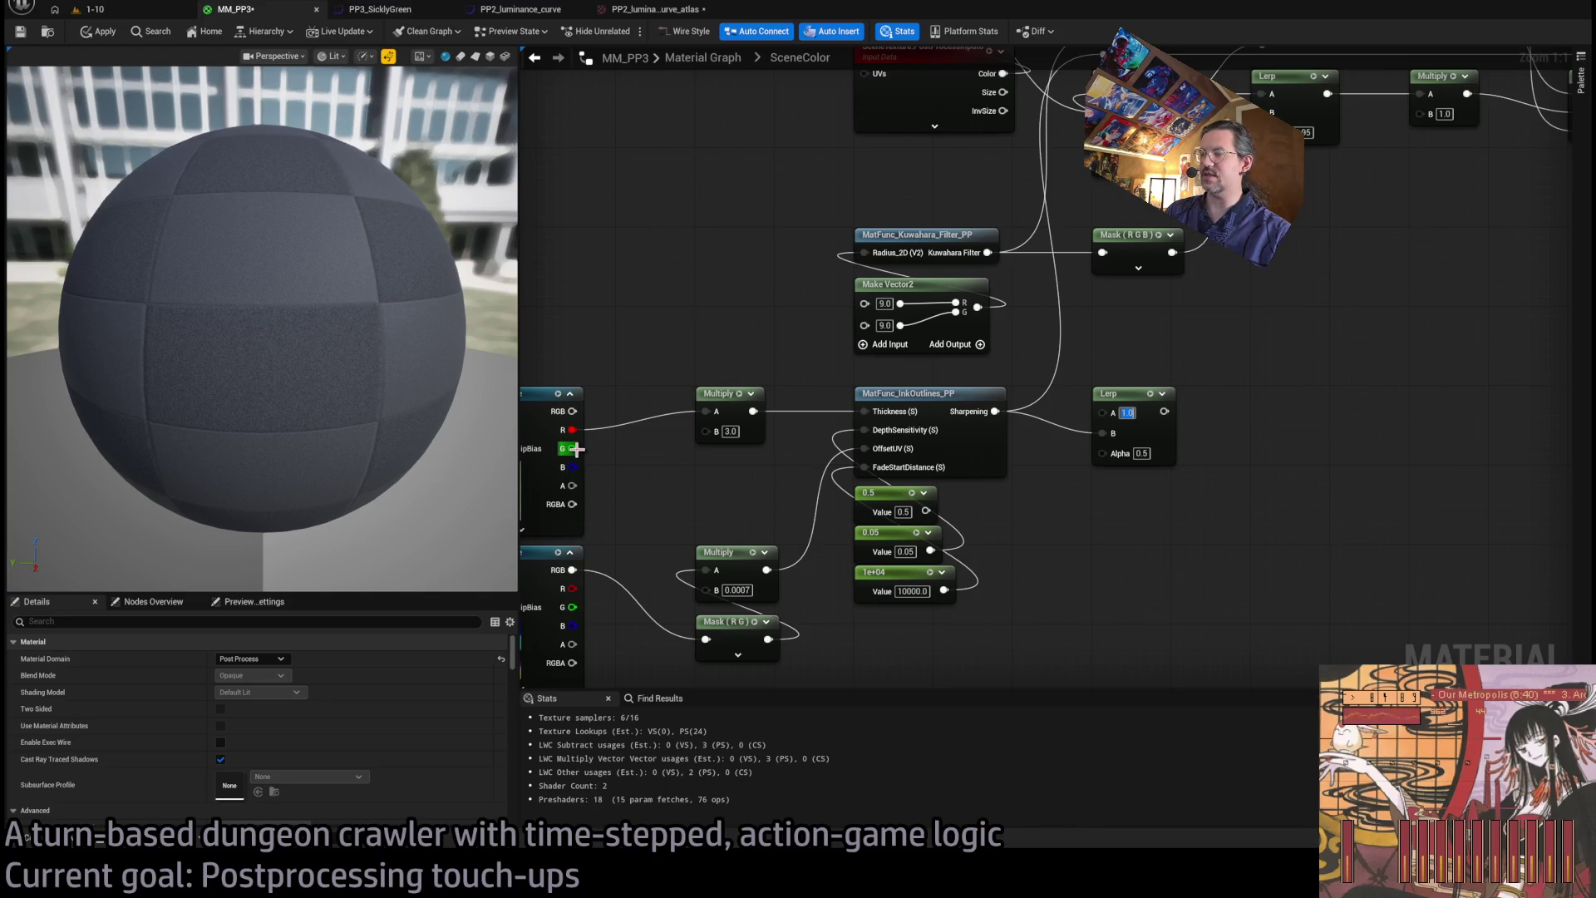
# - Wire the texture's G channel through a reroute into the Lerp's Alpha
pyautogui.moveTo(573, 449)
pyautogui.mouseDown()
pyautogui.moveTo(709, 372)
pyautogui.moveTo(706, 411)
pyautogui.moveTo(770, 449)
pyautogui.moveTo(907, 359)
pyautogui.moveTo(1189, 378)
pyautogui.moveTo(1197, 363)
pyautogui.moveTo(1294, 449)
pyautogui.mouseUp()
pyautogui.click(901, 359)
pyautogui.moveTo(1418, 366)
pyautogui.mouseDown()
pyautogui.moveTo(1351, 366)
pyautogui.moveTo(1098, 473)
pyautogui.moveTo(1065, 503)
pyautogui.mouseUp()
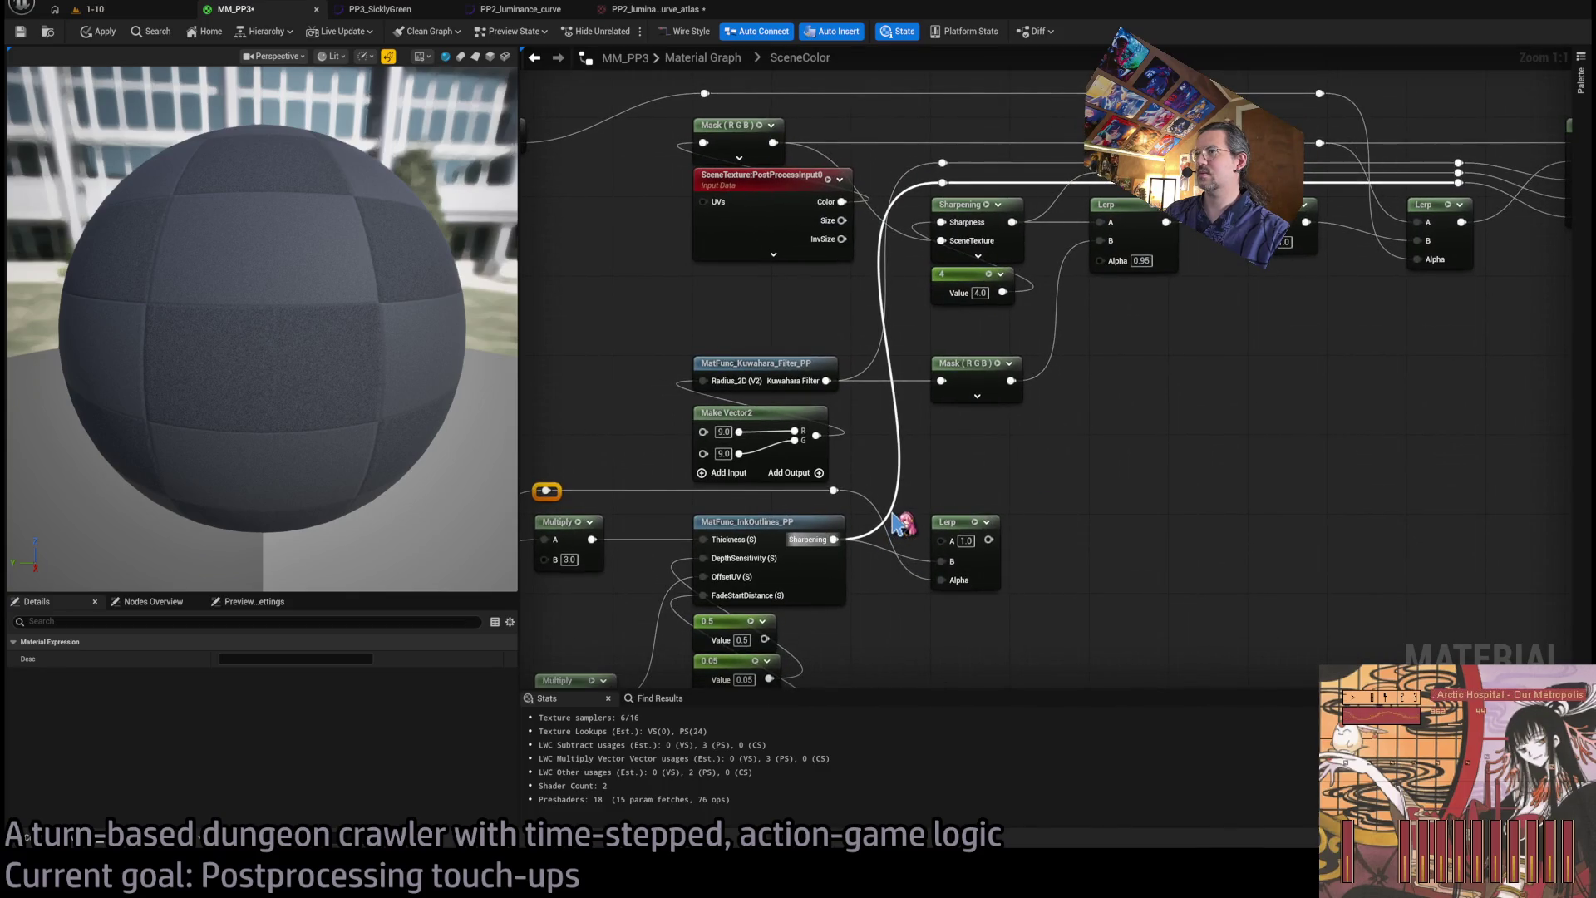
pyautogui.click(818, 588)
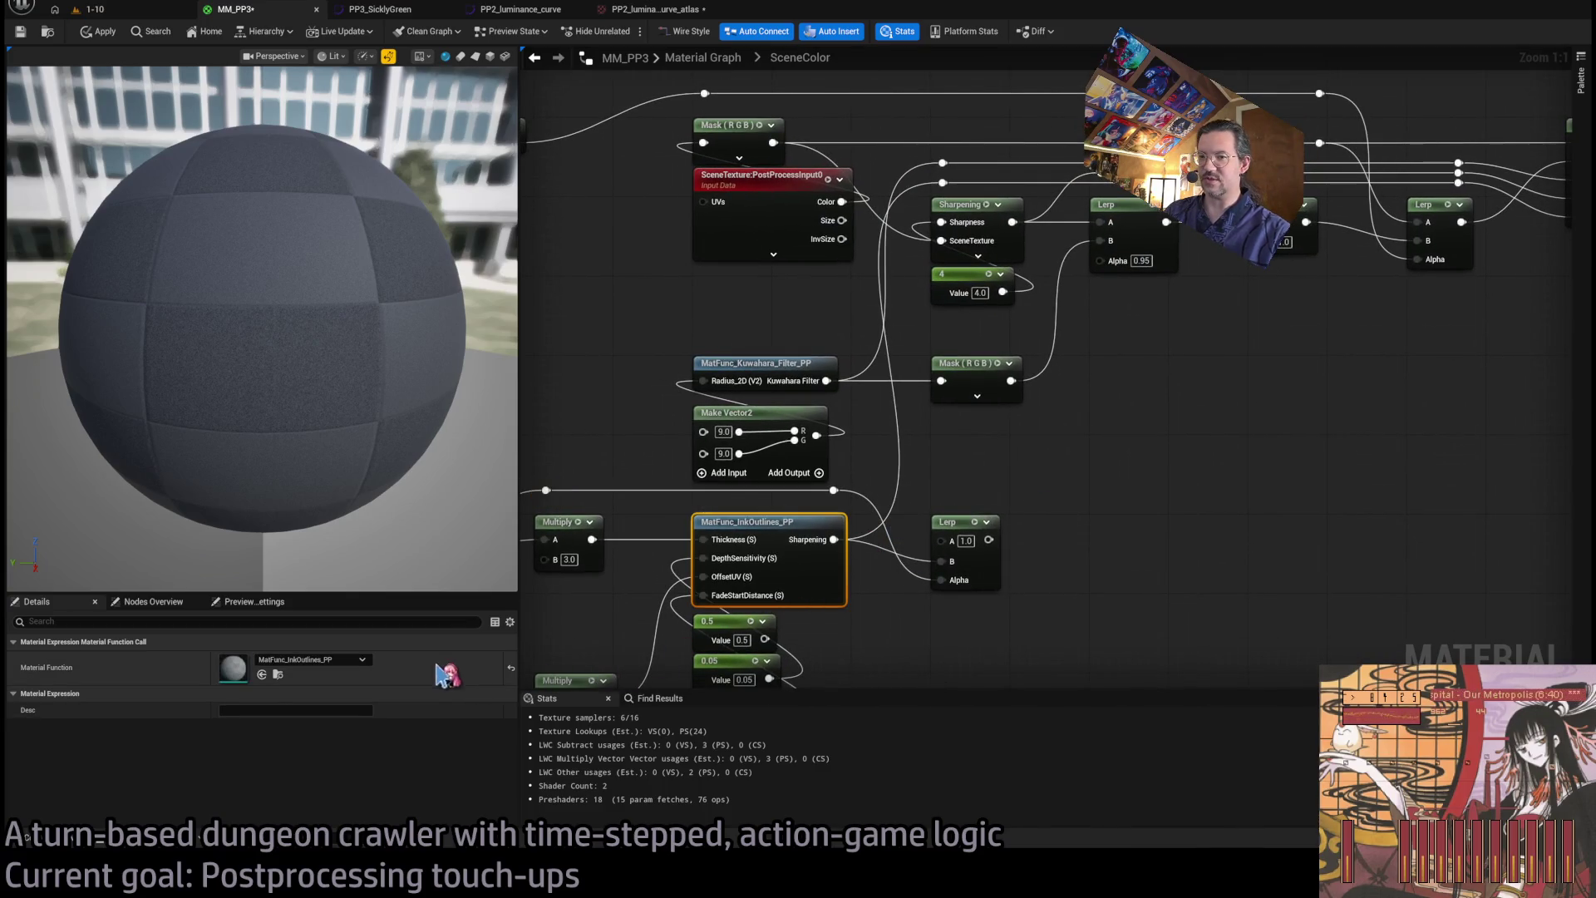
pyautogui.scroll(-1, 966, 588)
pyautogui.moveTo(966, 588); pyautogui.dragTo(1026, 522)
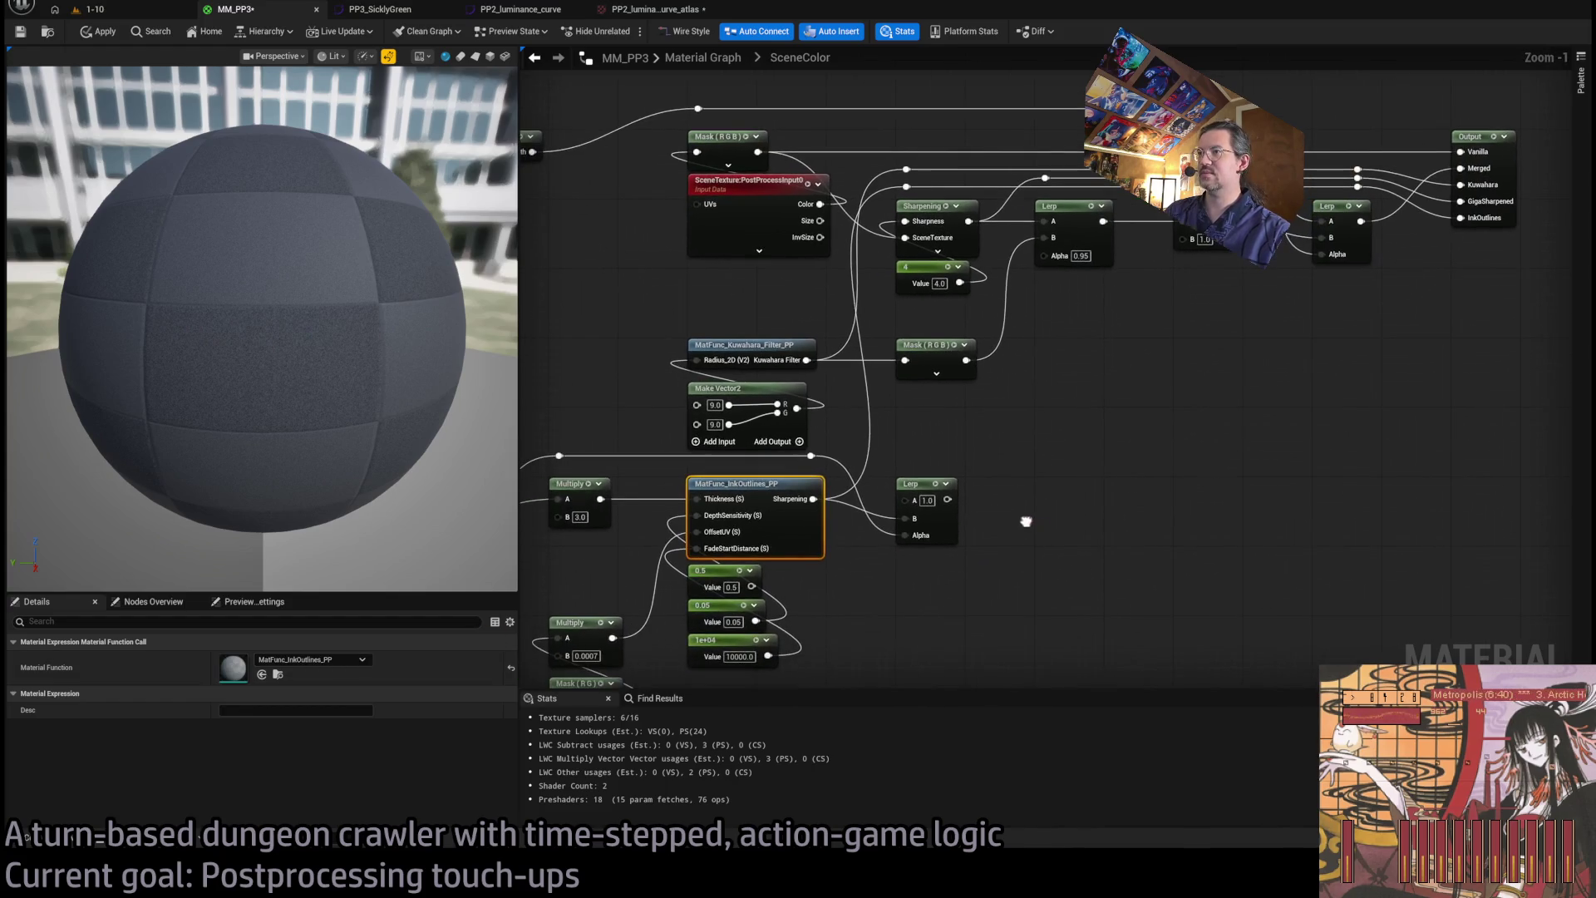
# - Rename MatFunc_InkOutlines_PP's Sharpening output to BlackLines and apply
pyautogui.moveTo(843, 566)
pyautogui.mouseDown()
pyautogui.moveTo(802, 541)
pyautogui.moveTo(951, 560)
pyautogui.moveTo(933, 560)
pyautogui.moveTo(1186, 393)
pyautogui.moveTo(1308, 369)
pyautogui.moveTo(1017, 533)
pyautogui.moveTo(1087, 466)
pyautogui.moveTo(1181, 290)
pyautogui.mouseUp()
pyautogui.moveTo(737, 537); pyautogui.dragTo(838, 445)
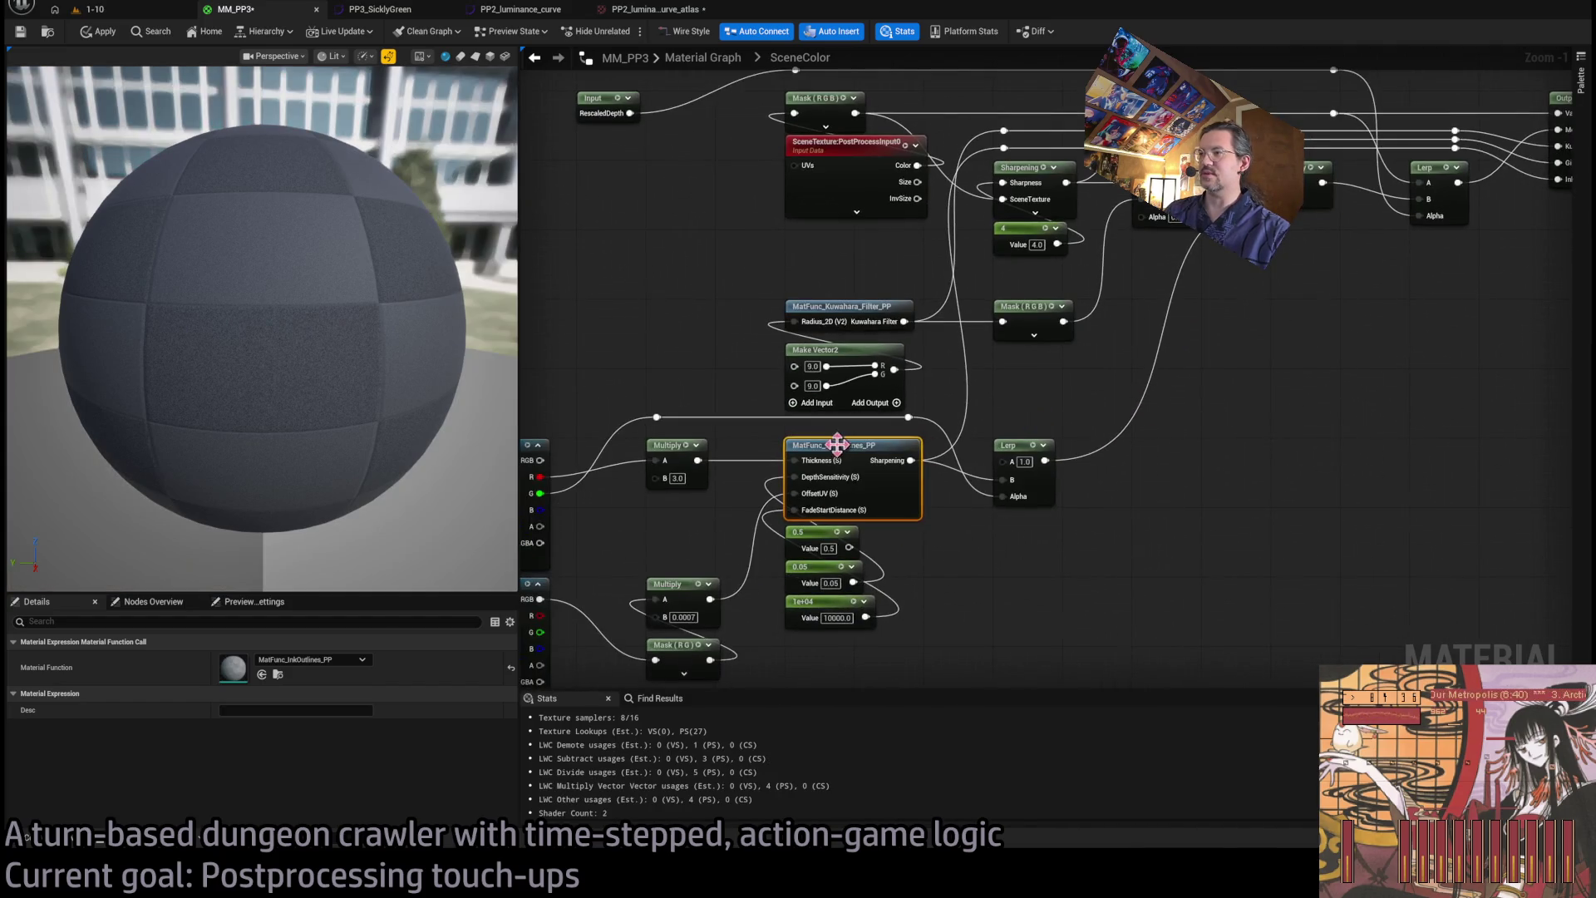
pyautogui.doubleClick(837, 445)
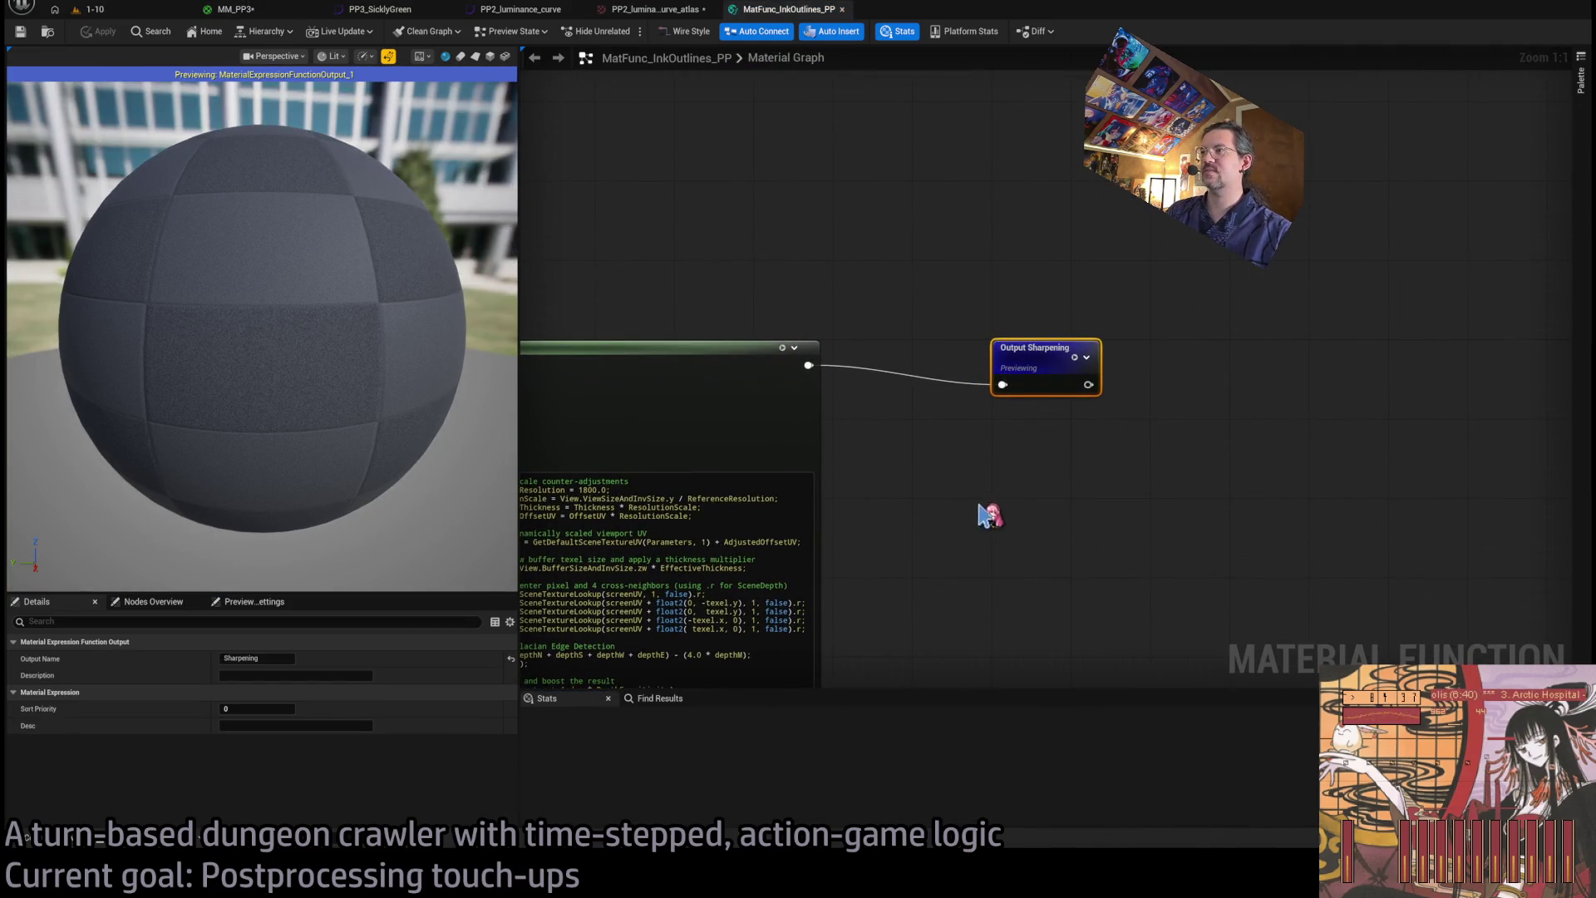
pyautogui.click(249, 658)
pyautogui.write('BlackLine')
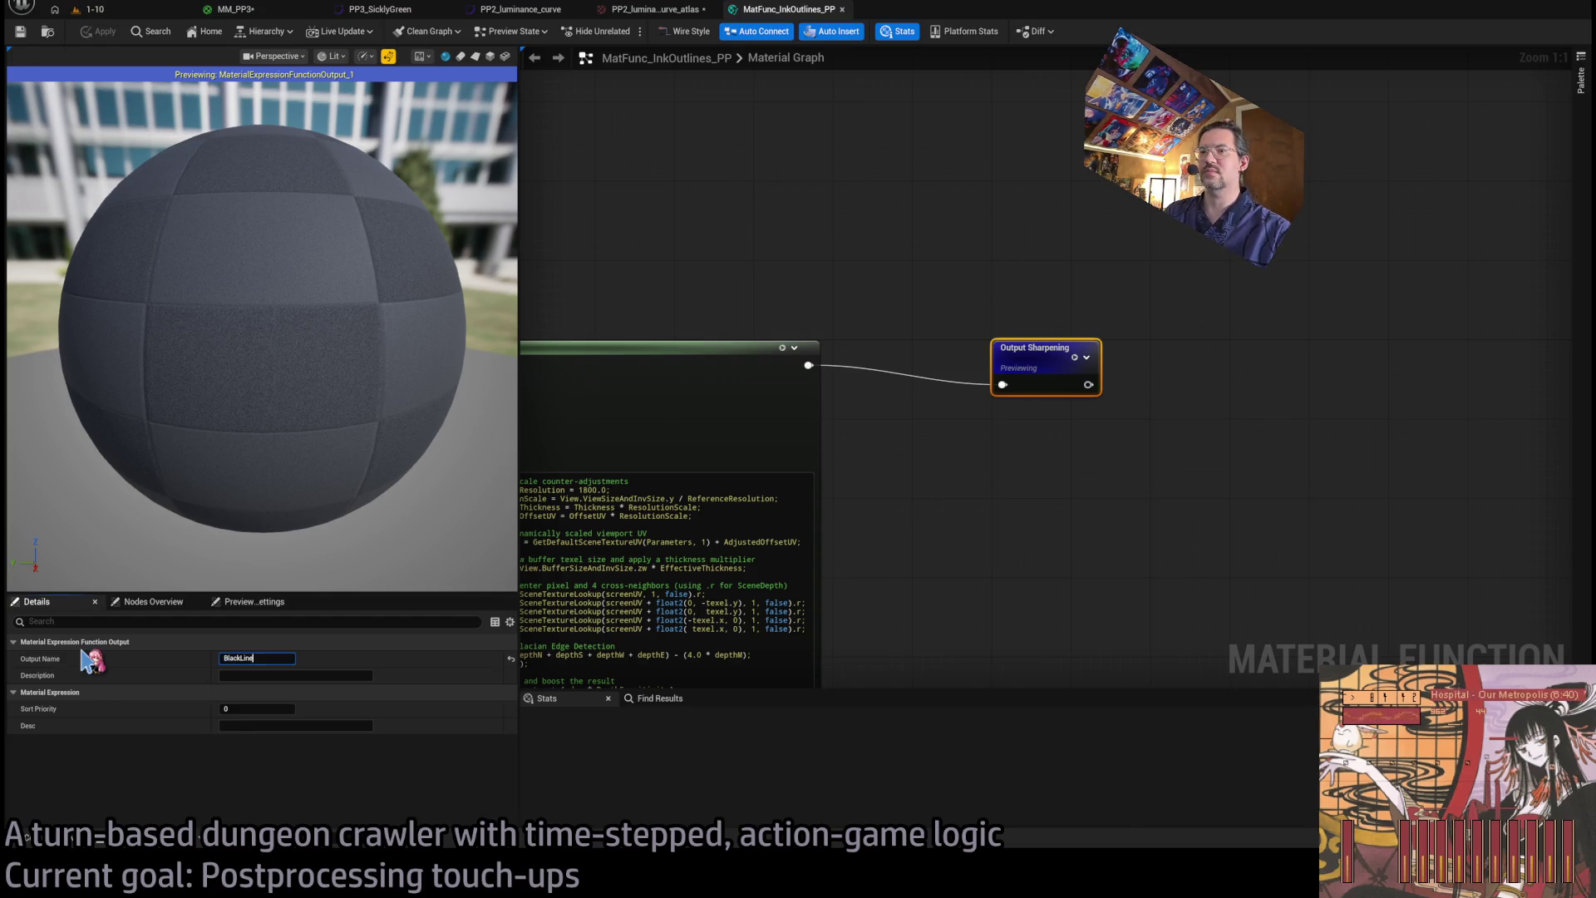
pyautogui.write('s')
pyautogui.press('Return')
pyautogui.click(98, 31)
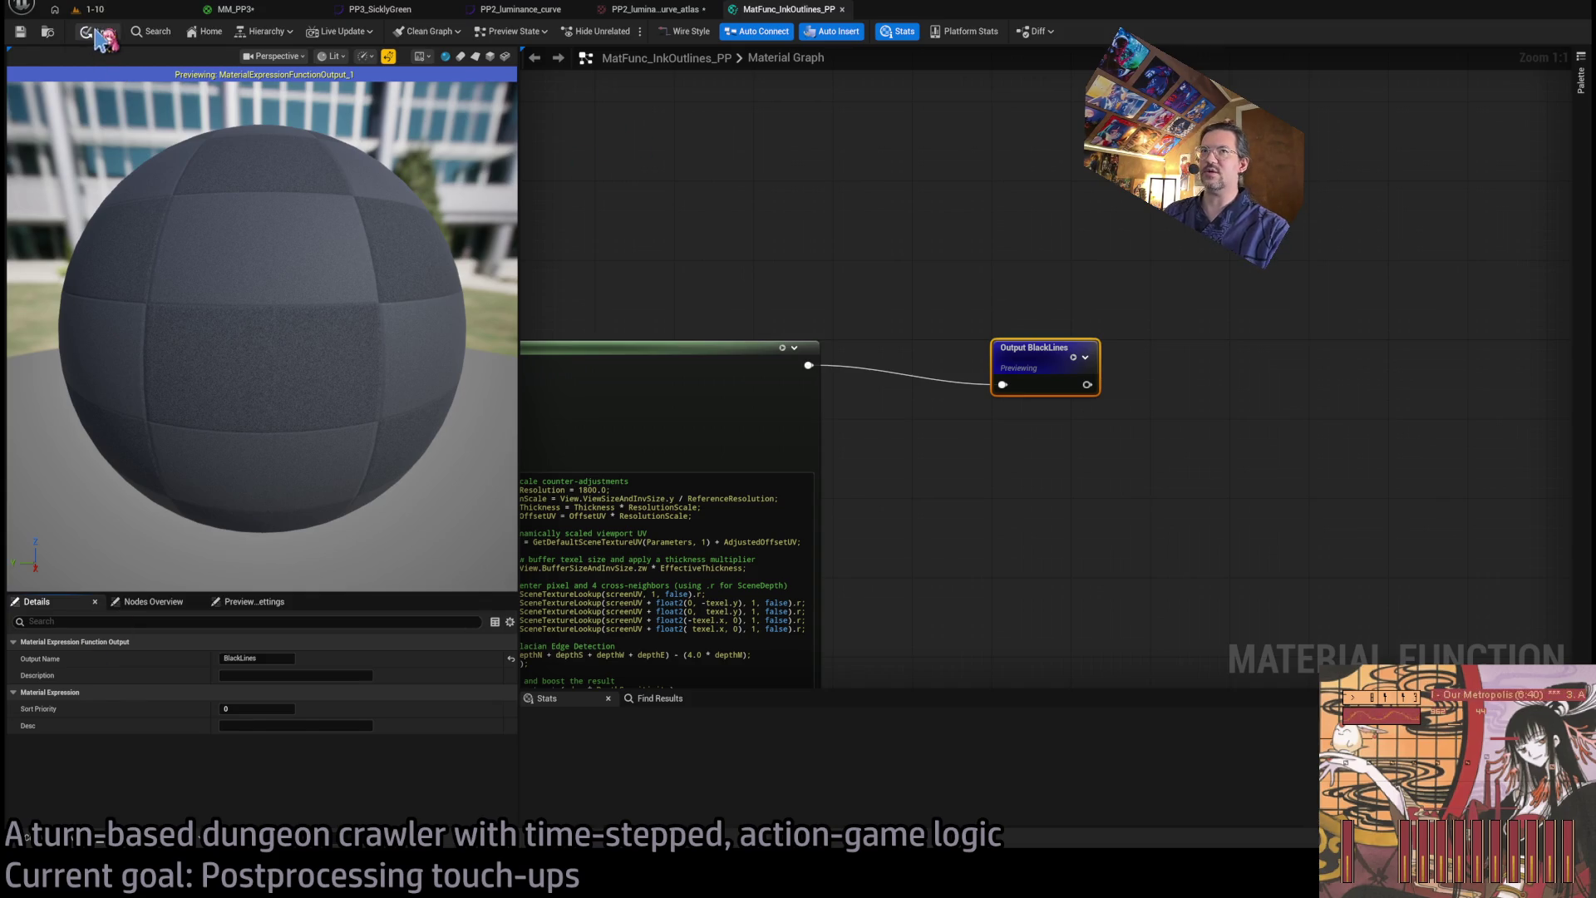
pyautogui.click(829, 187)
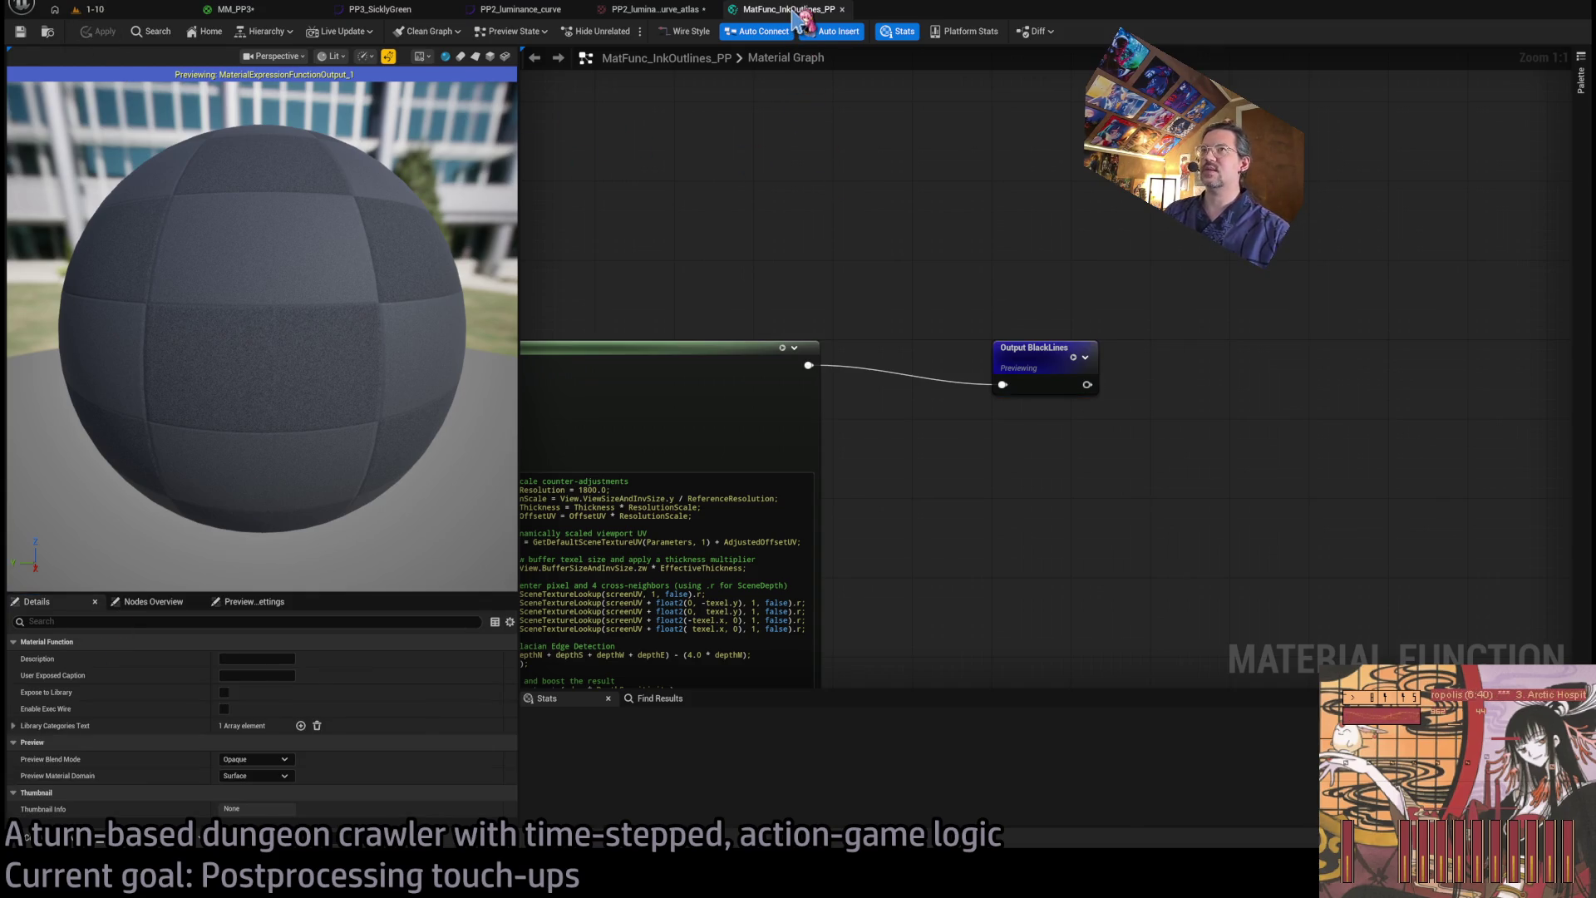
# - Close the function graph and return to MM_PP3 to check the InkOutlines node
pyautogui.middleClick(795, 14)
pyautogui.click(241, 10)
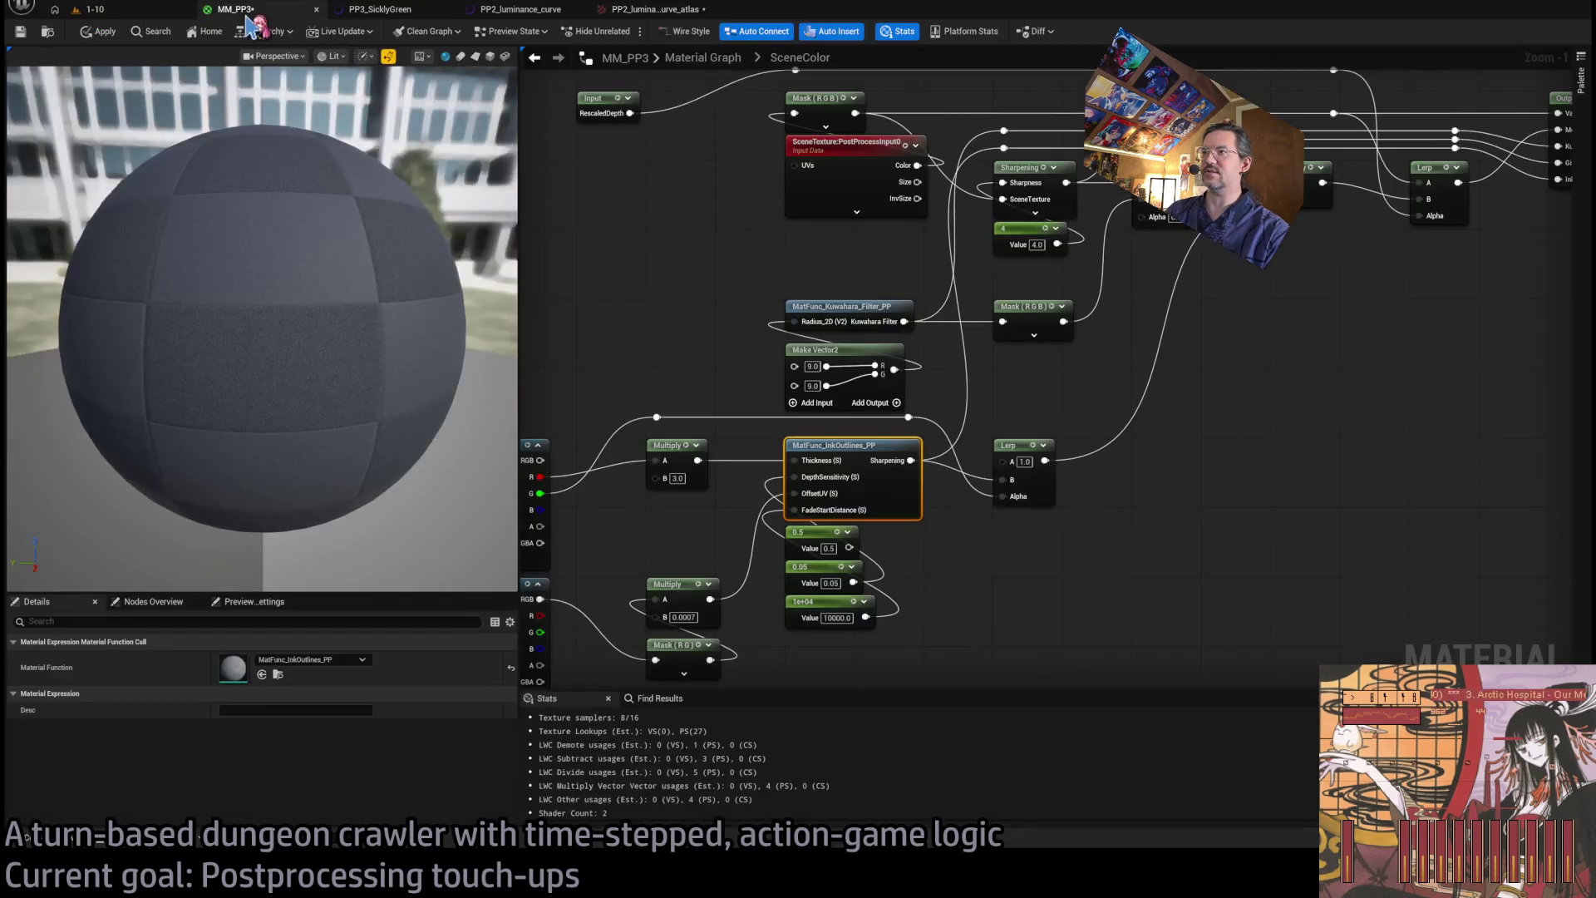
pyautogui.click(964, 398)
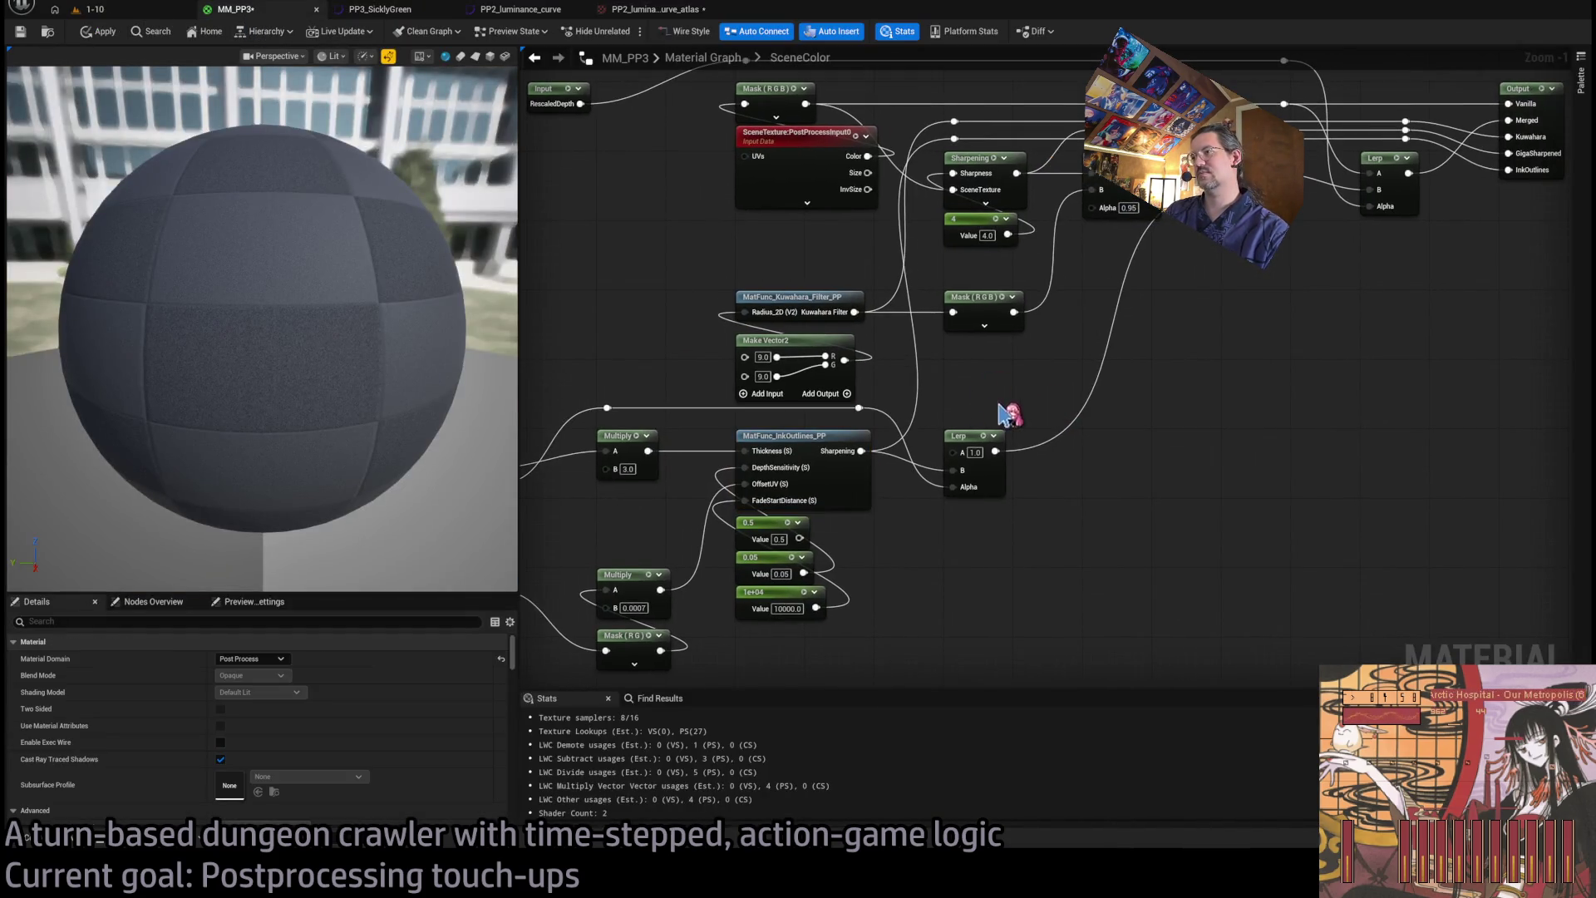
pyautogui.click(765, 438)
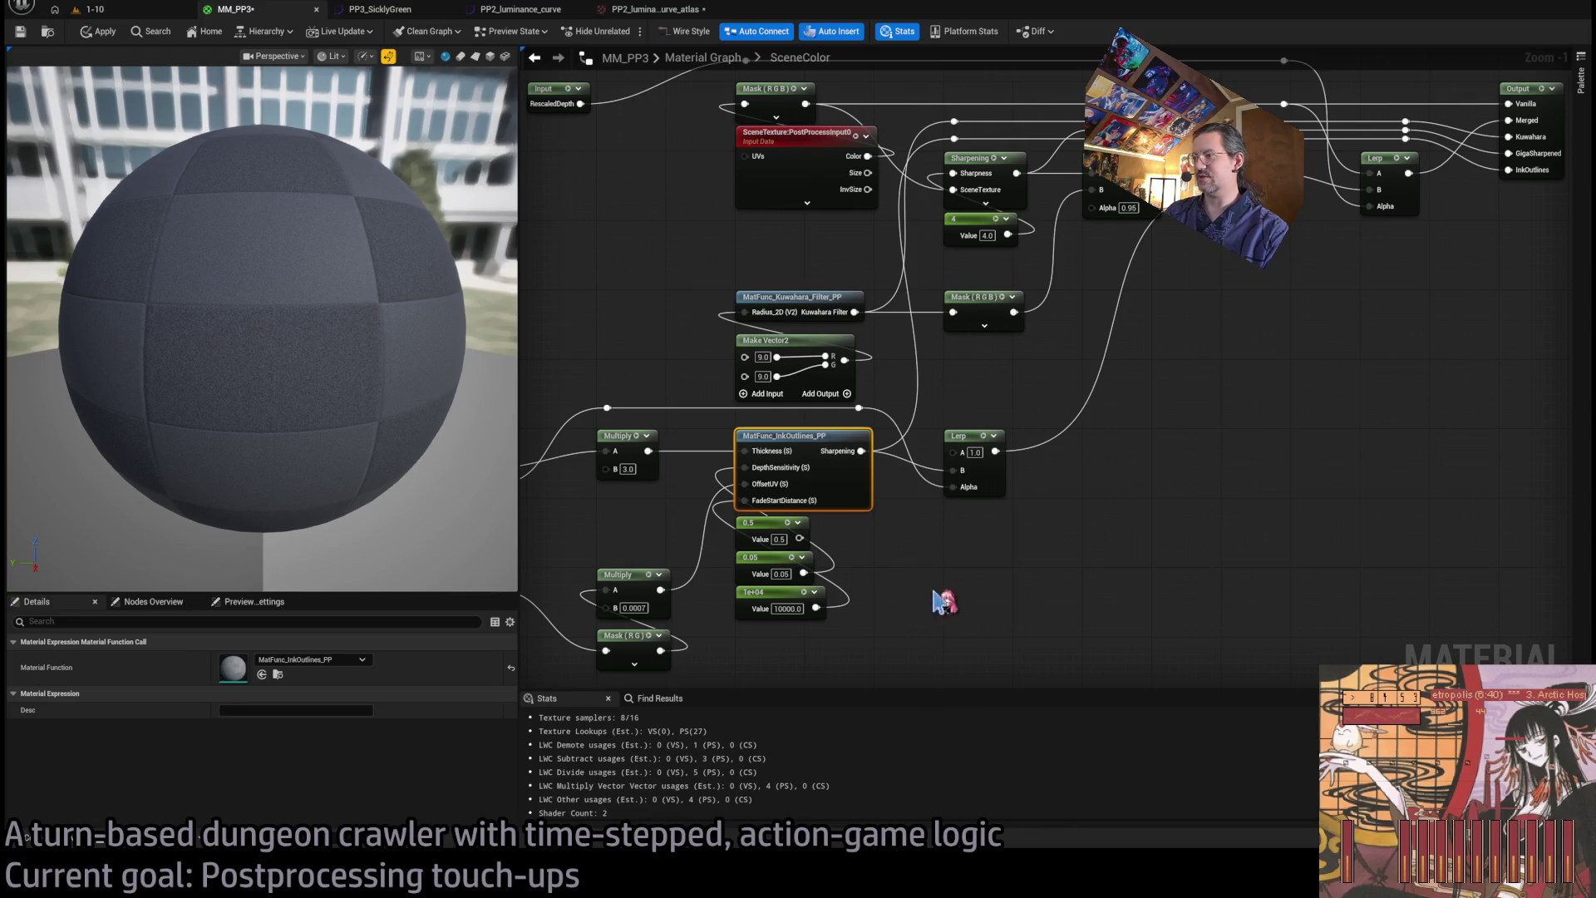
pyautogui.click(977, 581)
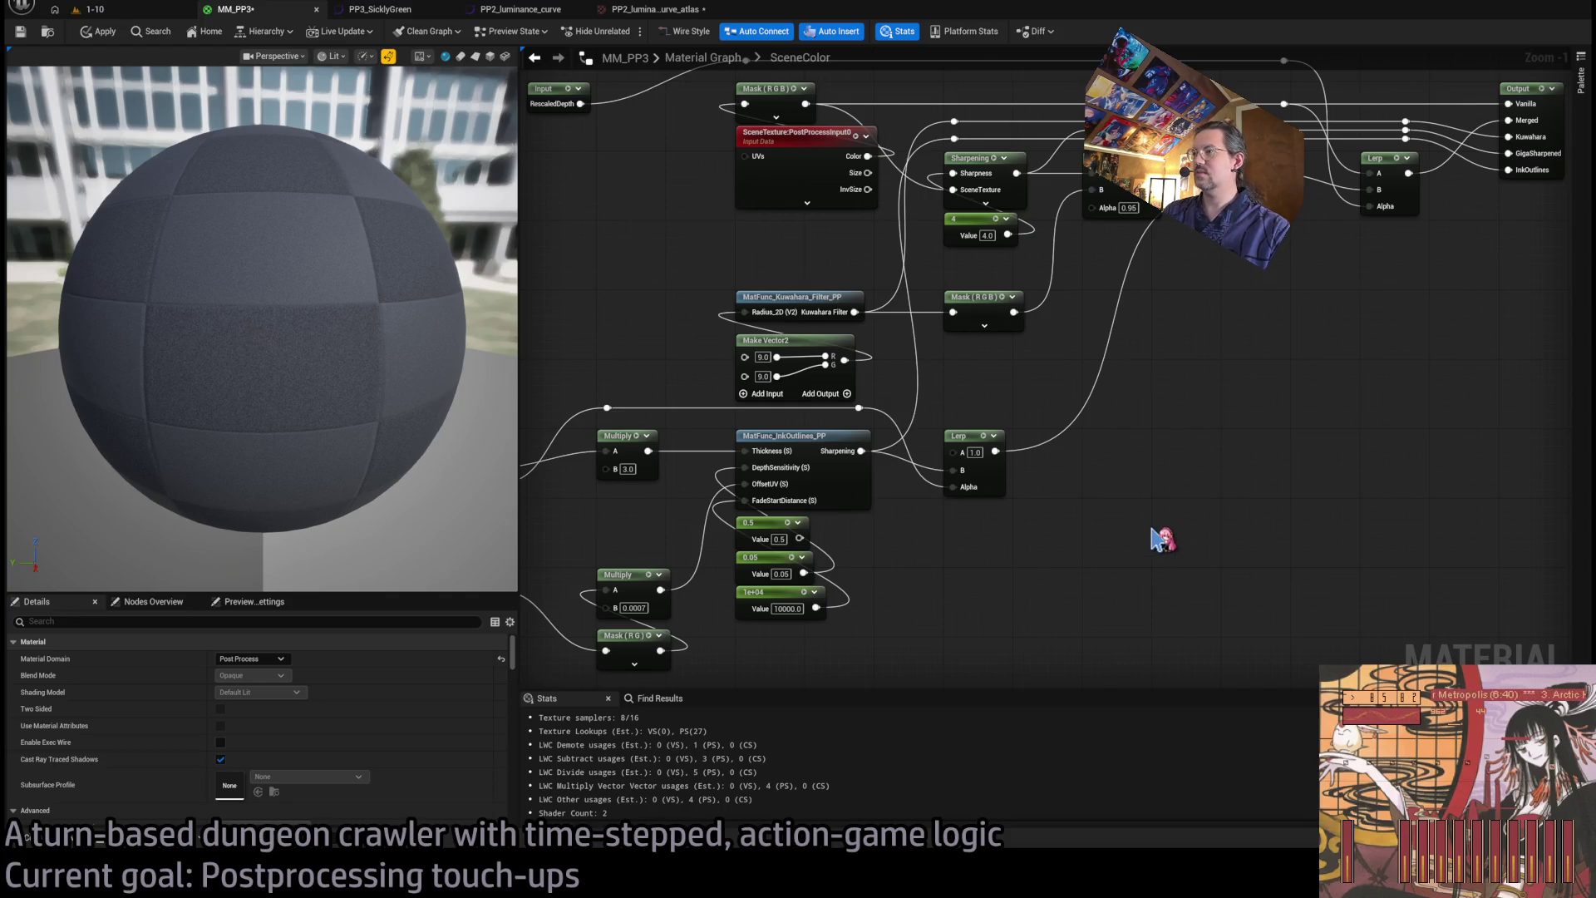
# - Enable Expose to Library on MatFunc_InkOutlines_PP, apply, save, and close it
pyautogui.doubleClick(836, 491)
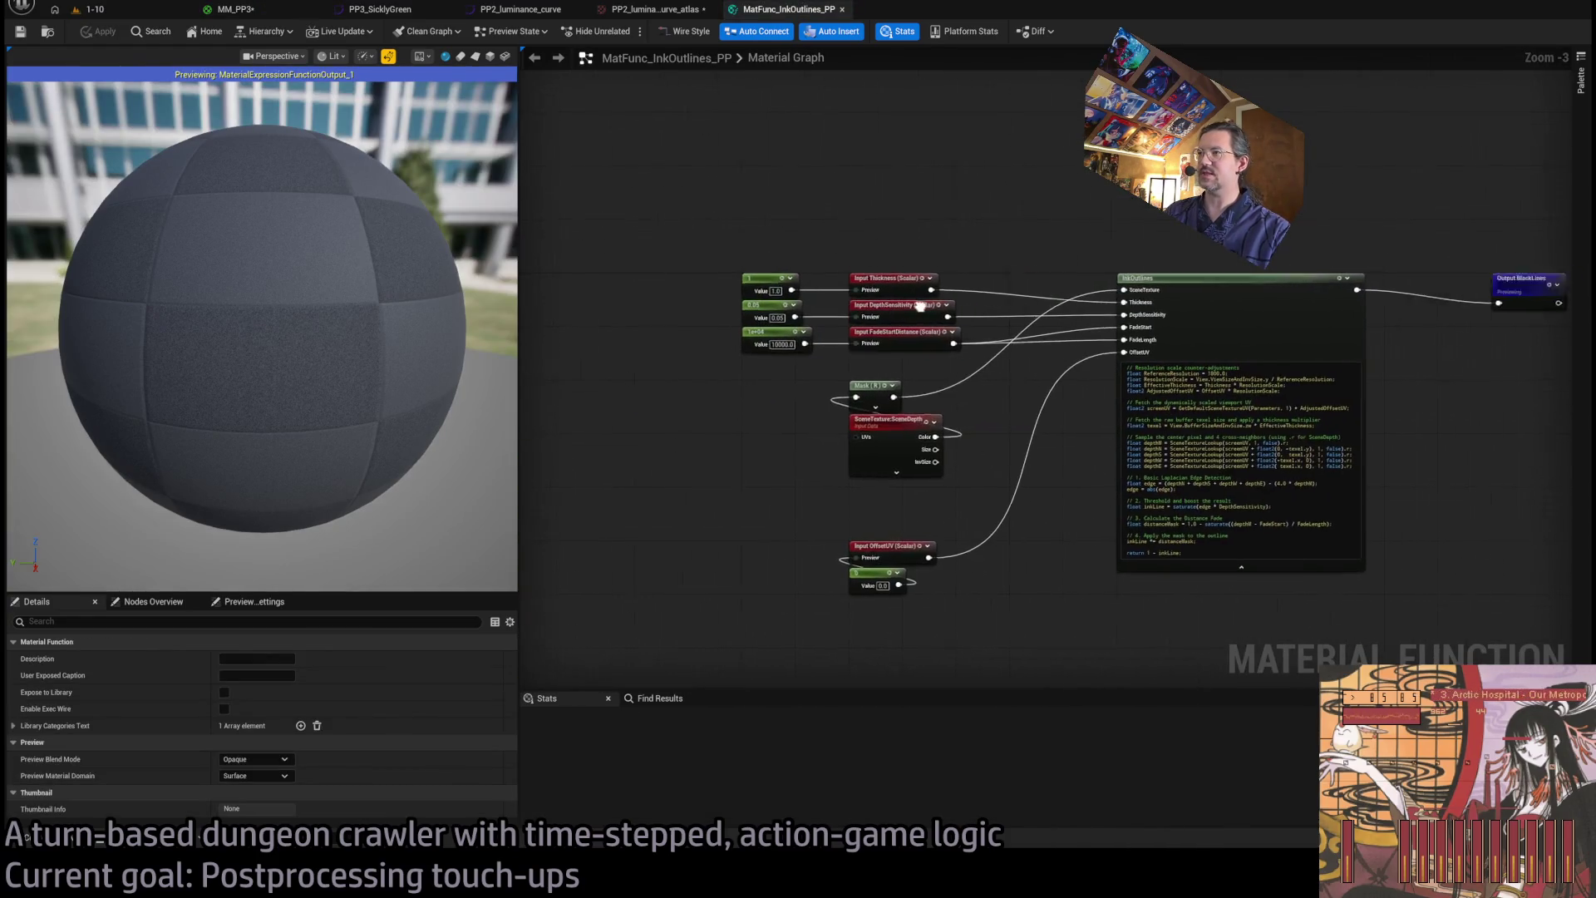
pyautogui.click(1343, 304)
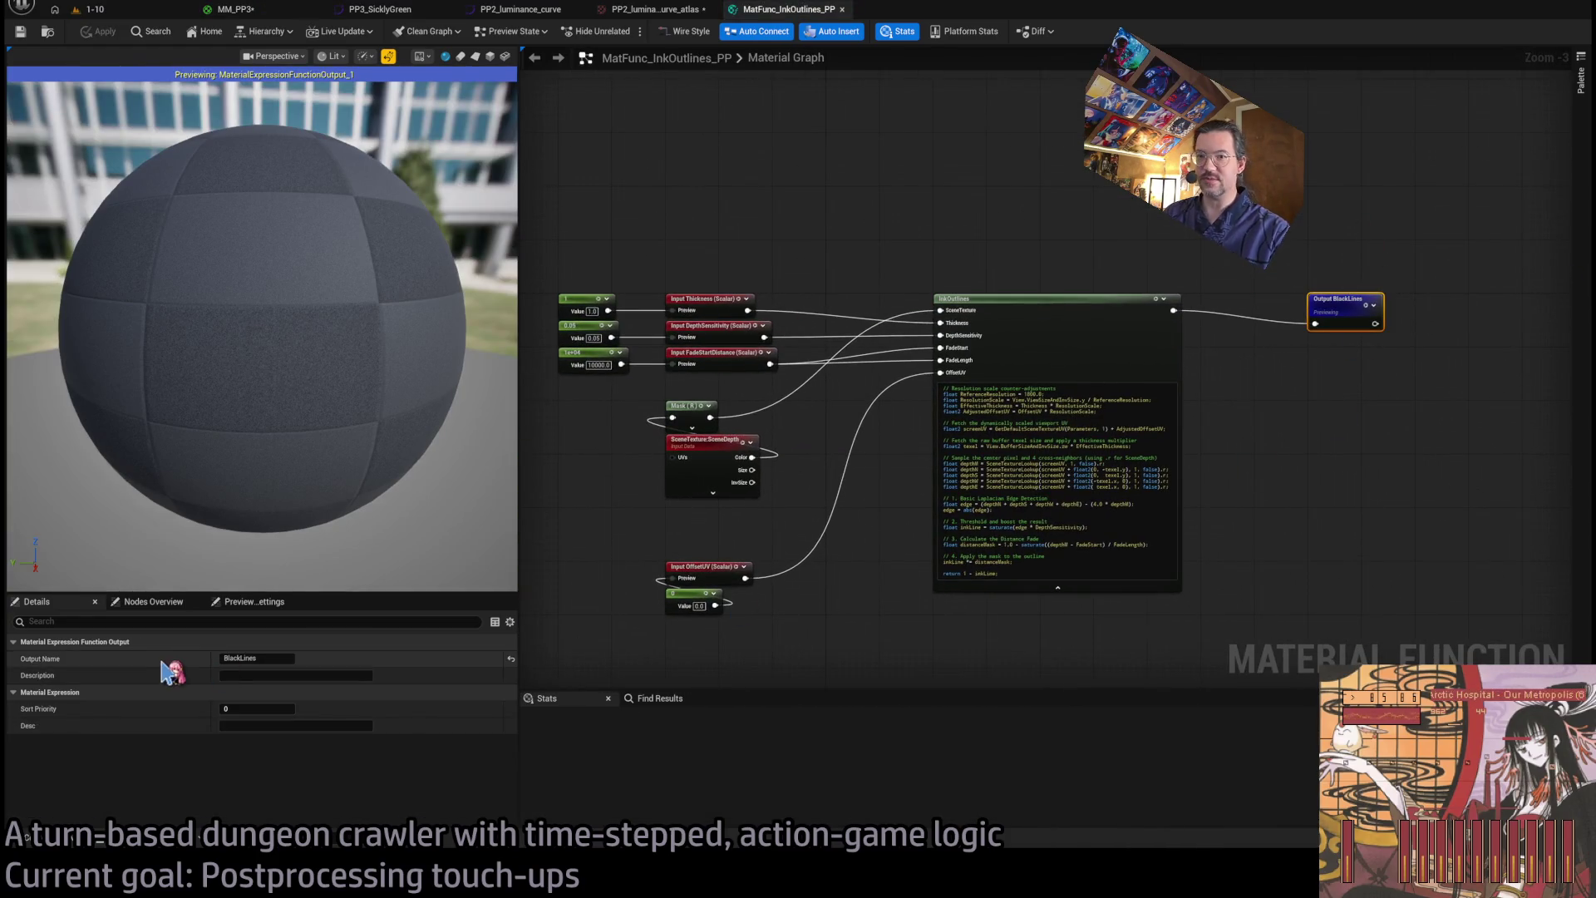
pyautogui.click(826, 581)
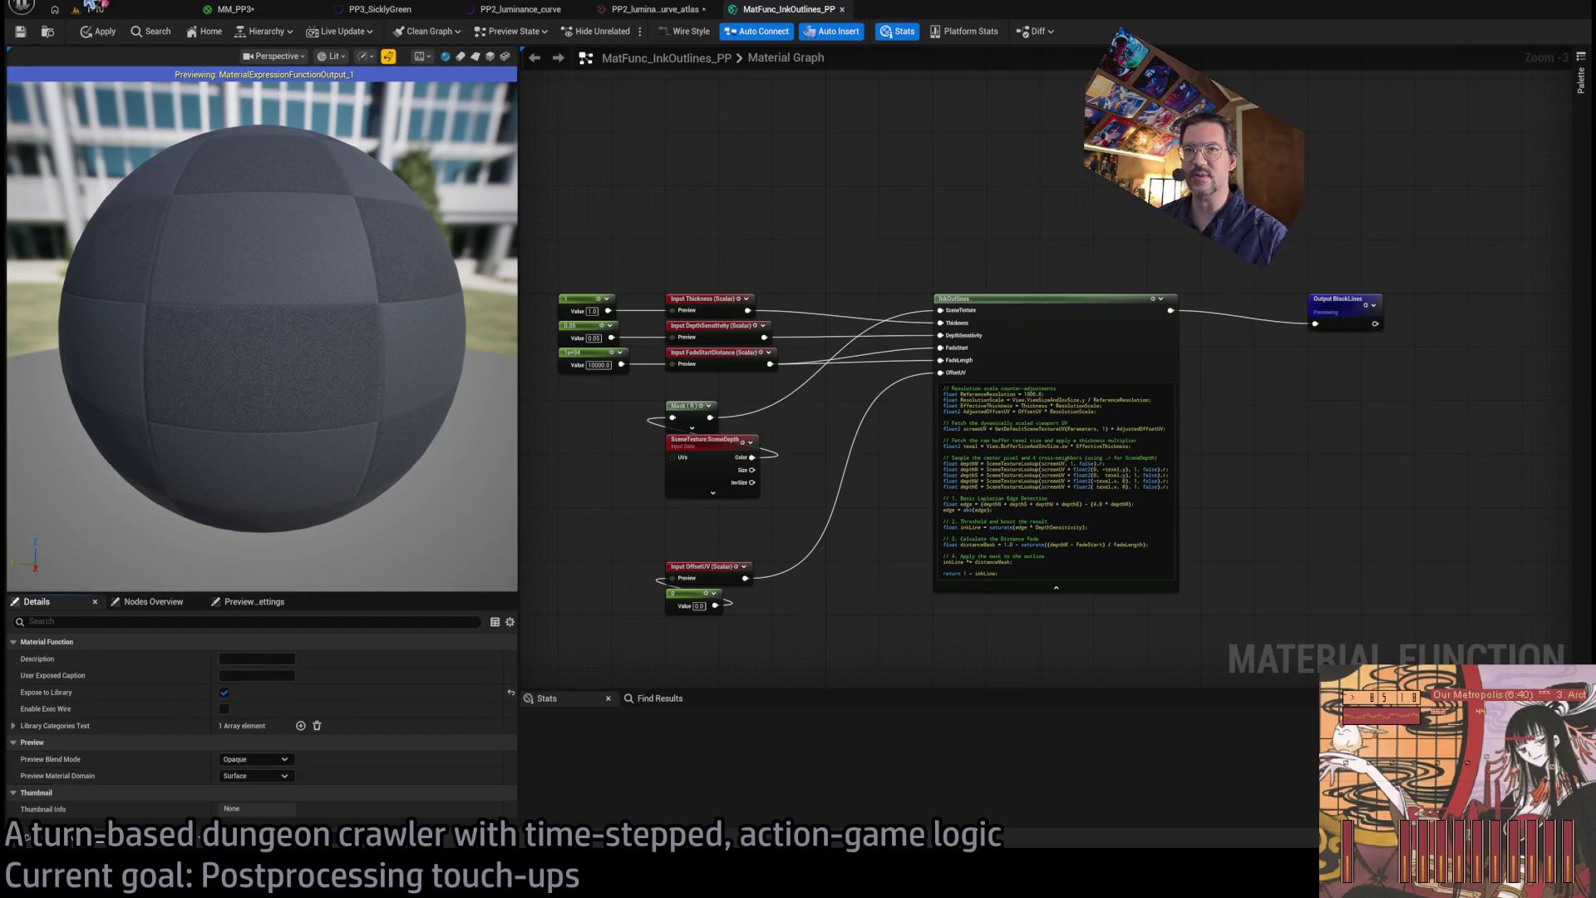
pyautogui.click(104, 37)
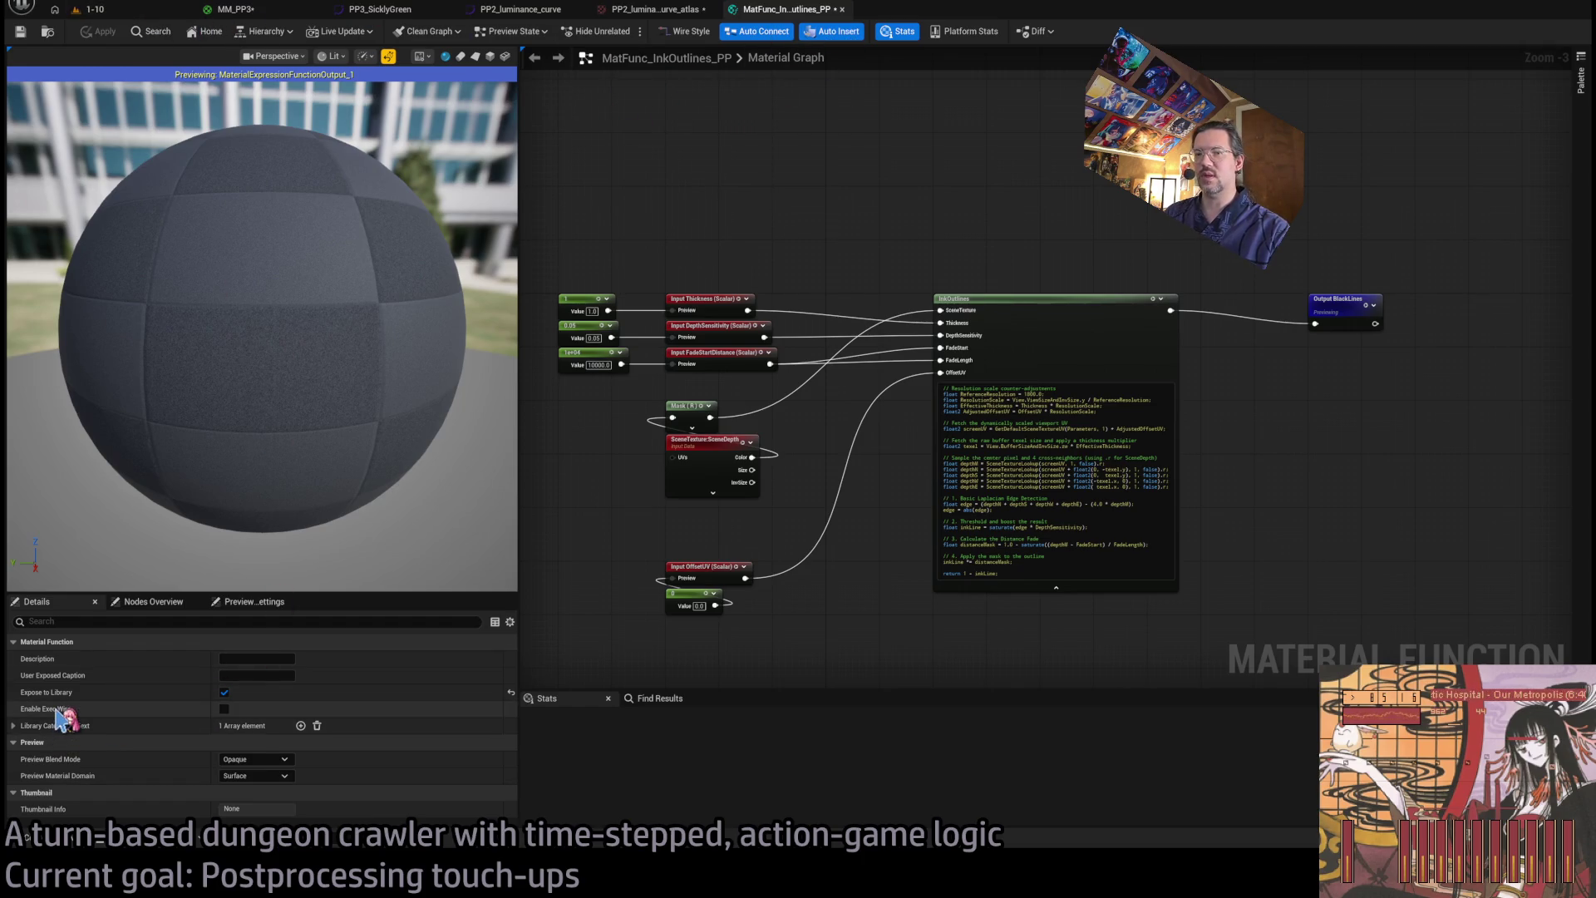
pyautogui.hotkey('ctrl', 's')
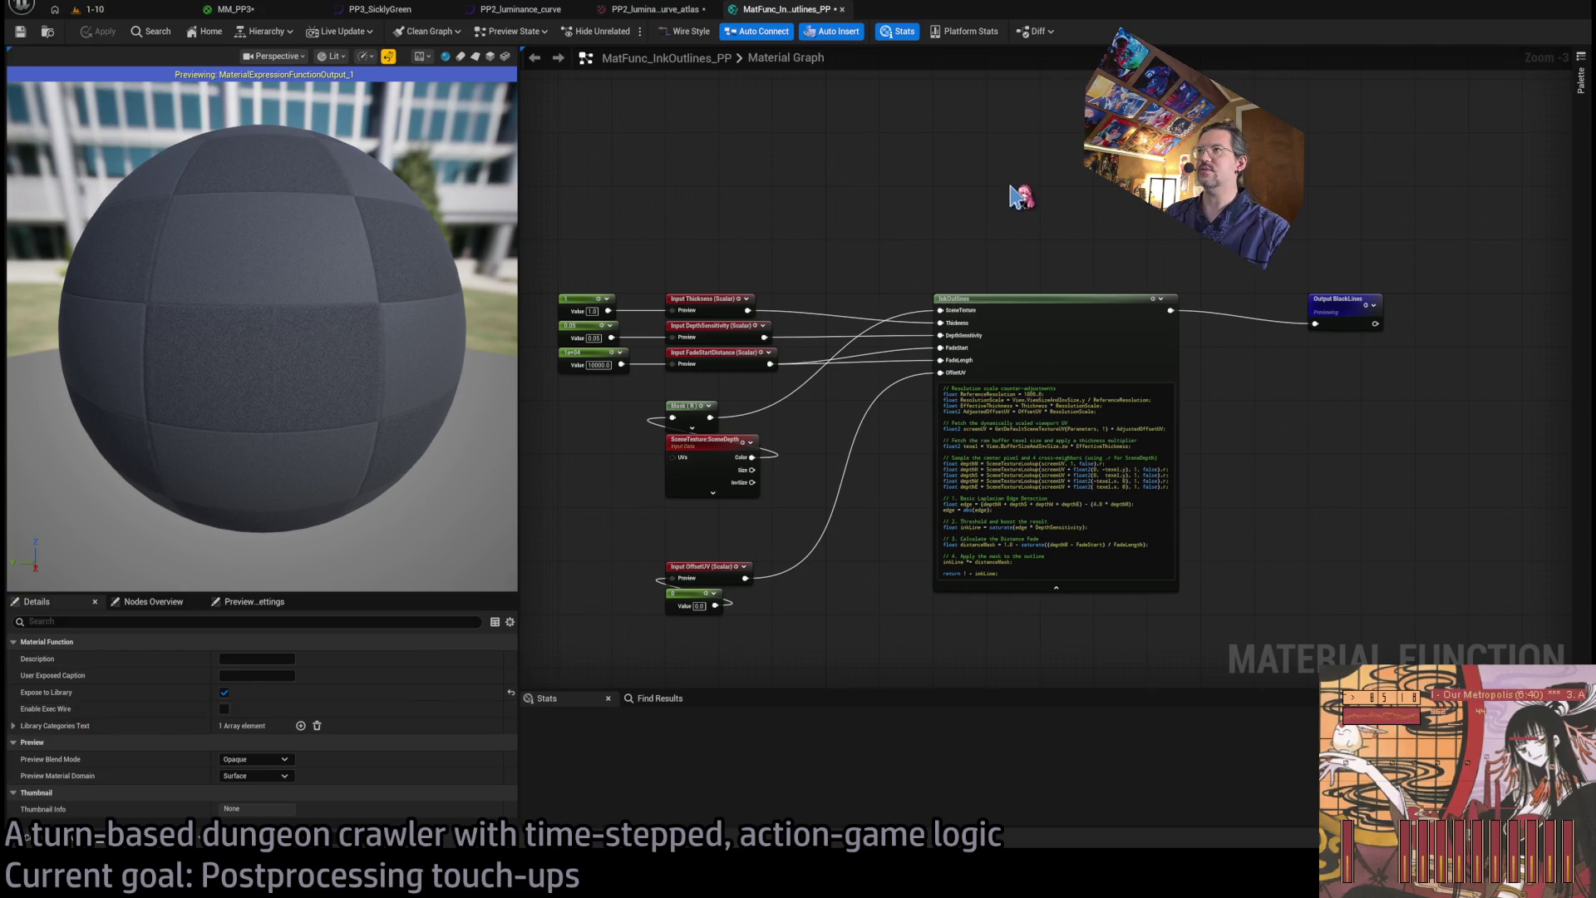
pyautogui.middleClick(786, 15)
pyautogui.click(245, 19)
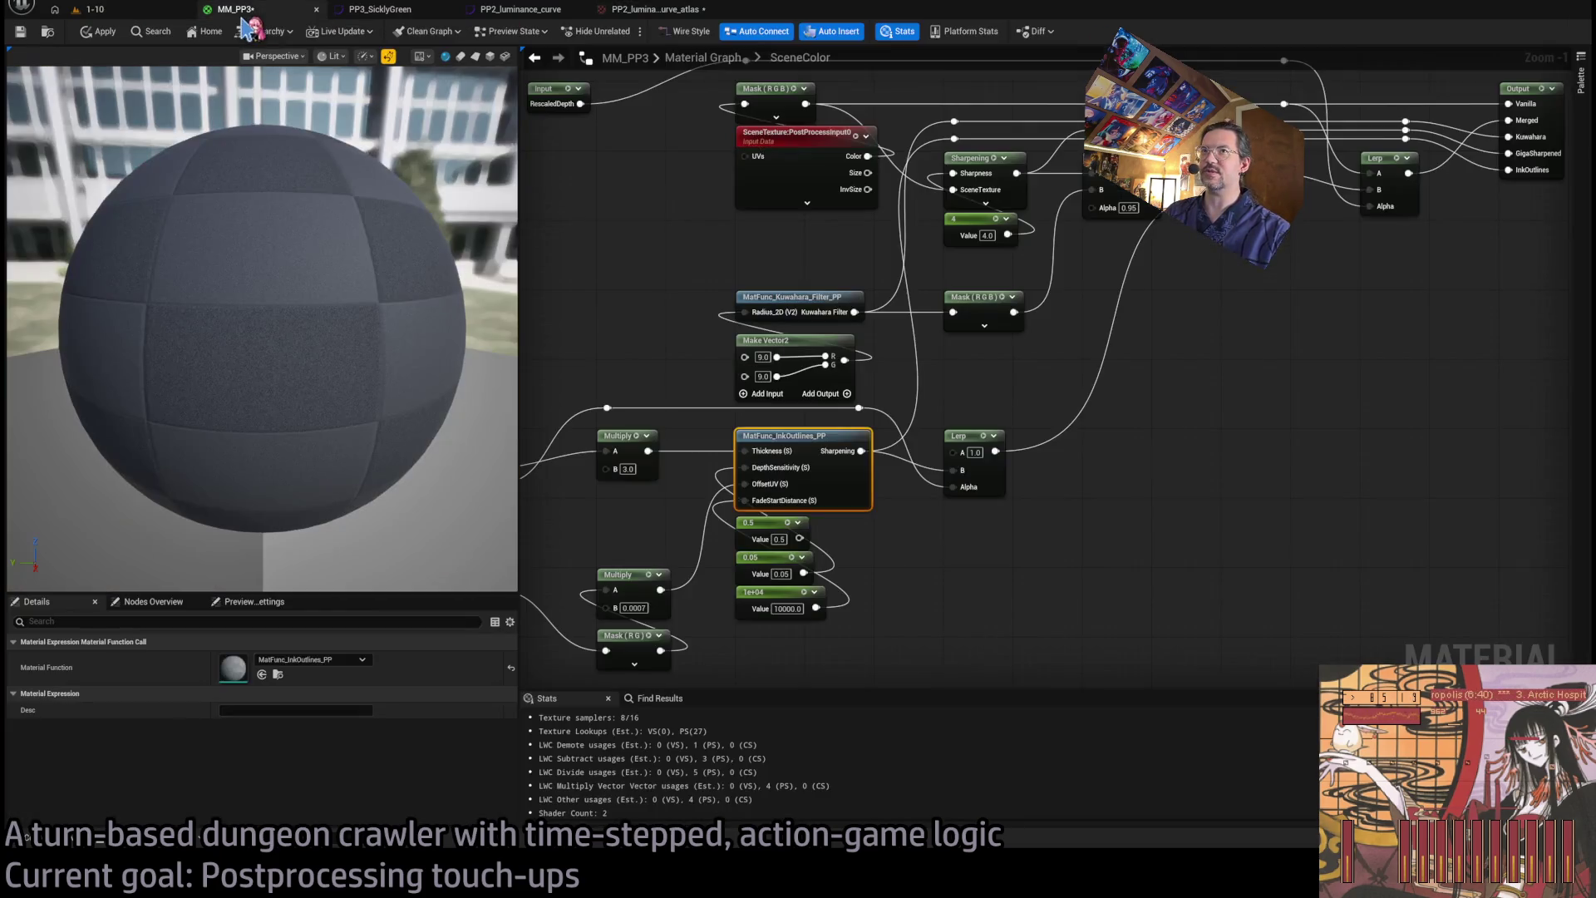
# - Paste a fresh InkOutlines node and move its output, Thickness, DepthSensitivity, OffsetUV and FadeStartDistance wires onto it
pyautogui.click(1029, 511)
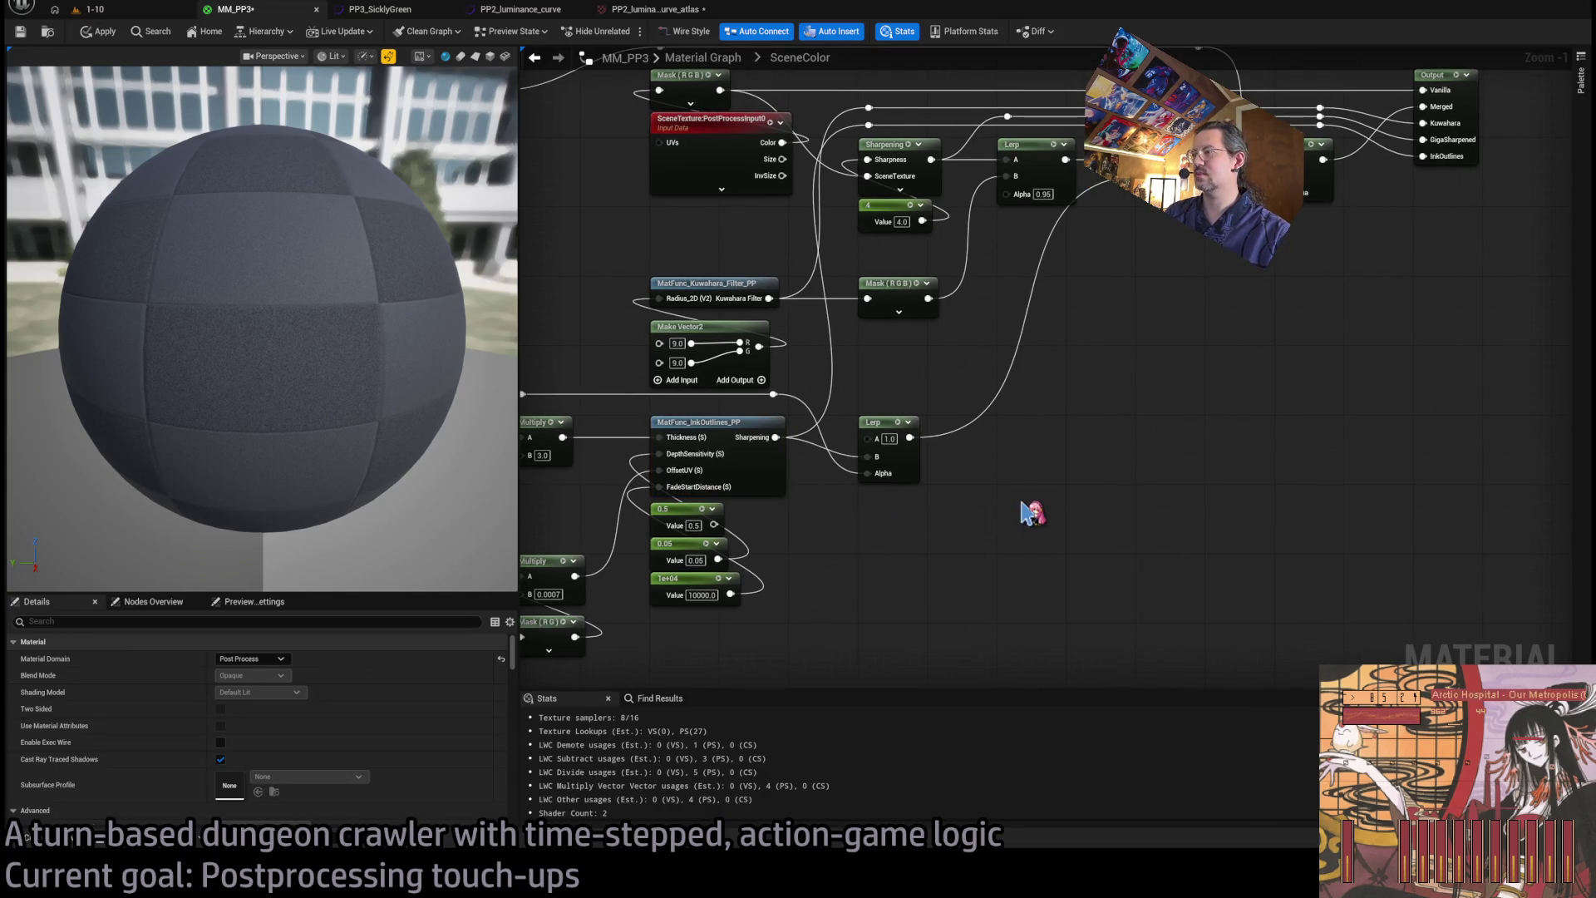
pyautogui.hotkey('ctrl', 'v')
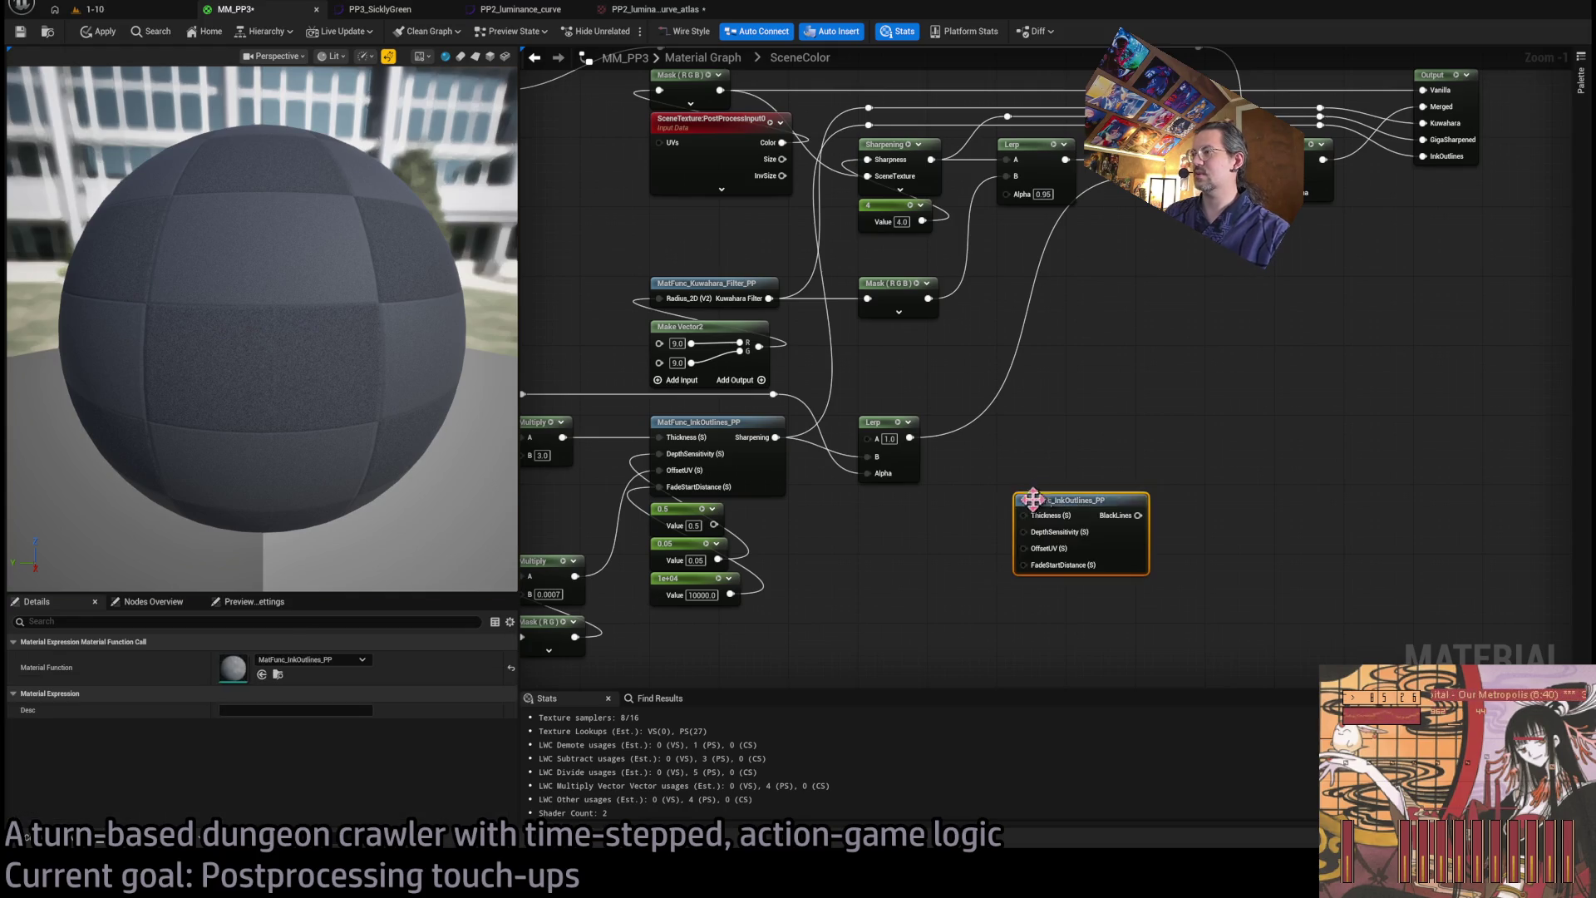
pyautogui.click(761, 483)
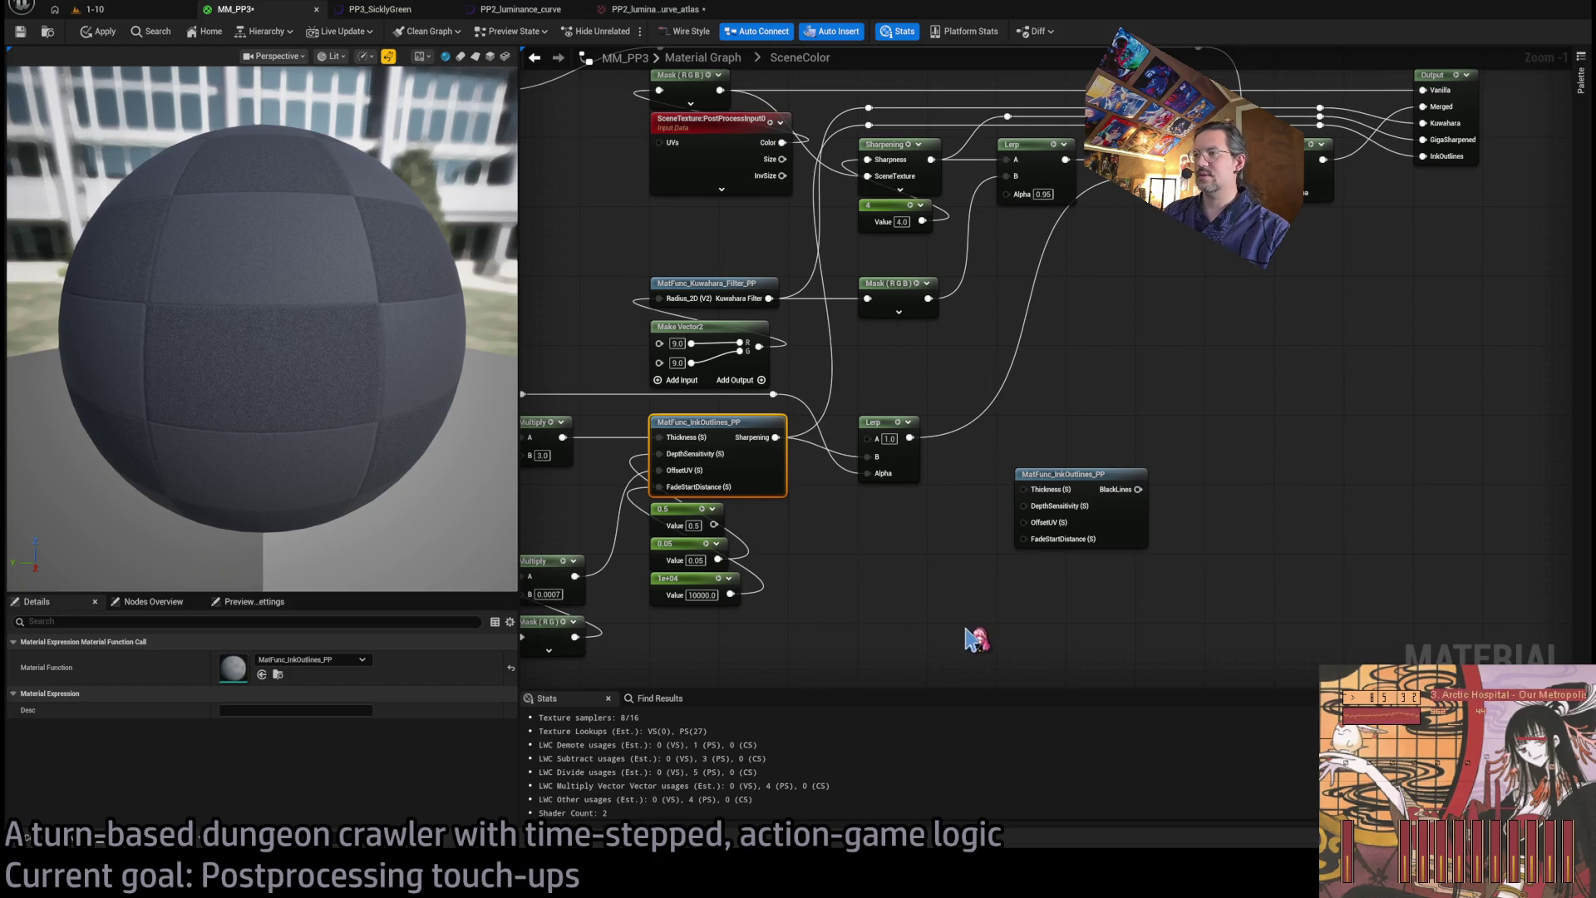
pyautogui.moveTo(1073, 474); pyautogui.dragTo(890, 527)
pyautogui.scroll(1, 850, 379)
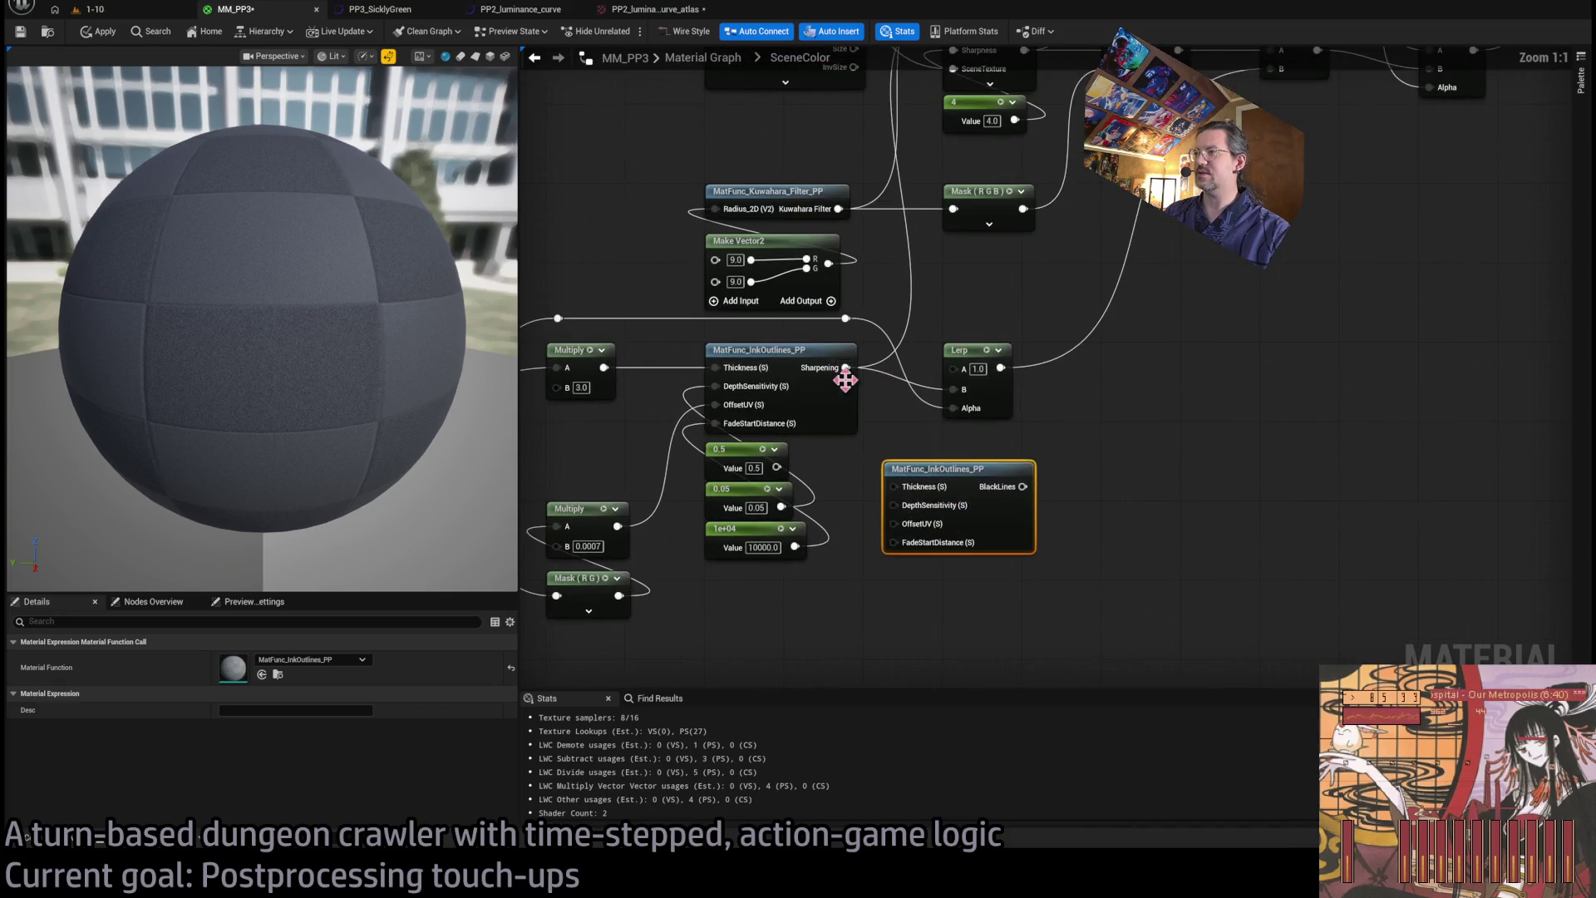
pyautogui.moveTo(845, 368); pyautogui.dragTo(1025, 486)
pyautogui.moveTo(726, 381); pyautogui.dragTo(894, 486)
pyautogui.moveTo(715, 386); pyautogui.dragTo(896, 505)
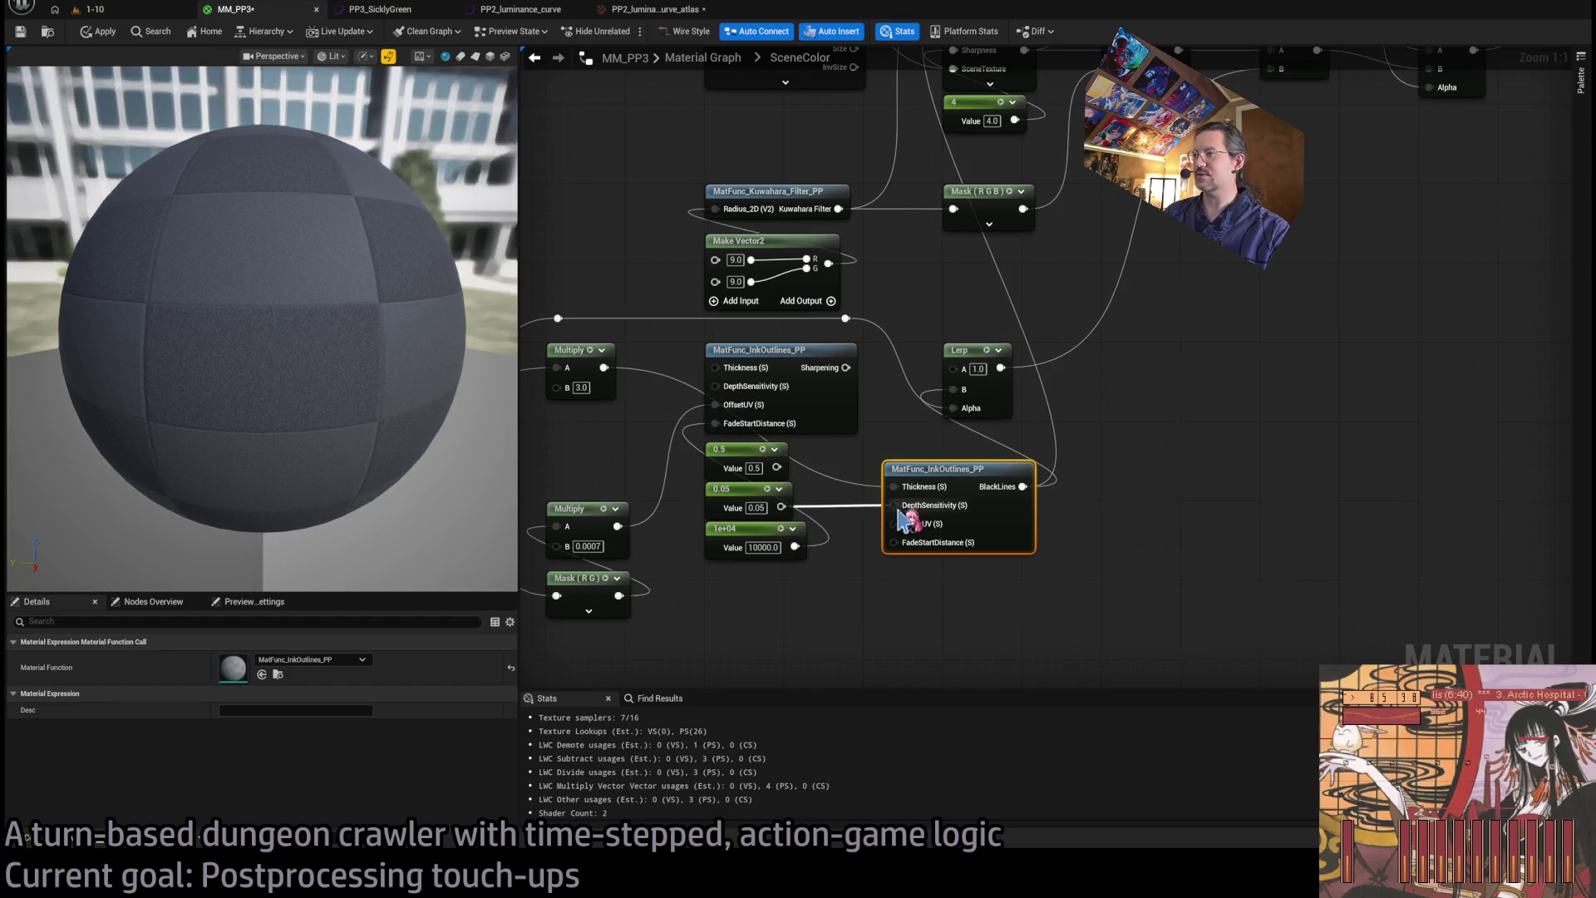
pyautogui.moveTo(715, 404)
pyautogui.mouseDown()
pyautogui.moveTo(915, 529)
pyautogui.moveTo(895, 524)
pyautogui.mouseUp()
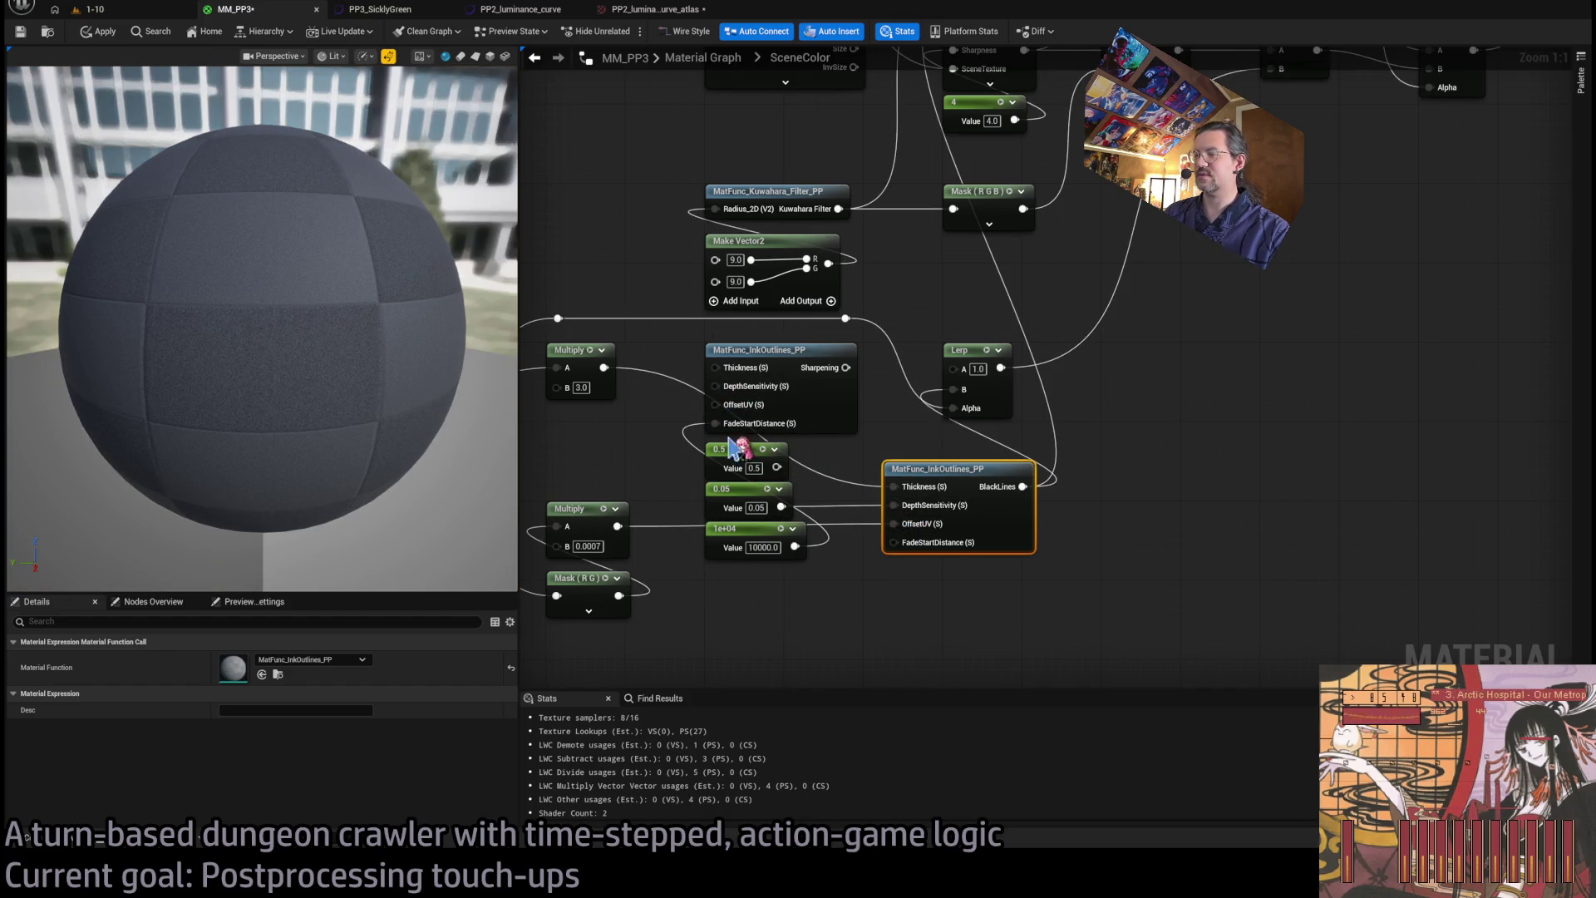
pyautogui.moveTo(714, 421); pyautogui.dragTo(896, 542)
# - Delete the old ink-outline node, put BlackLines in its place, apply, and play-test level 1-10
pyautogui.click(773, 350)
pyautogui.press('Delete')
pyautogui.moveTo(921, 474); pyautogui.dragTo(742, 360)
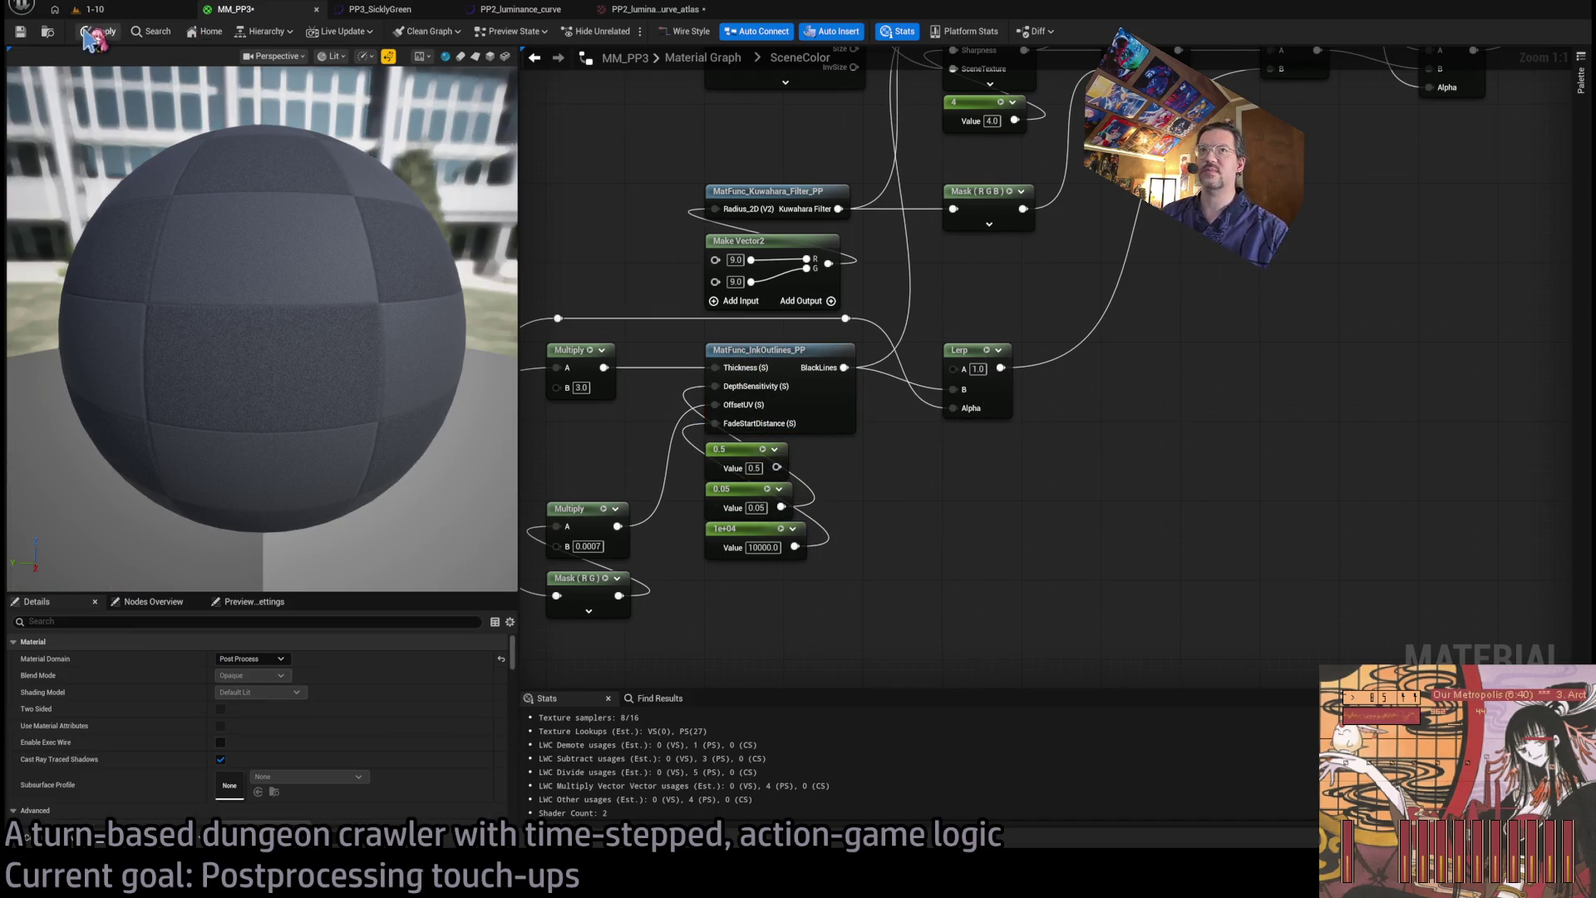
pyautogui.click(100, 31)
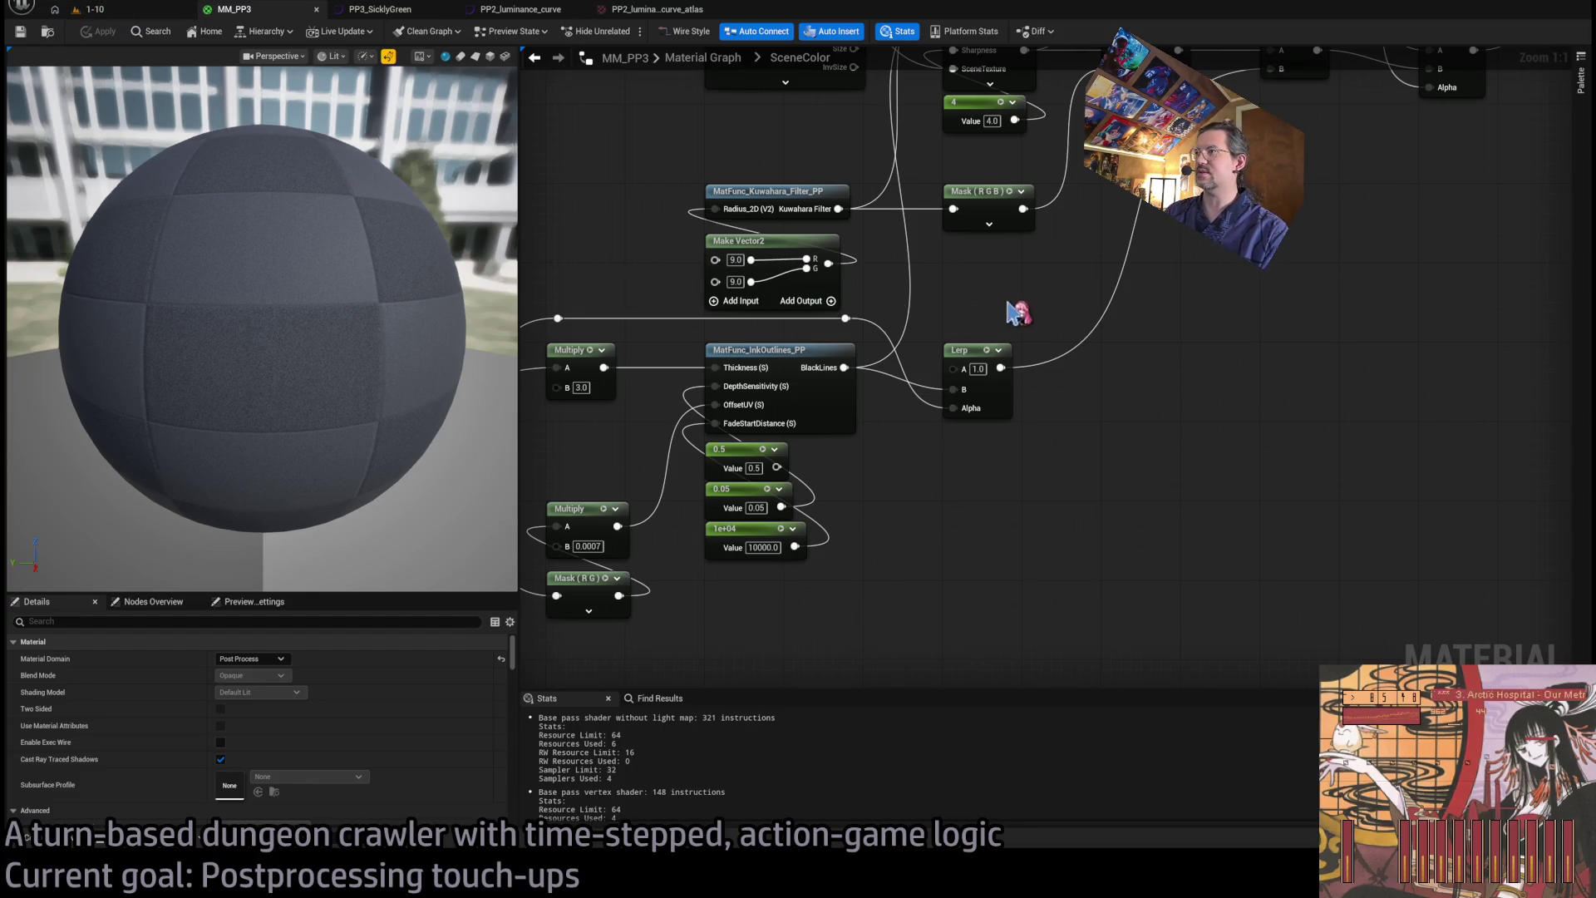
pyautogui.scroll(-3, 973, 349)
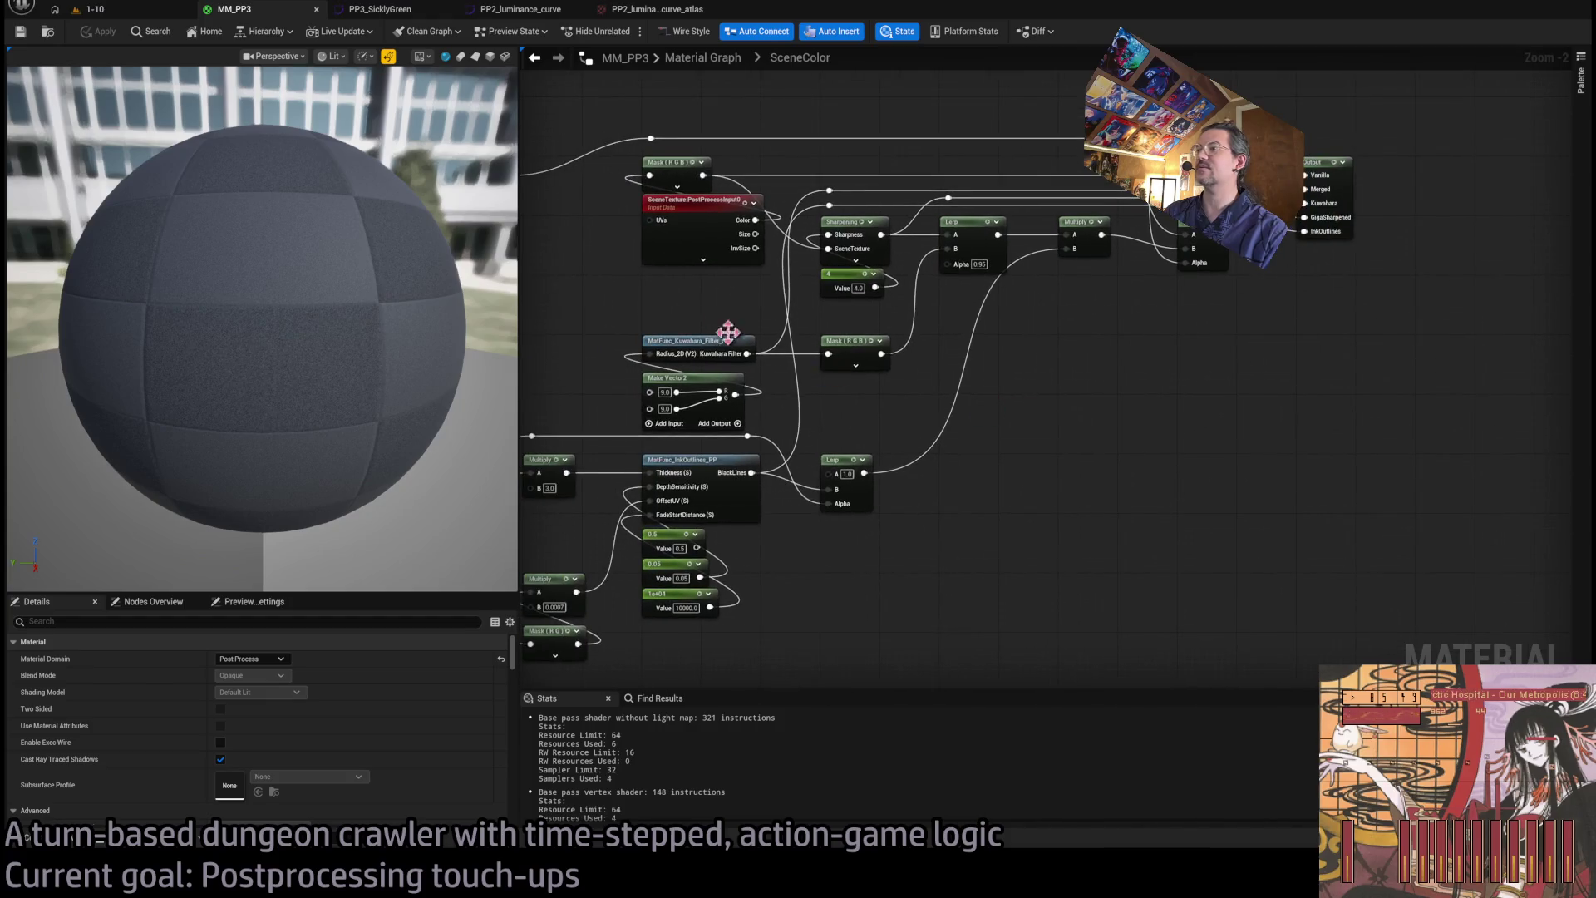
pyautogui.click(125, 11)
pyautogui.click(315, 33)
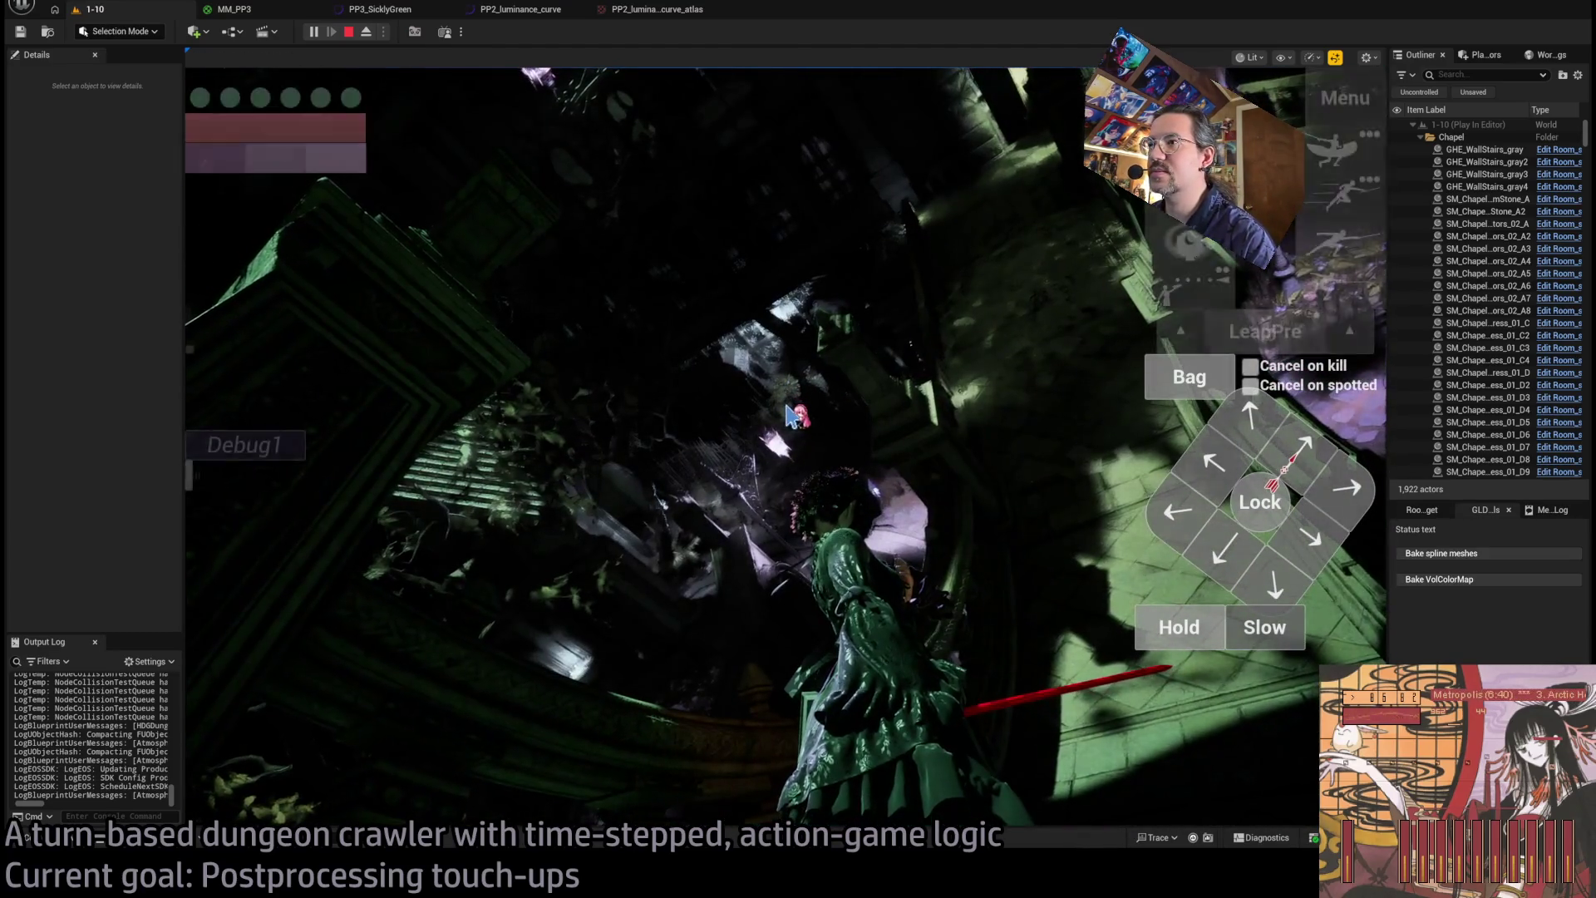
# - Look around the running level with the game camera, turning toward a new corridor
pyautogui.click(830, 445)
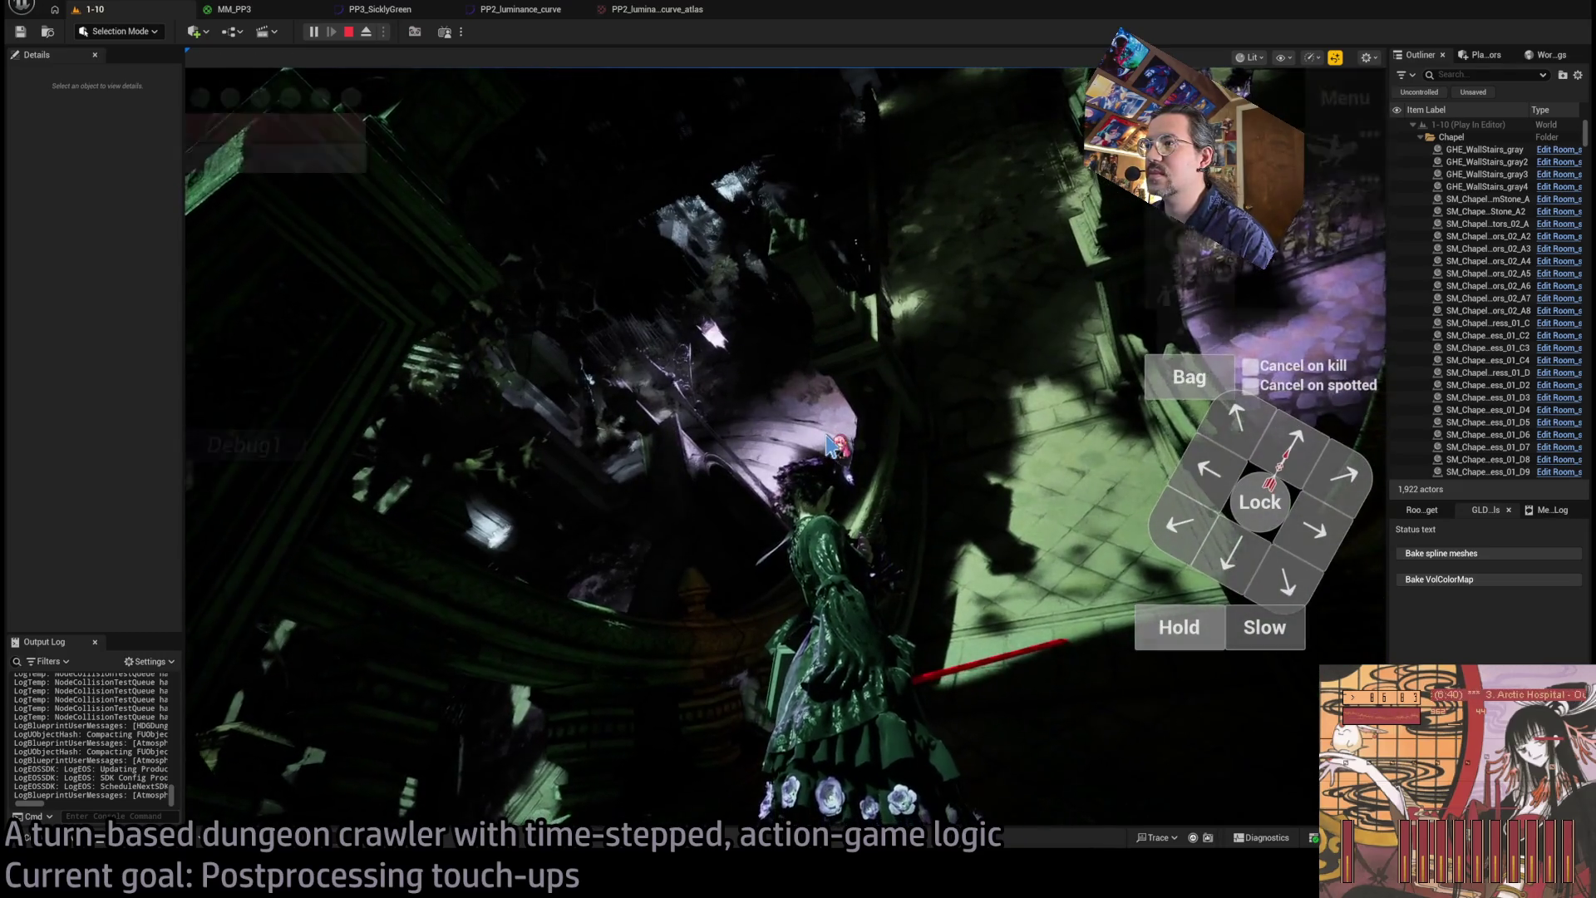
pyautogui.click(921, 413)
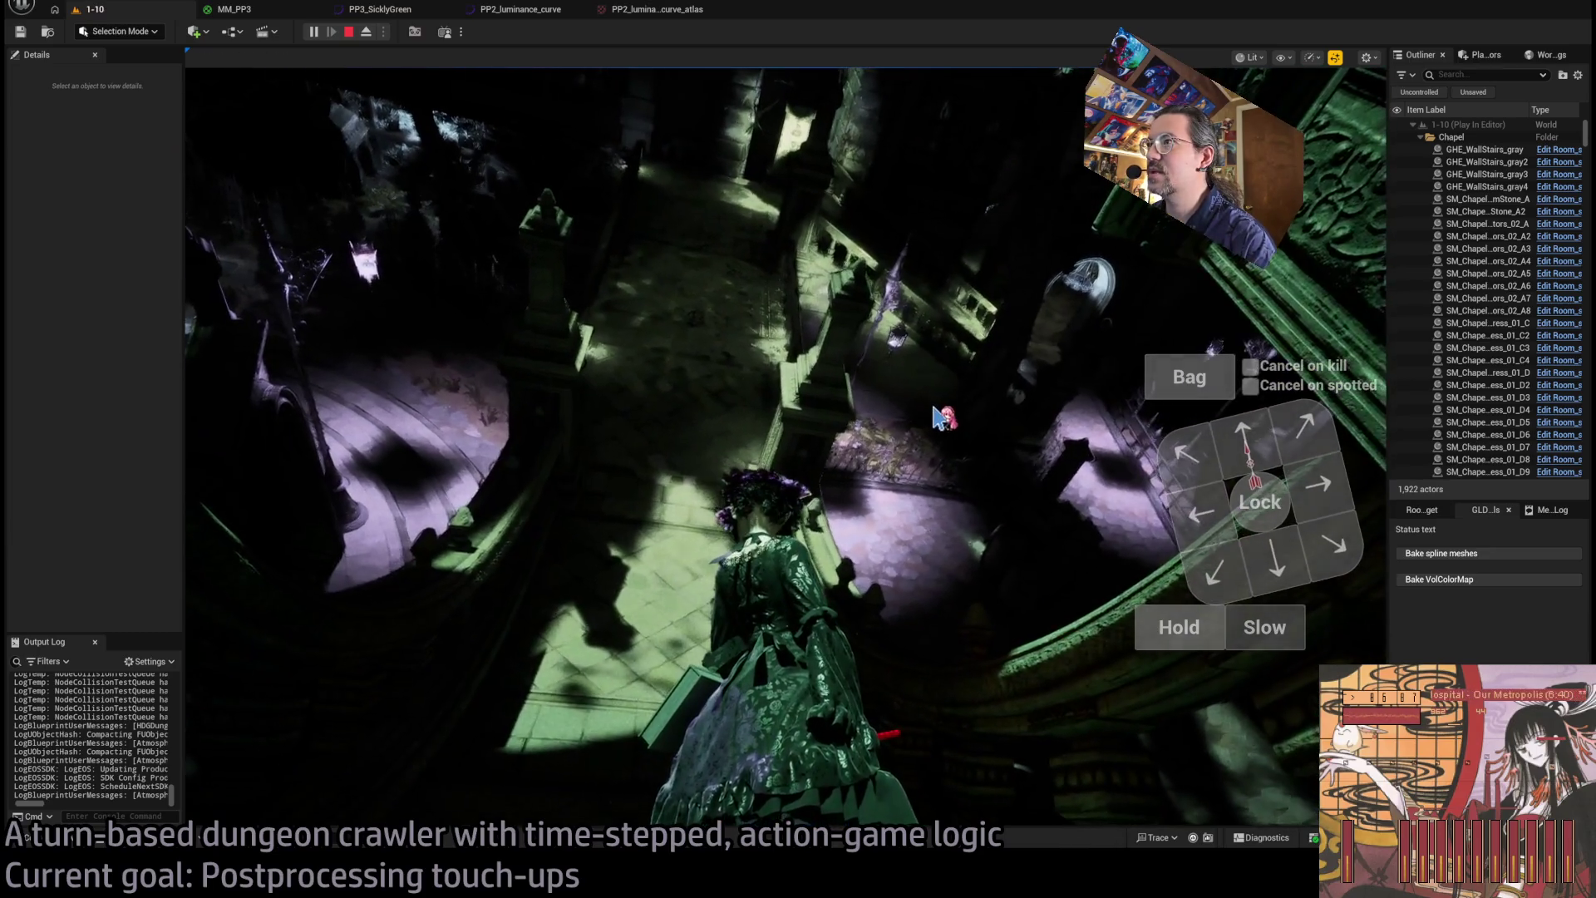
pyautogui.click(916, 420)
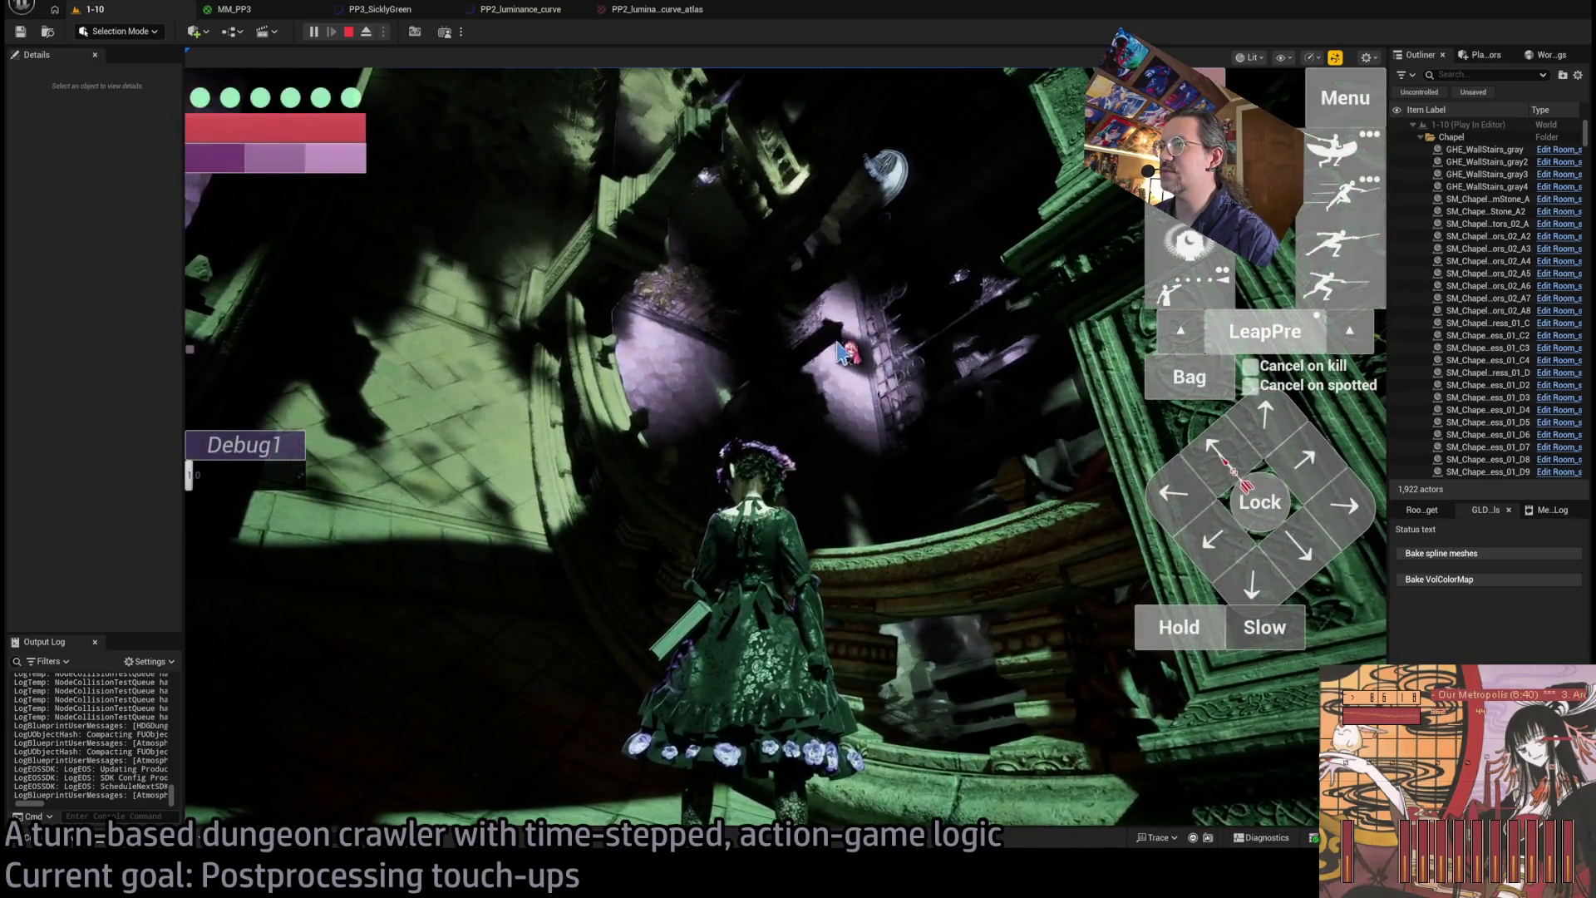
pyautogui.click(846, 397)
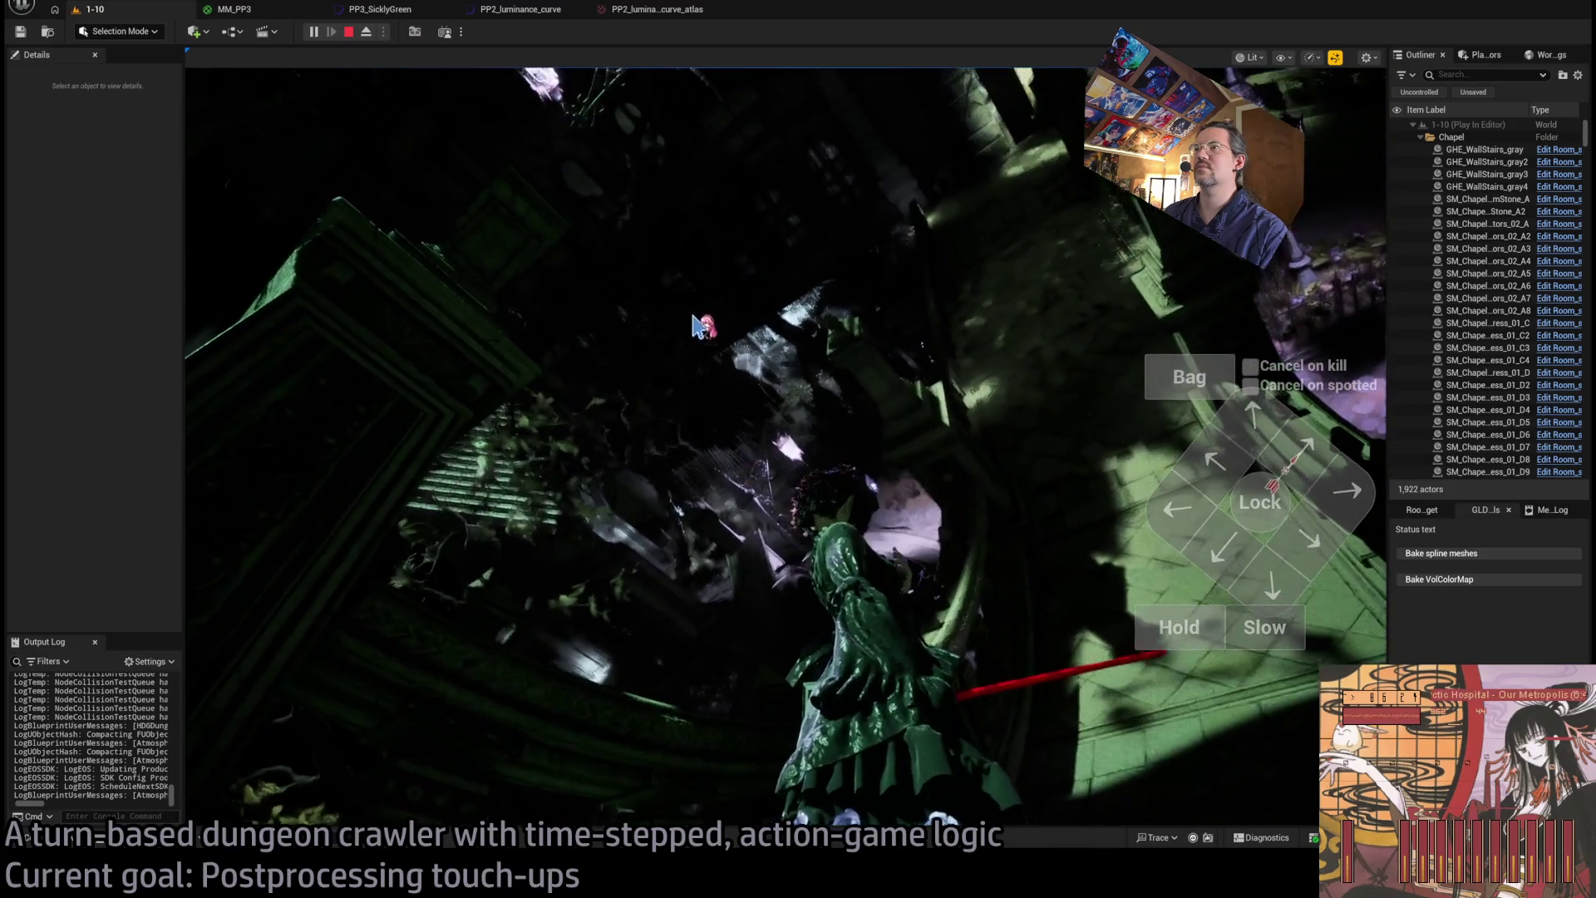
# - Raise PP2_luminance_curve's first key value from 0.01 to 0.02 and return to the game
pyautogui.click(509, 9)
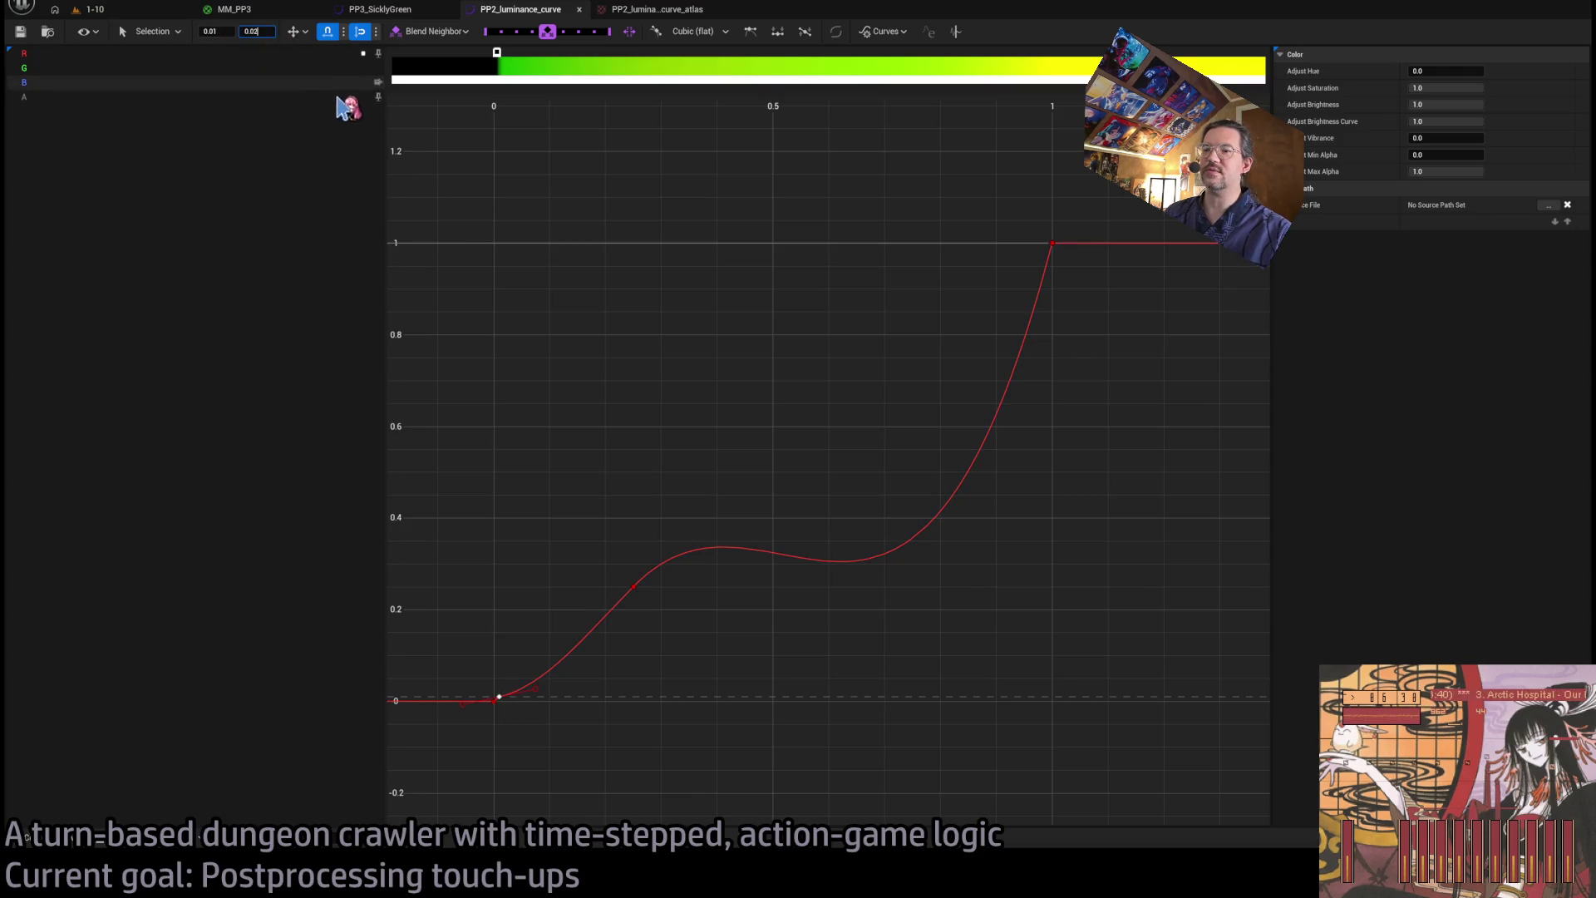
pyautogui.write('0.02')
pyautogui.press('Return')
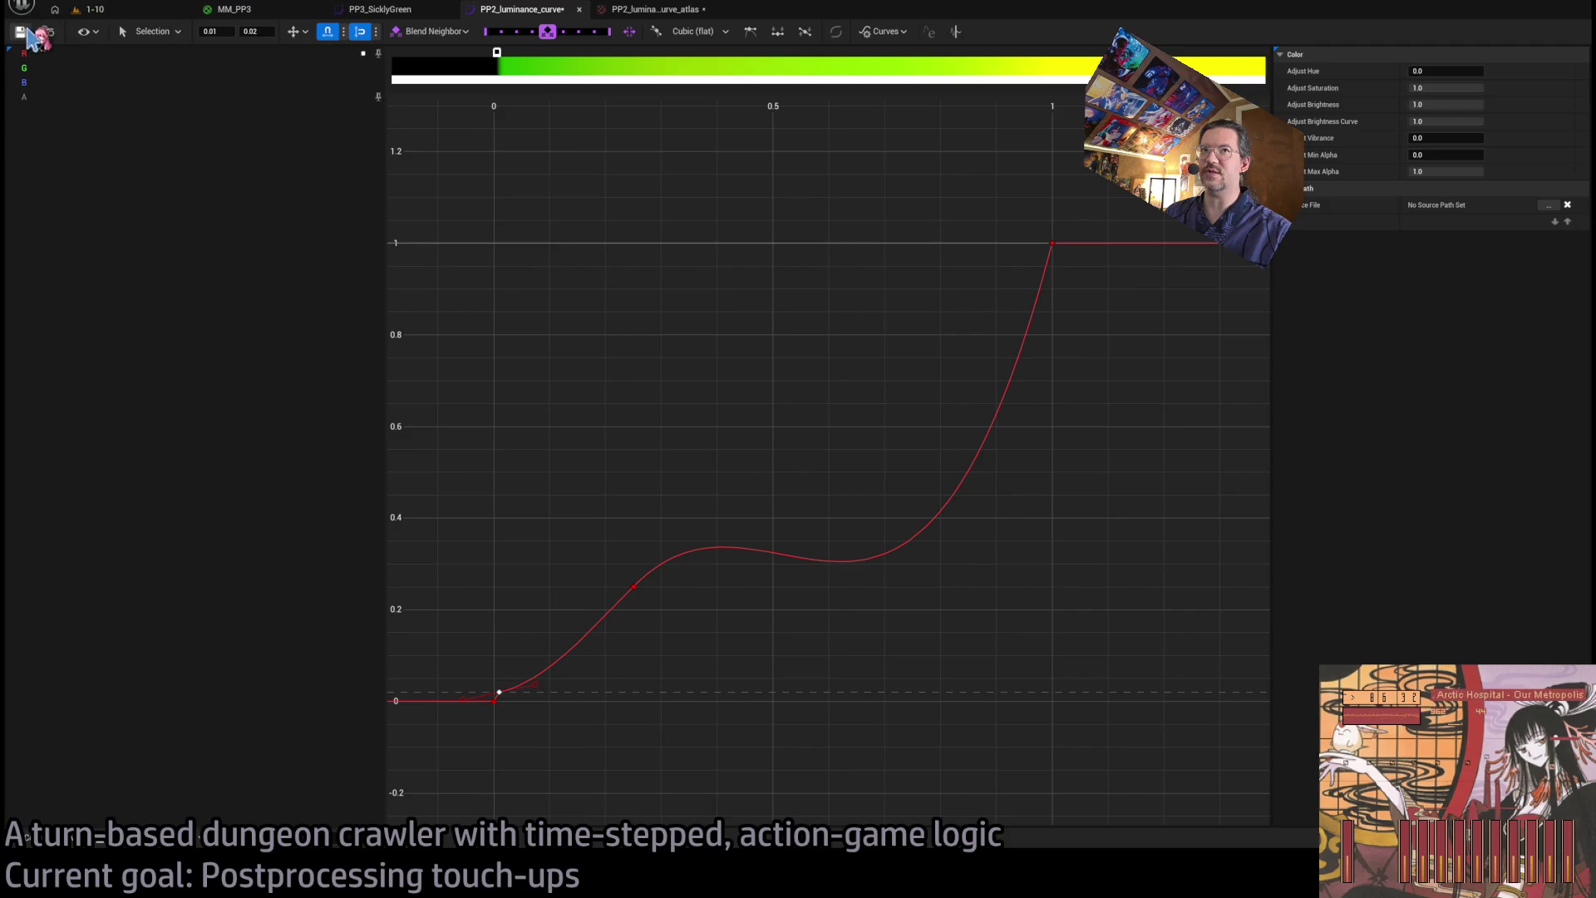
pyautogui.click(92, 9)
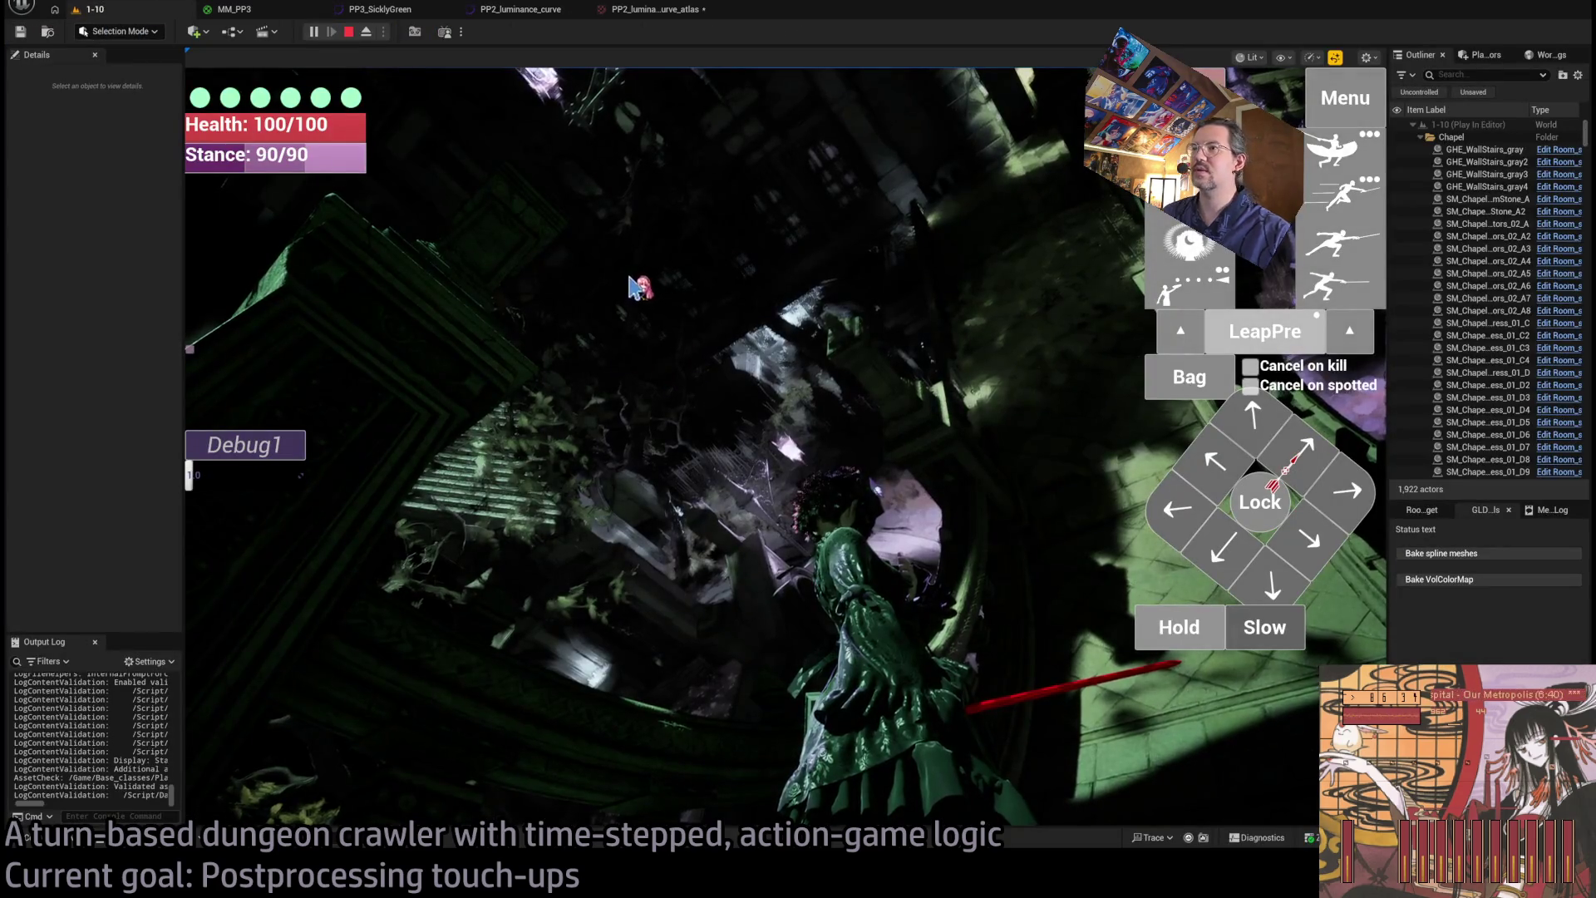
# - Look around the running game, free the mouse with Shift+F1, and return to MM_PP3
pyautogui.click(854, 412)
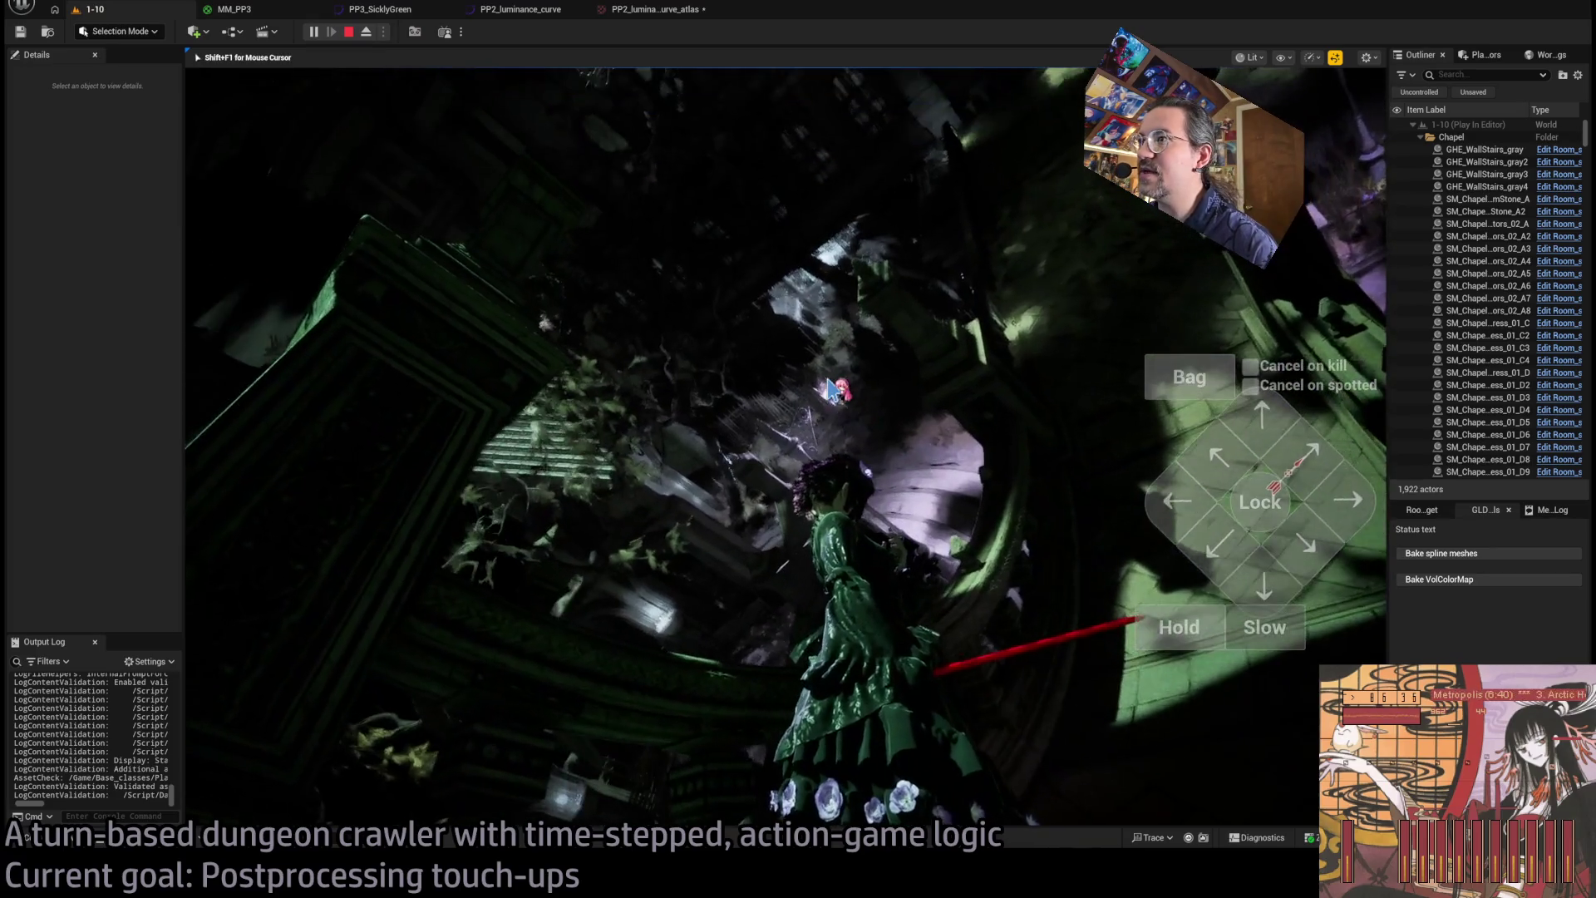
pyautogui.hotkey('shift', 'F1')
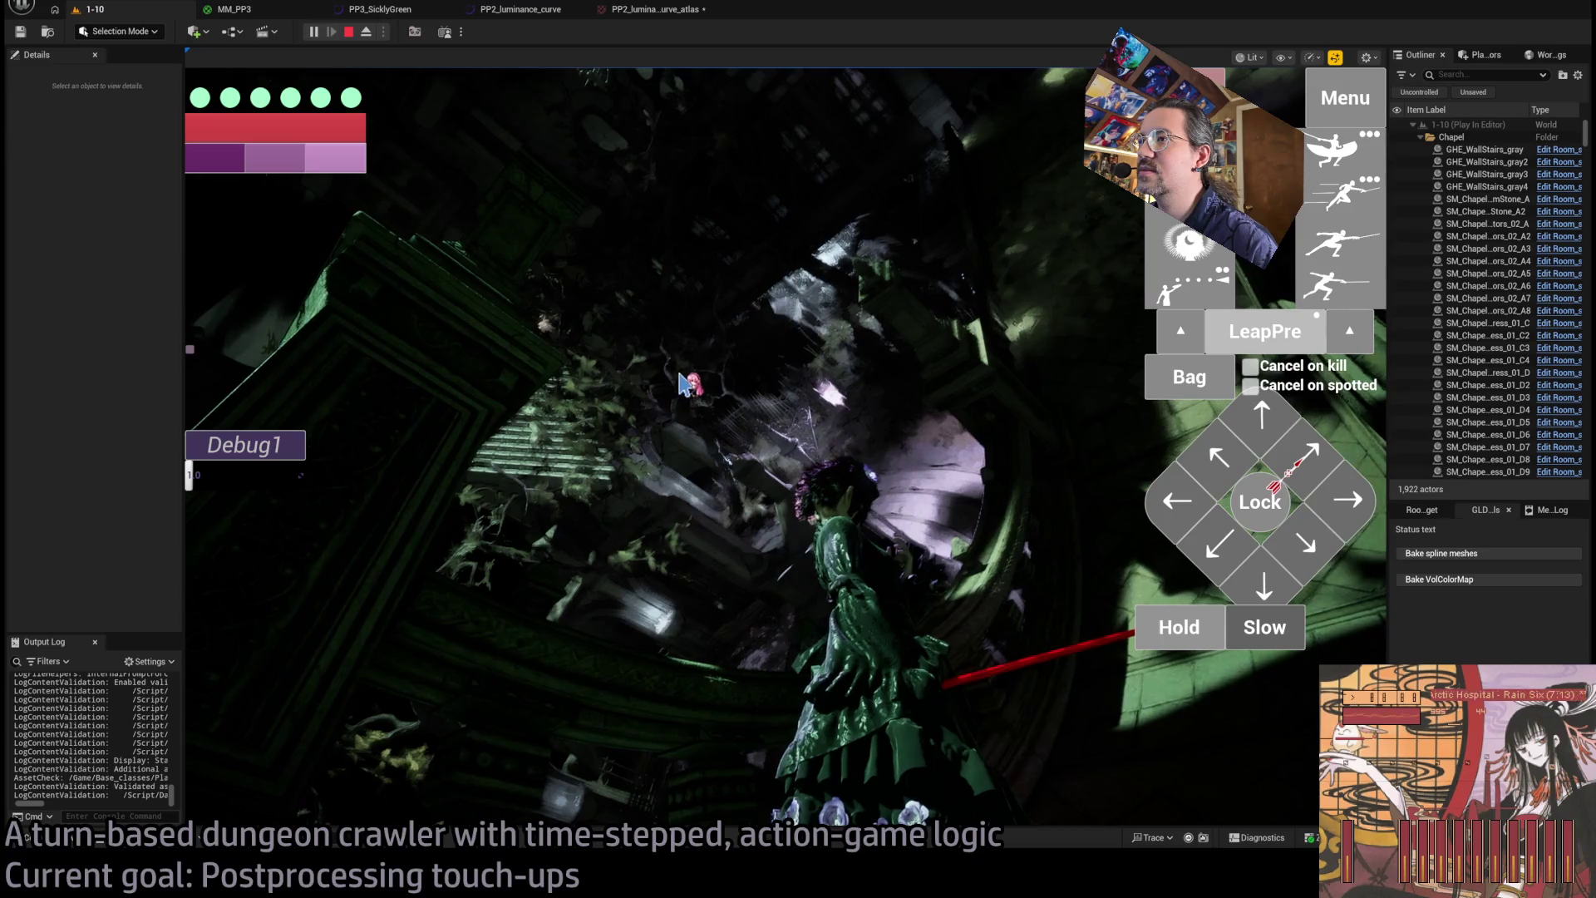
pyautogui.click(743, 311)
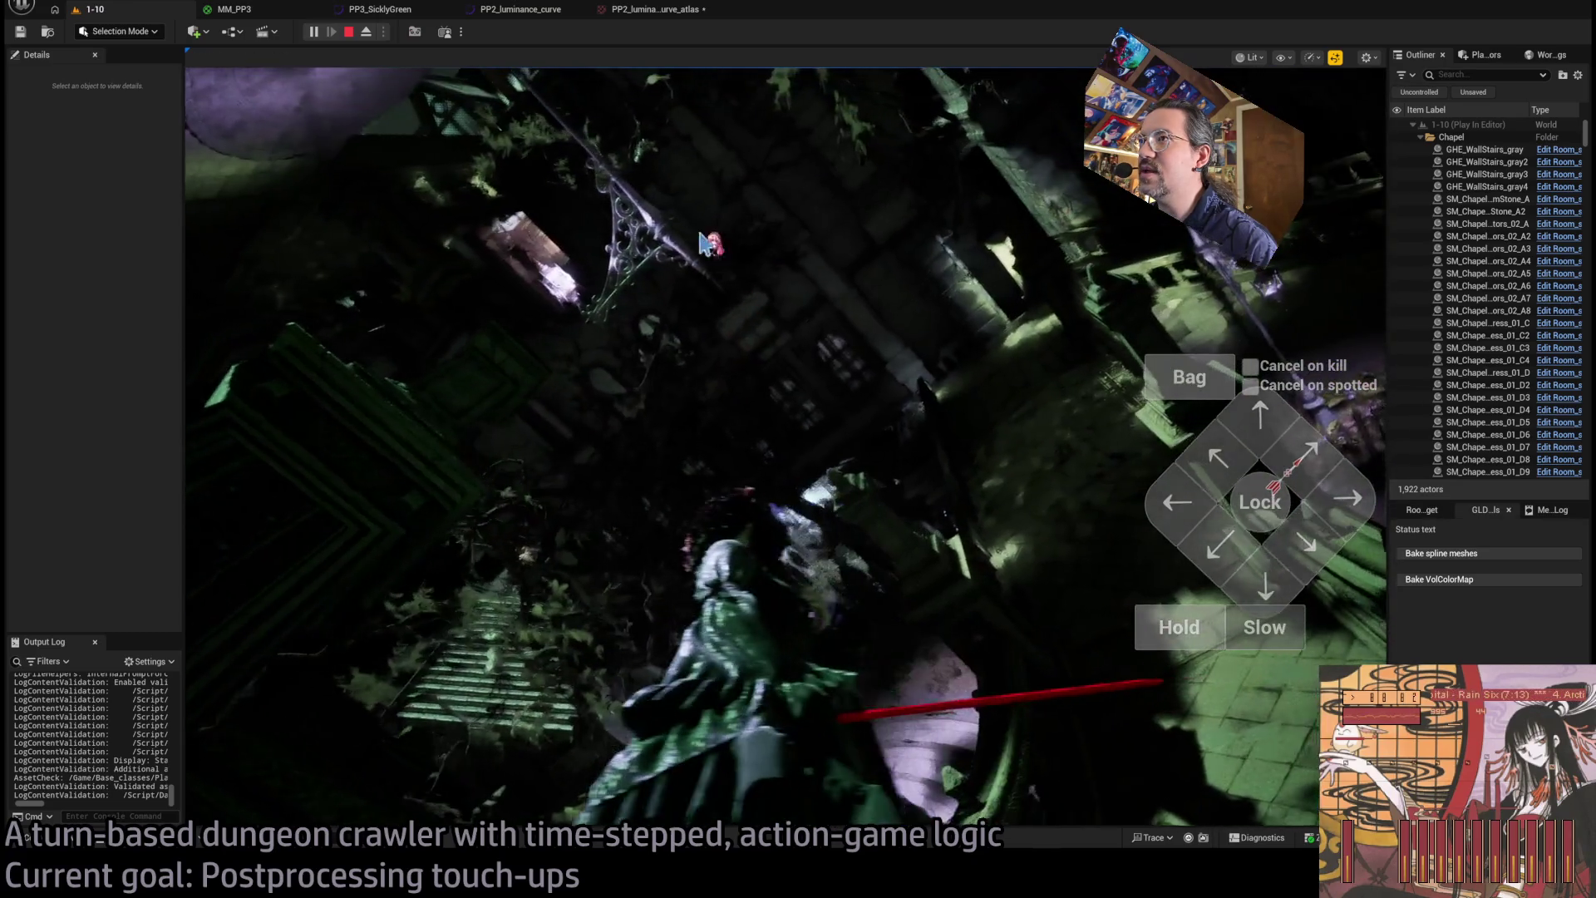
pyautogui.hotkey('shift', 'F1')
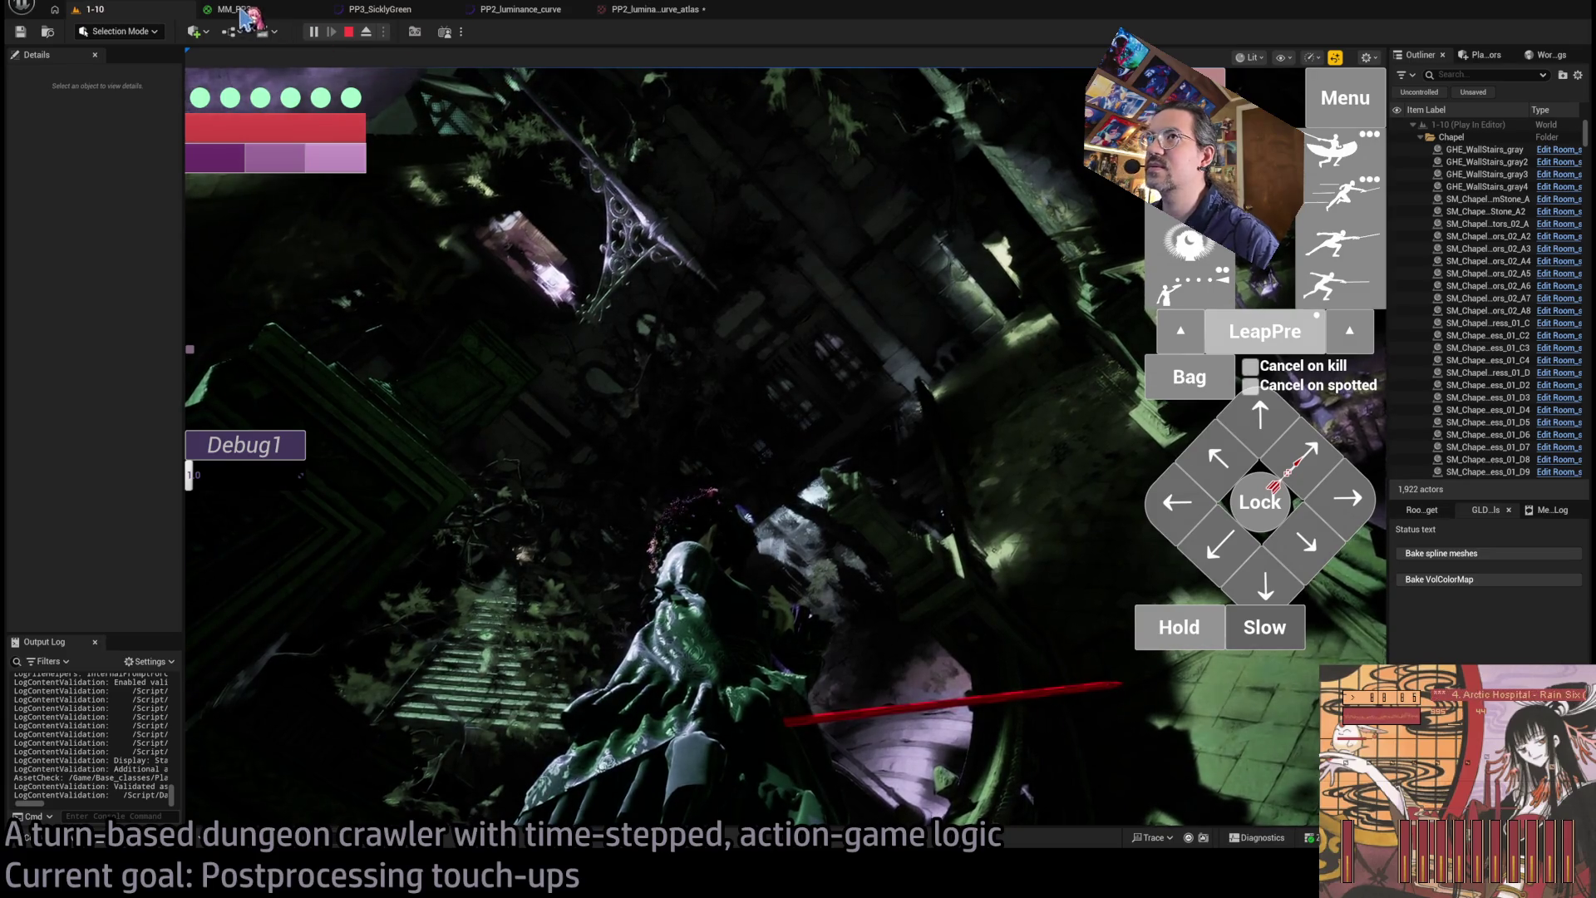
pyautogui.click(239, 9)
# - Raise the outline Thickness Multiply's B from 3.0 to 5.0, apply, and return to the game
pyautogui.moveTo(751, 370); pyautogui.dragTo(912, 364)
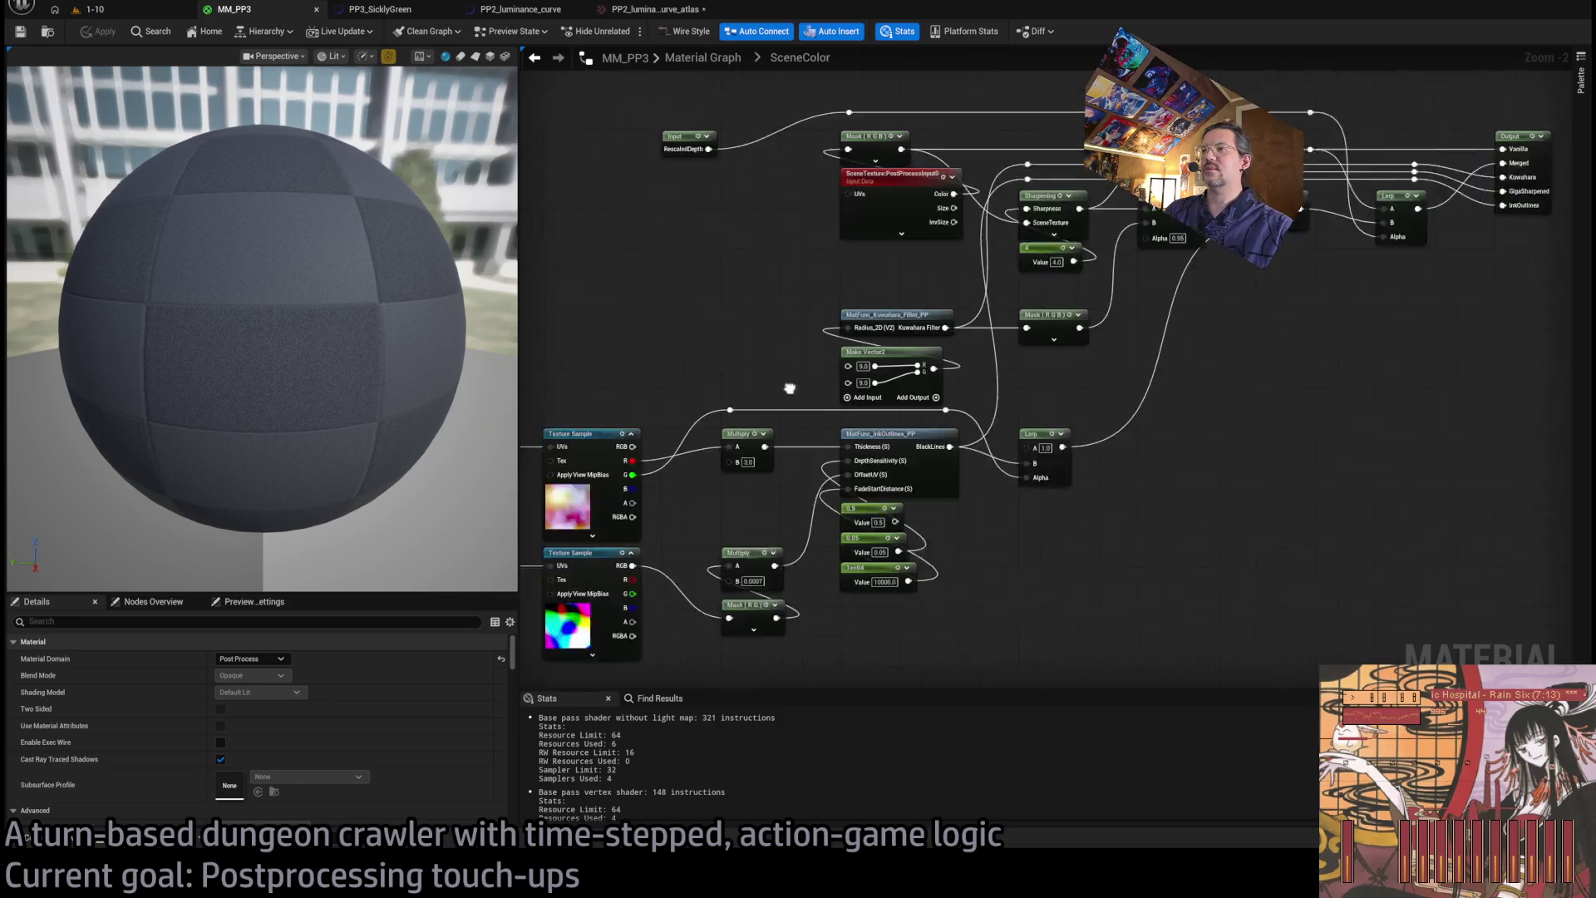
pyautogui.scroll(2, 862, 410)
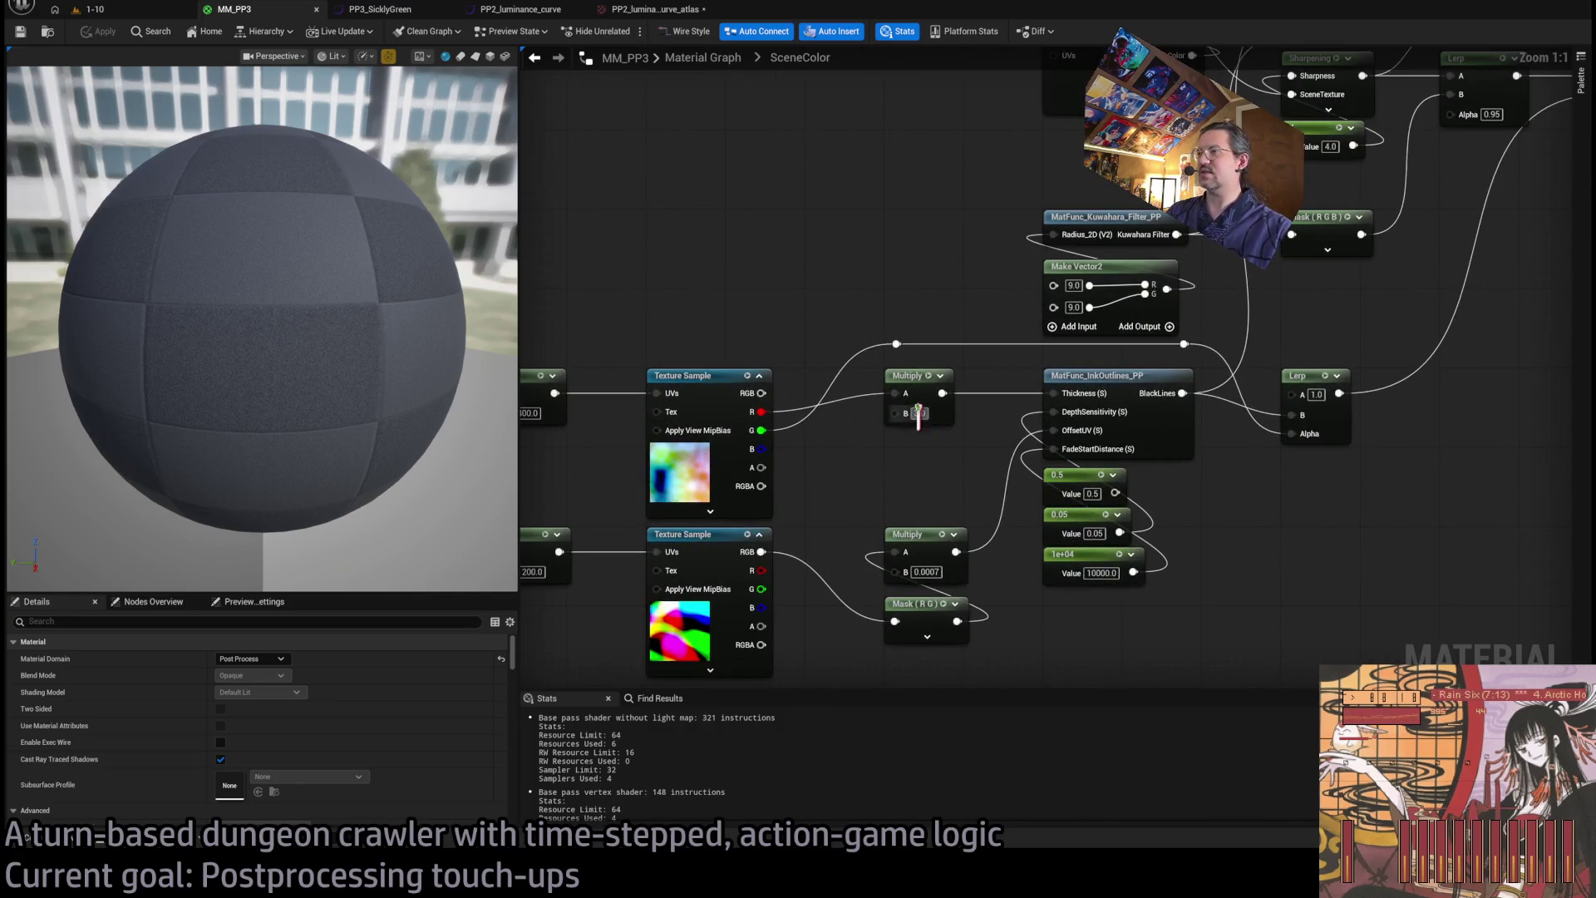
pyautogui.write('5')
pyautogui.press('Return')
pyautogui.click(106, 31)
pyautogui.click(91, 9)
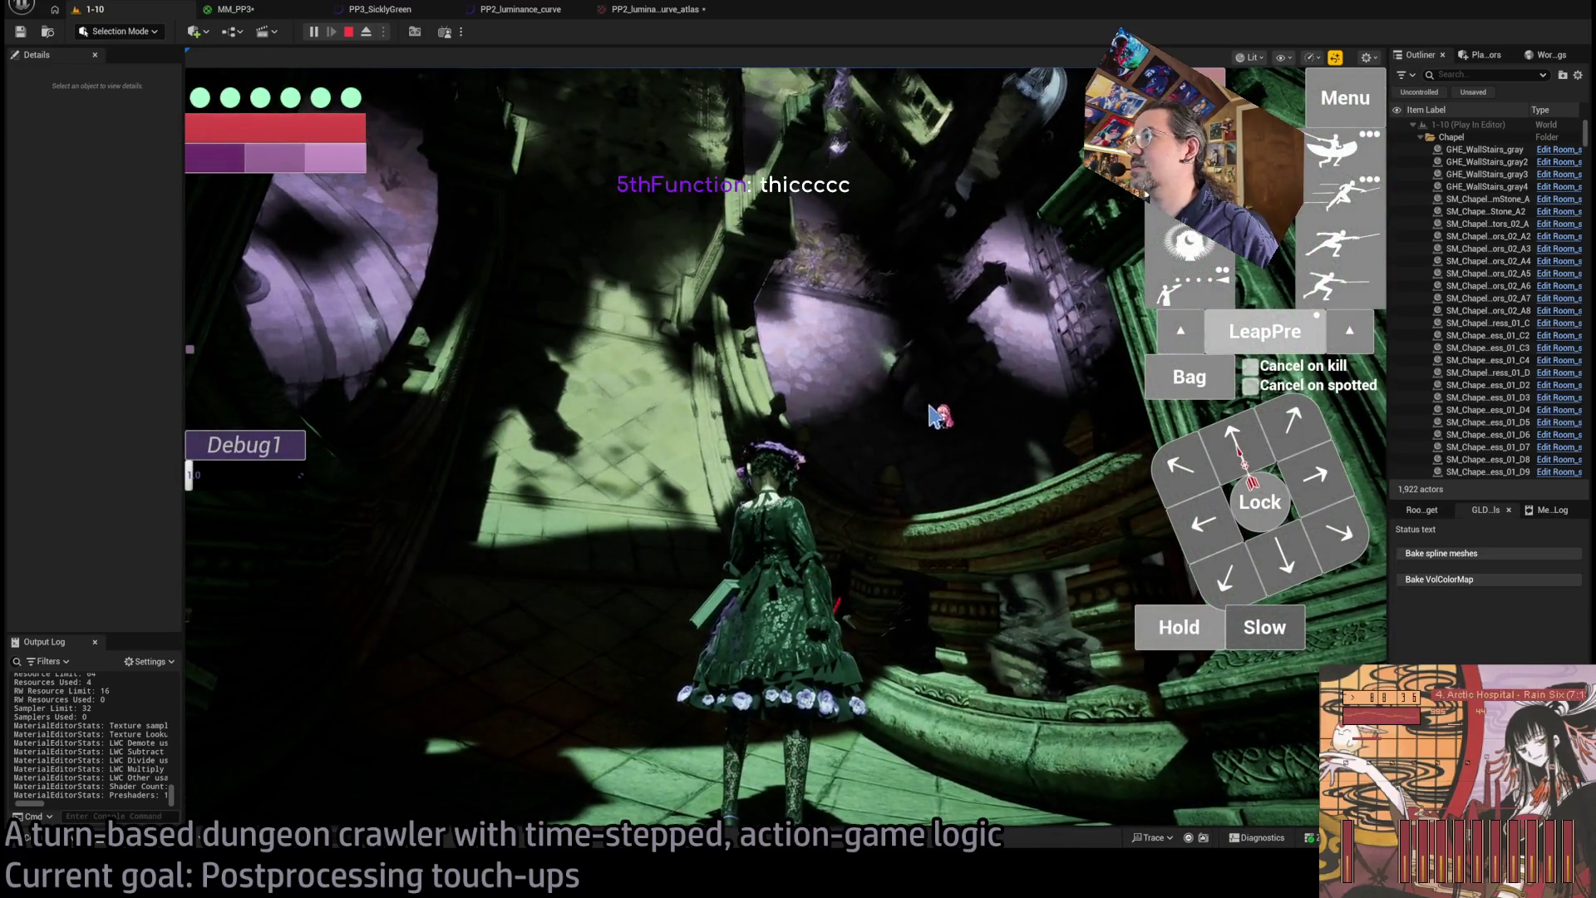
# - Queue one-second moves and run several turns until the character reaches the chapel stairs
pyautogui.click(984, 431)
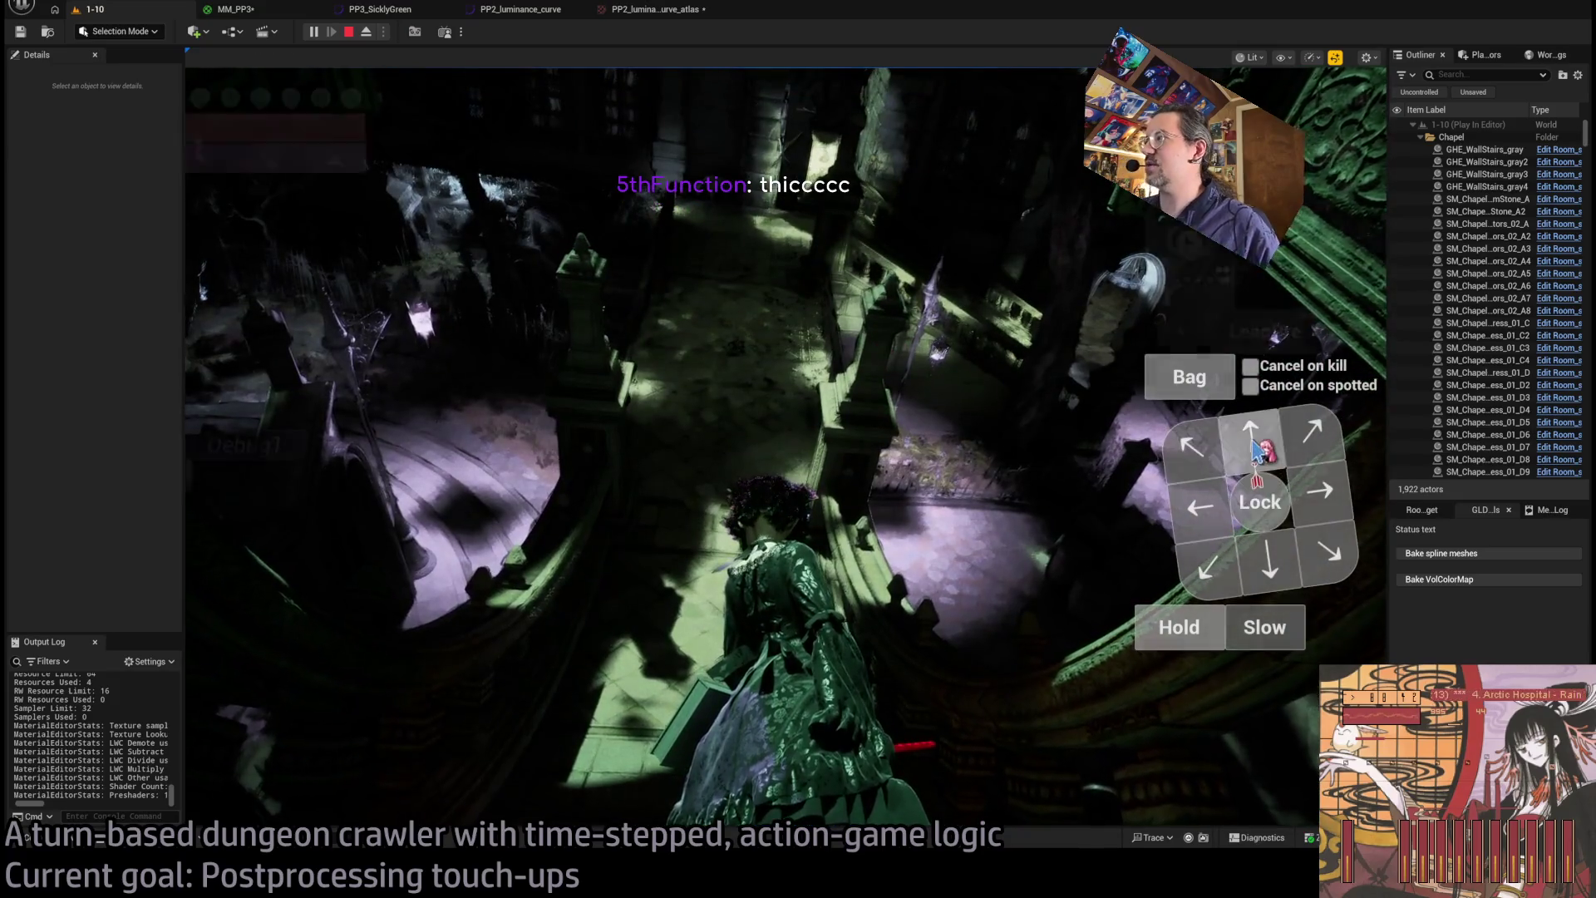
pyautogui.click(1257, 449)
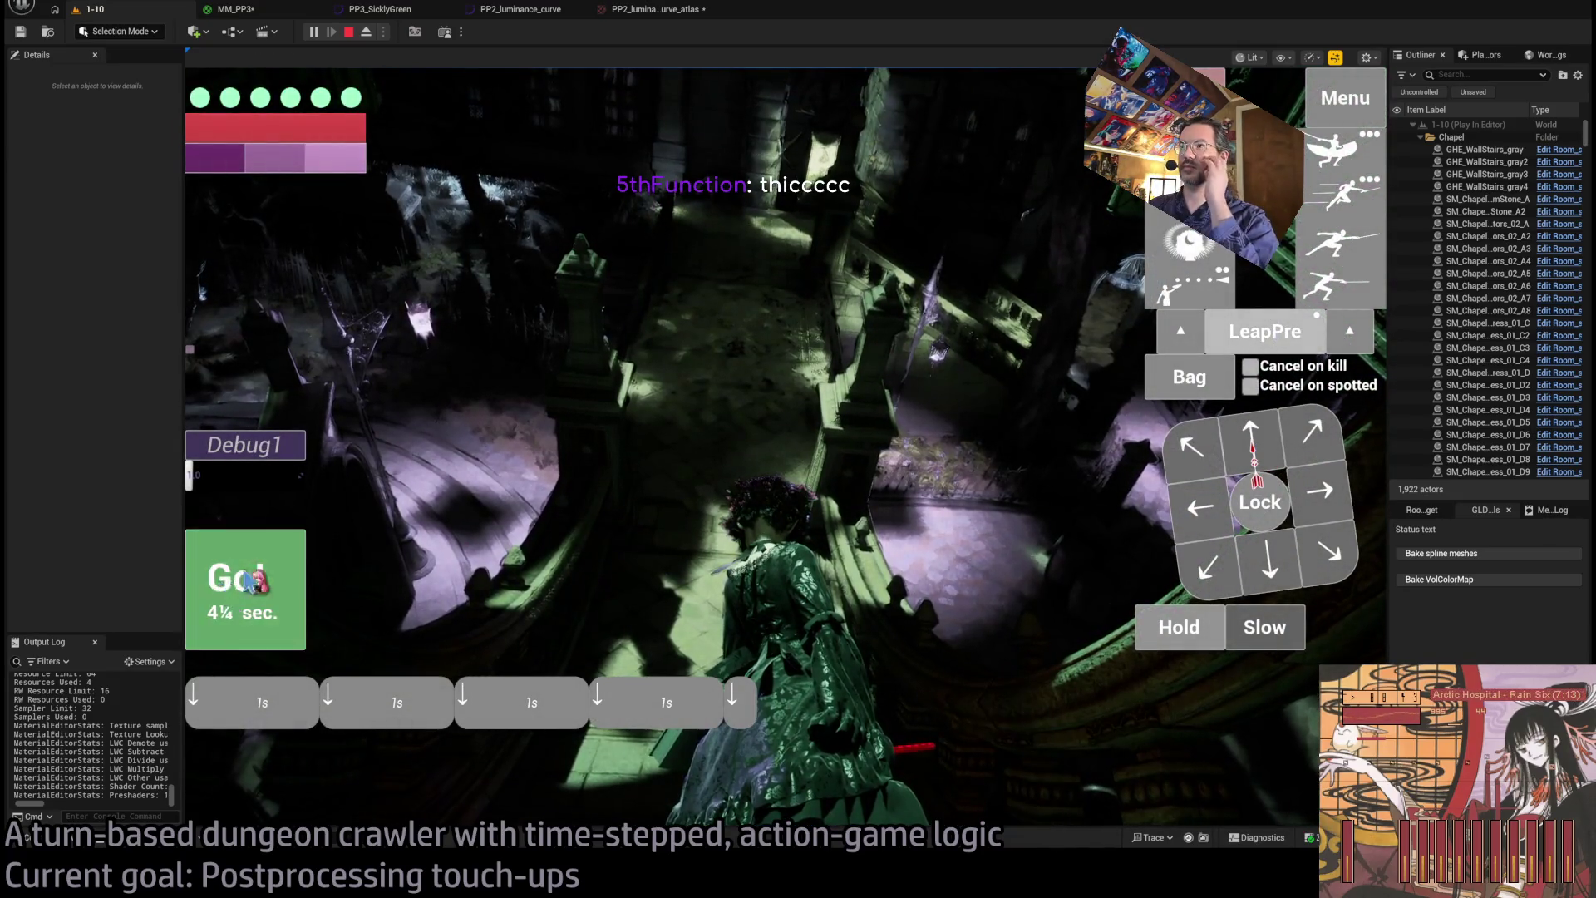
pyautogui.click(241, 585)
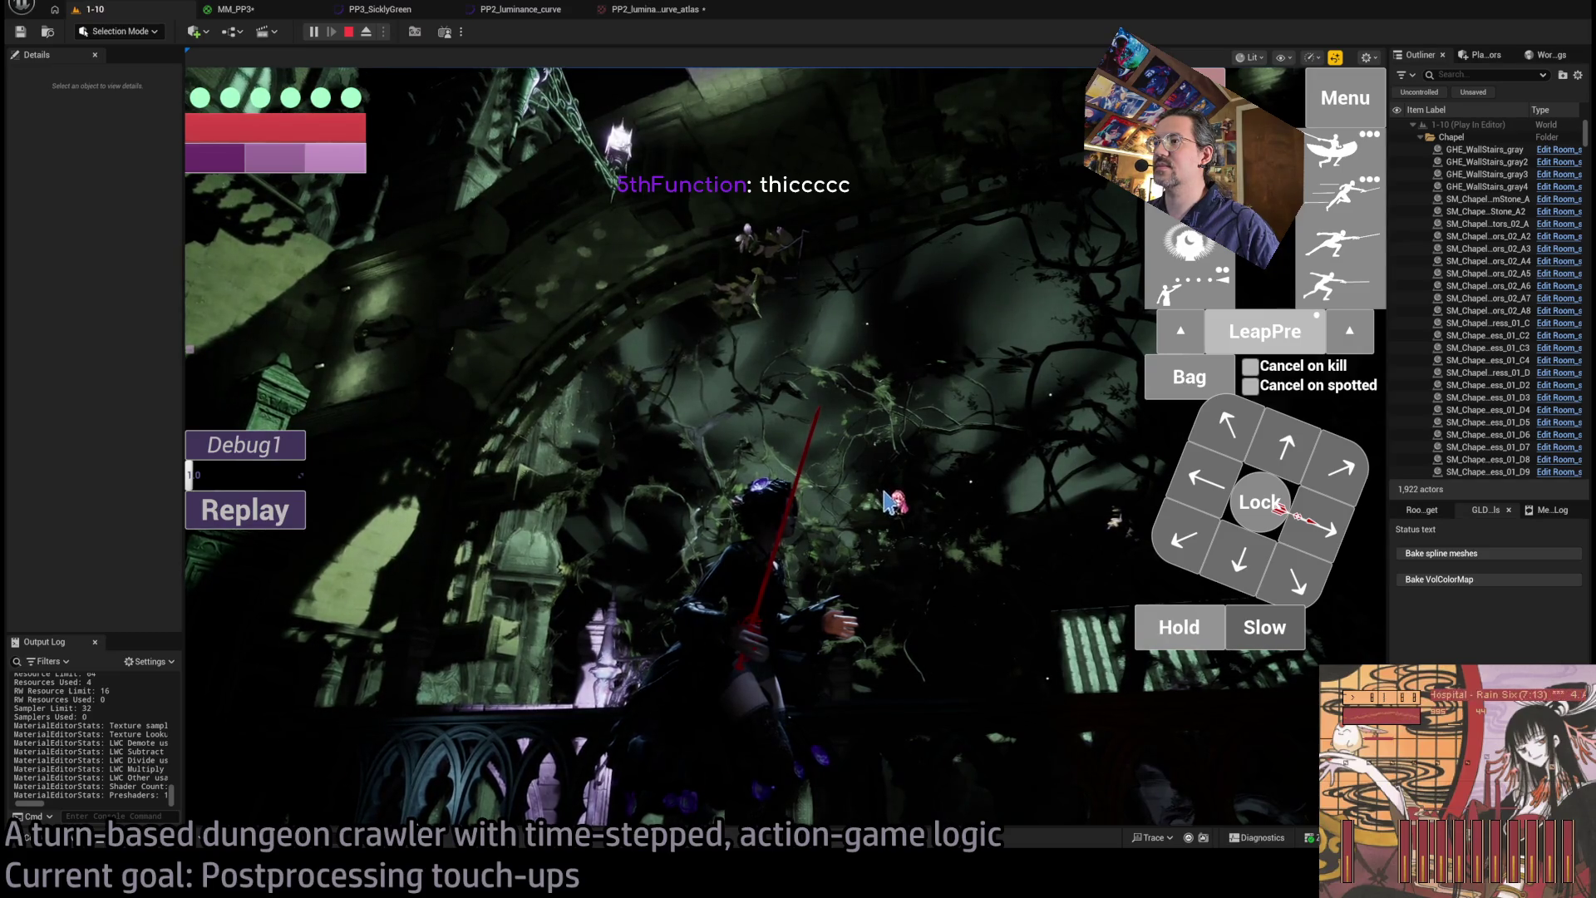
pyautogui.click(894, 503)
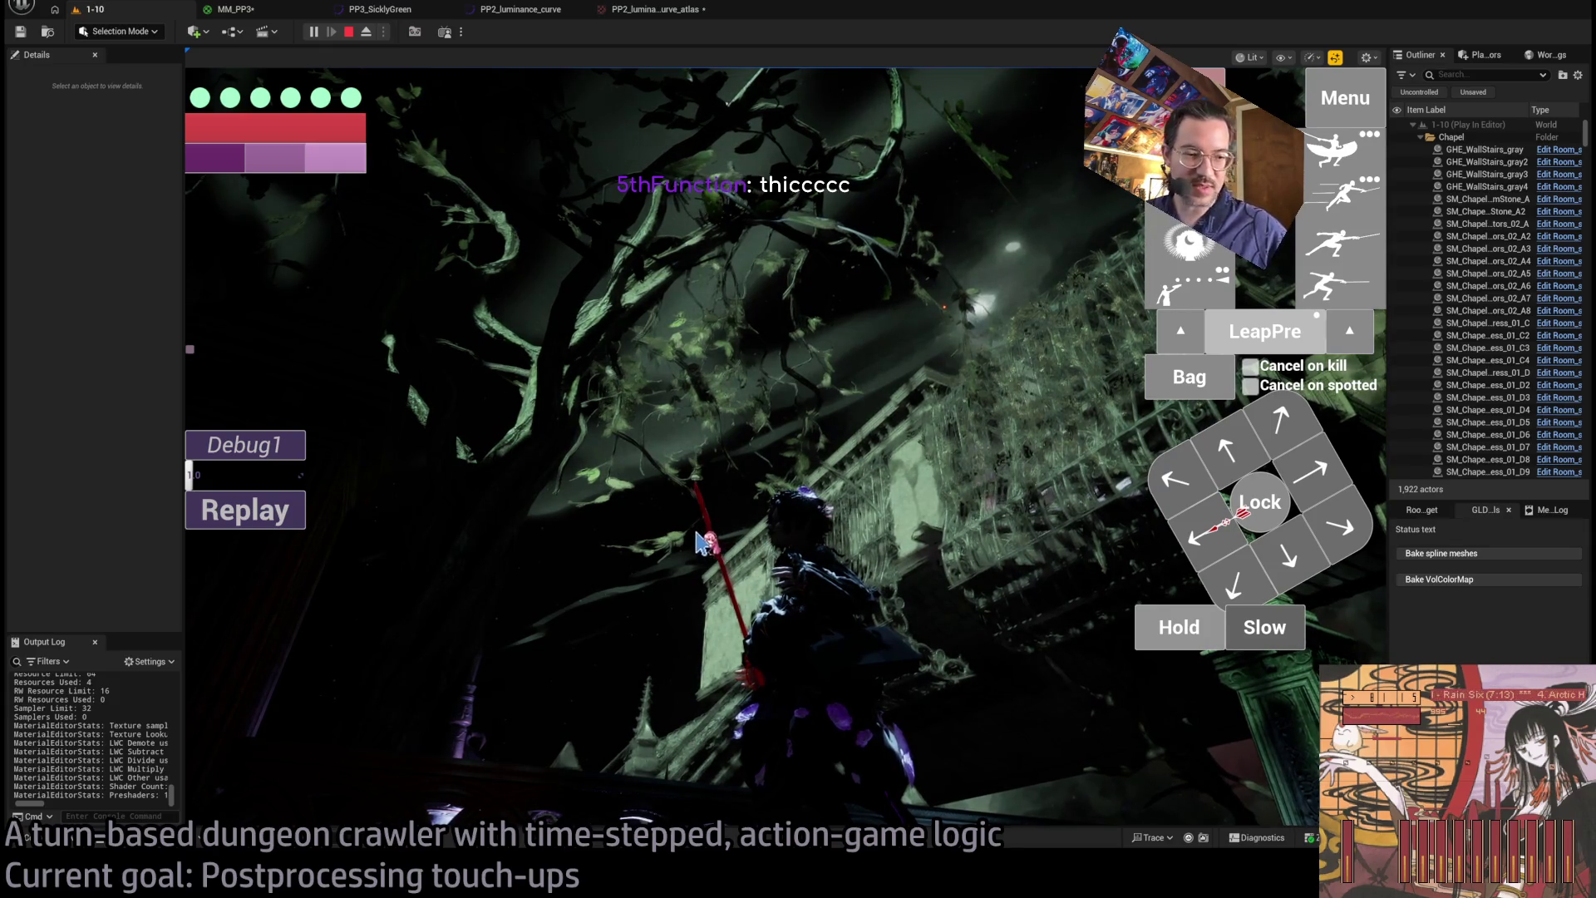
pyautogui.click(1011, 532)
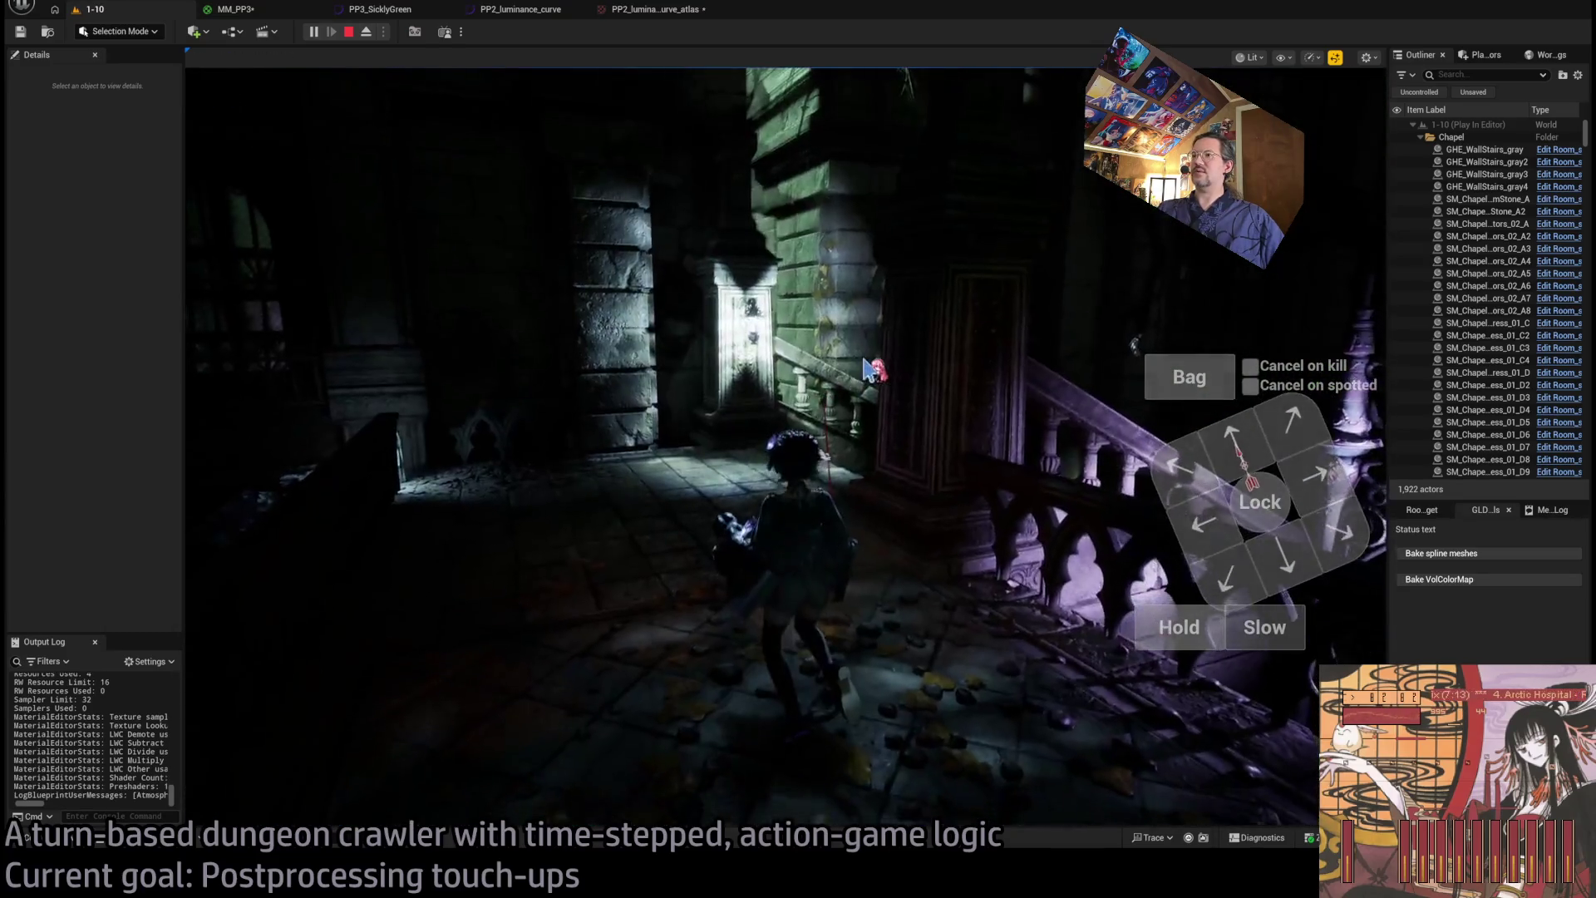
# - Run the queued moves and turns toward the chapel stairs and along the iron railing
pyautogui.click(940, 399)
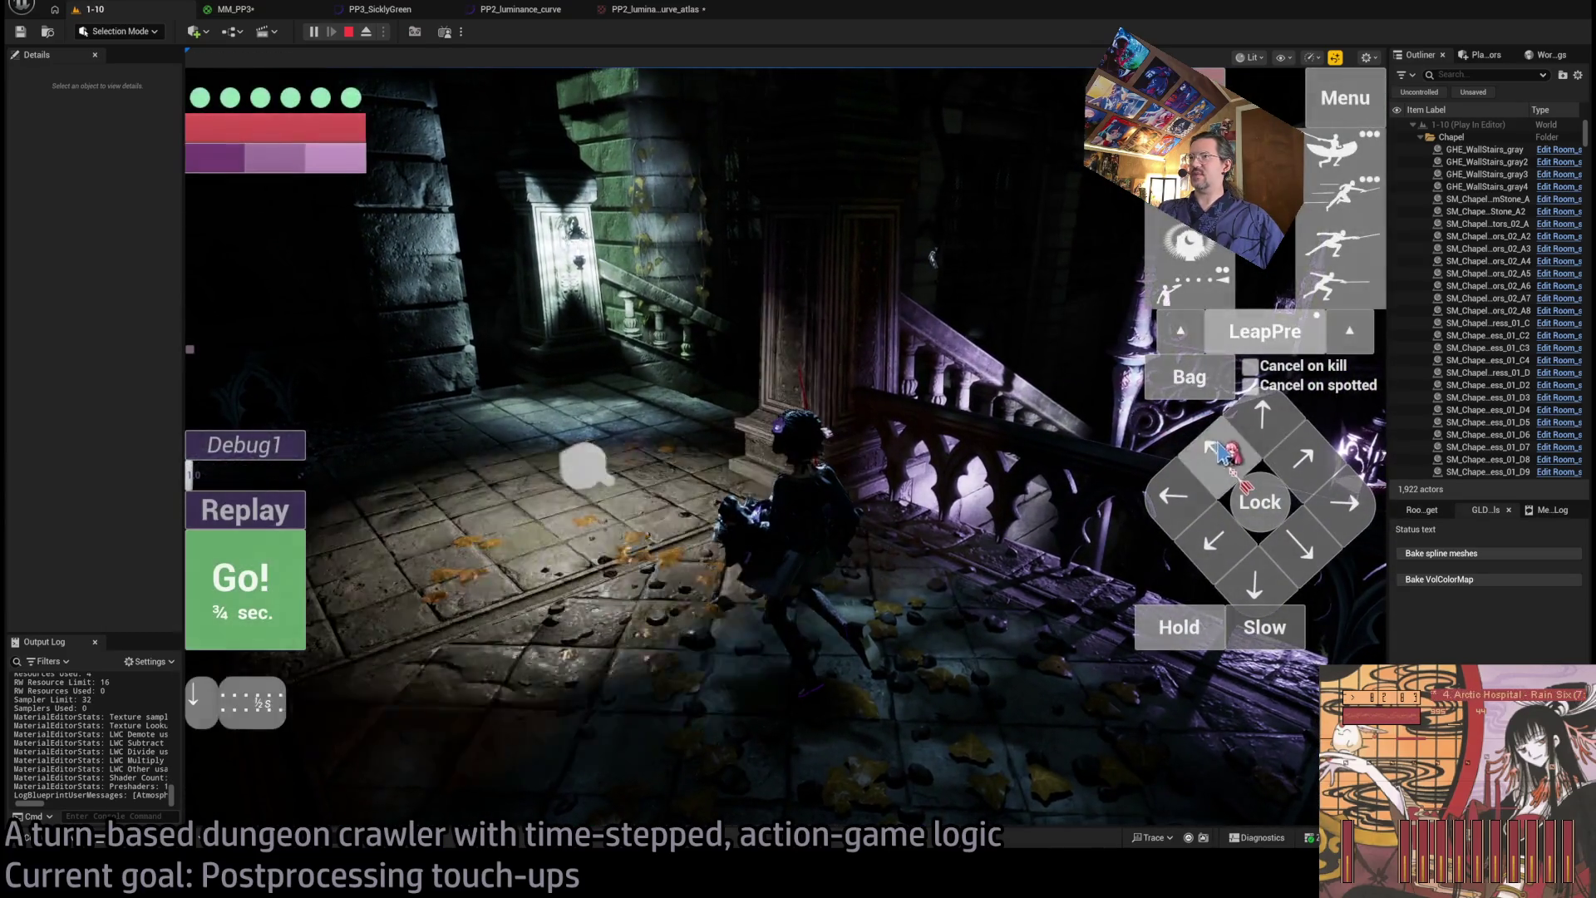
pyautogui.click(281, 584)
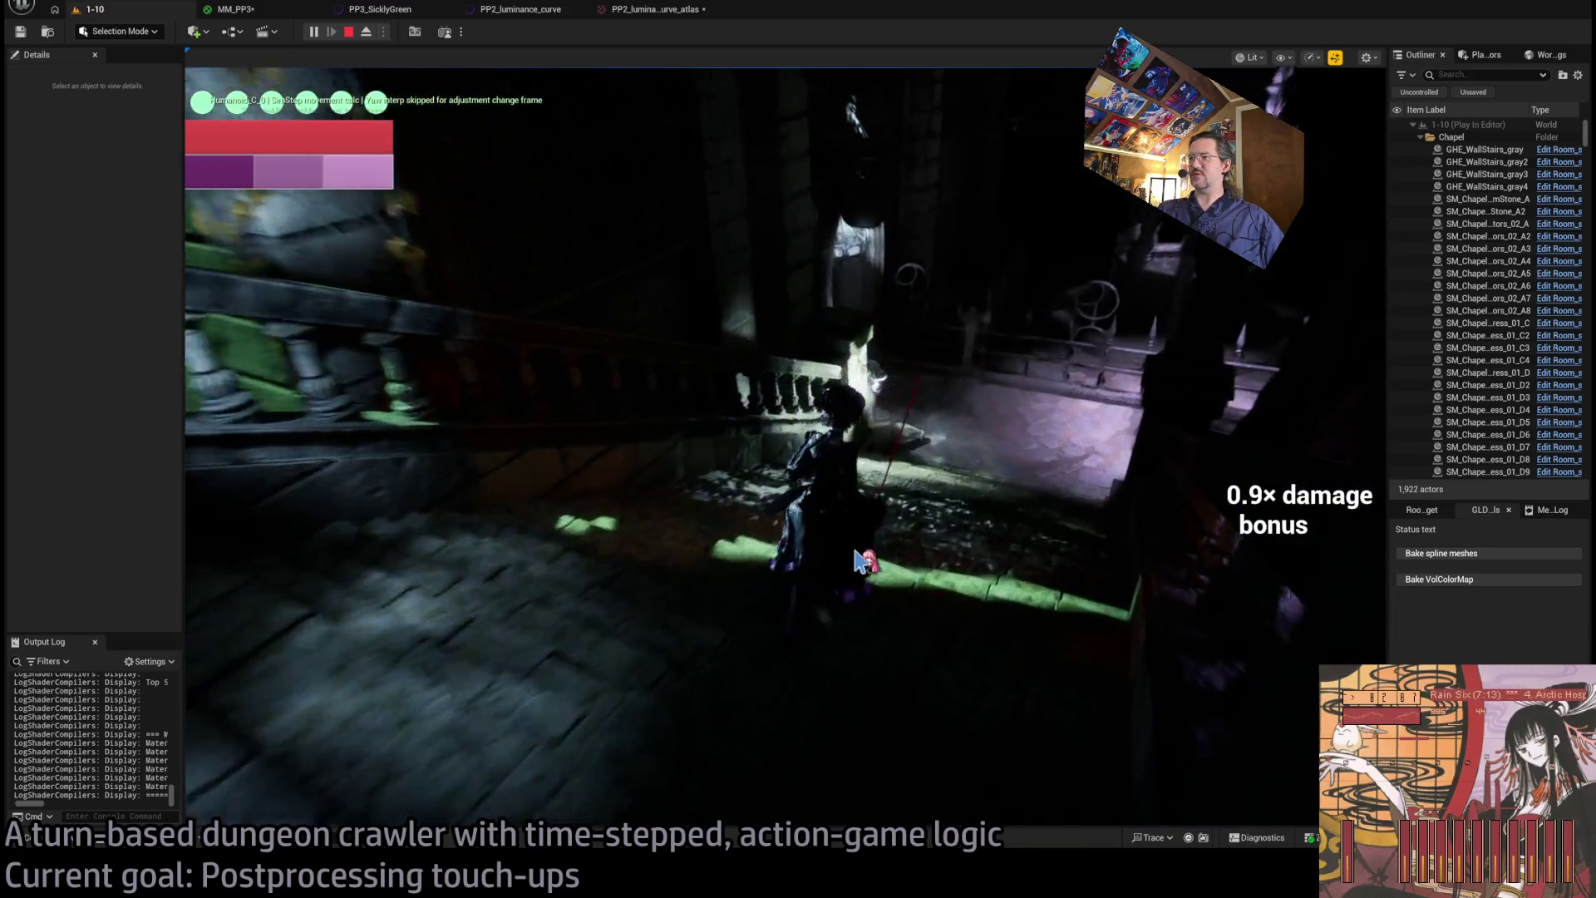
pyautogui.click(748, 574)
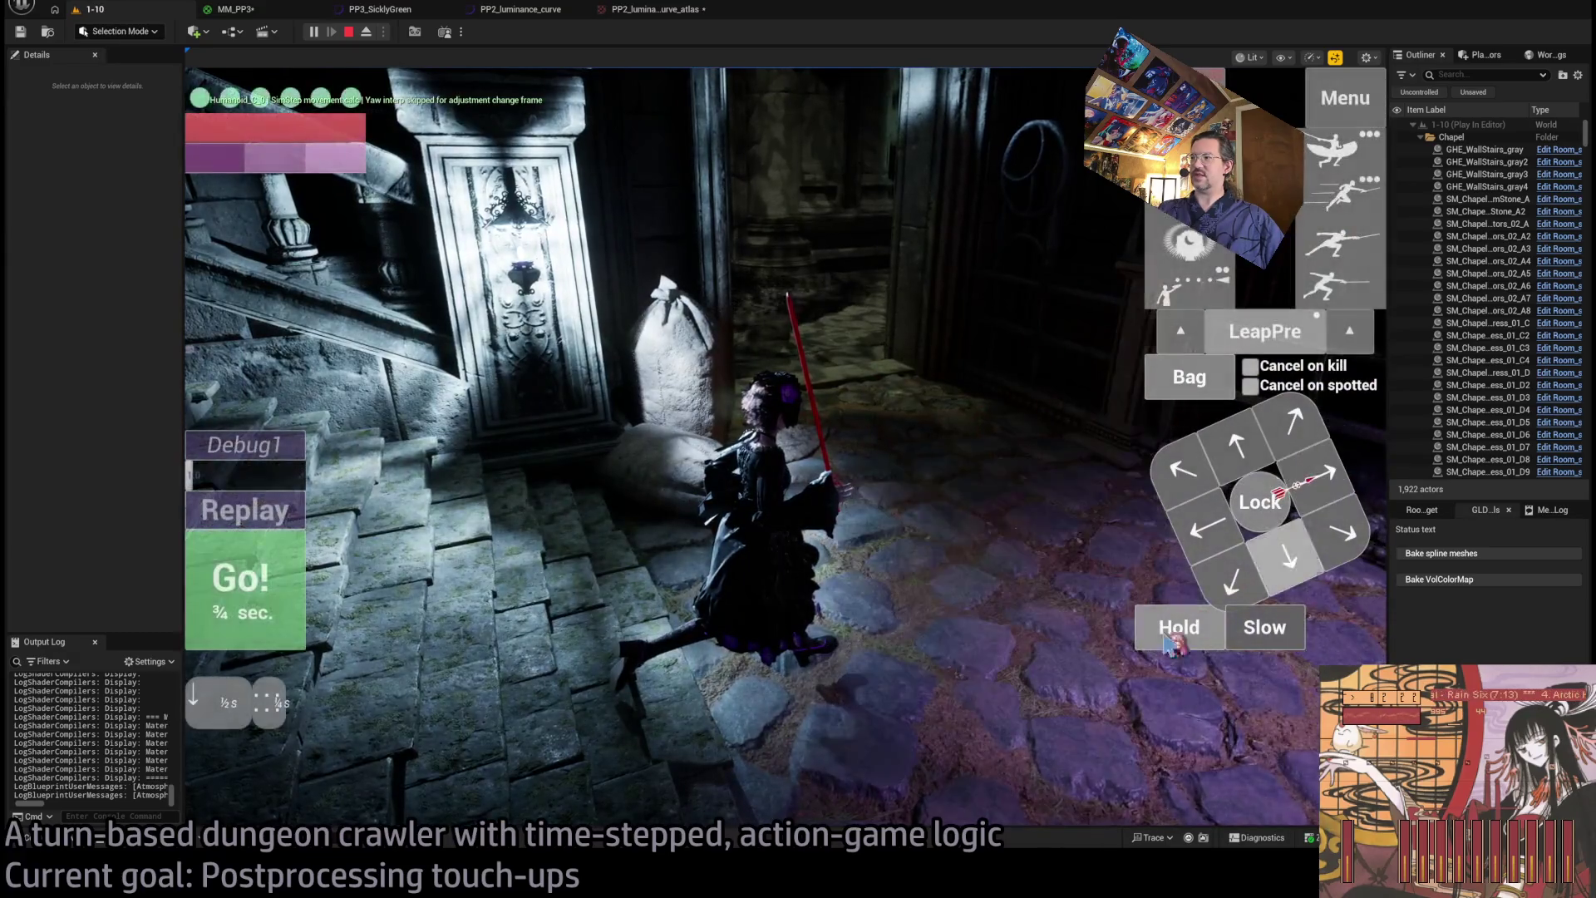
pyautogui.click(299, 611)
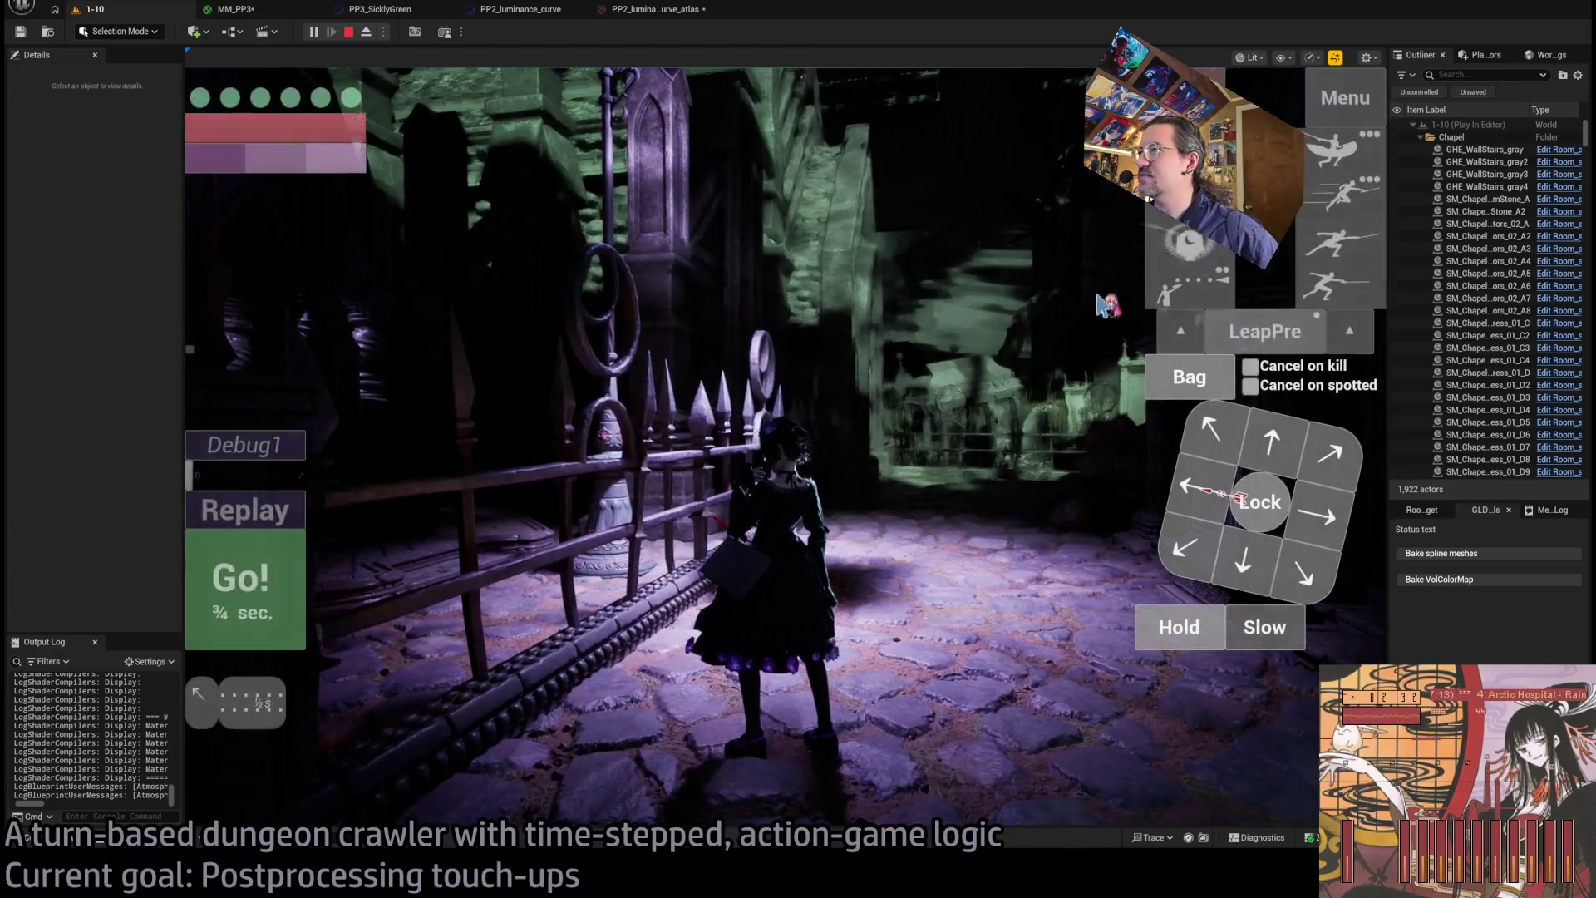
pyautogui.click(1050, 491)
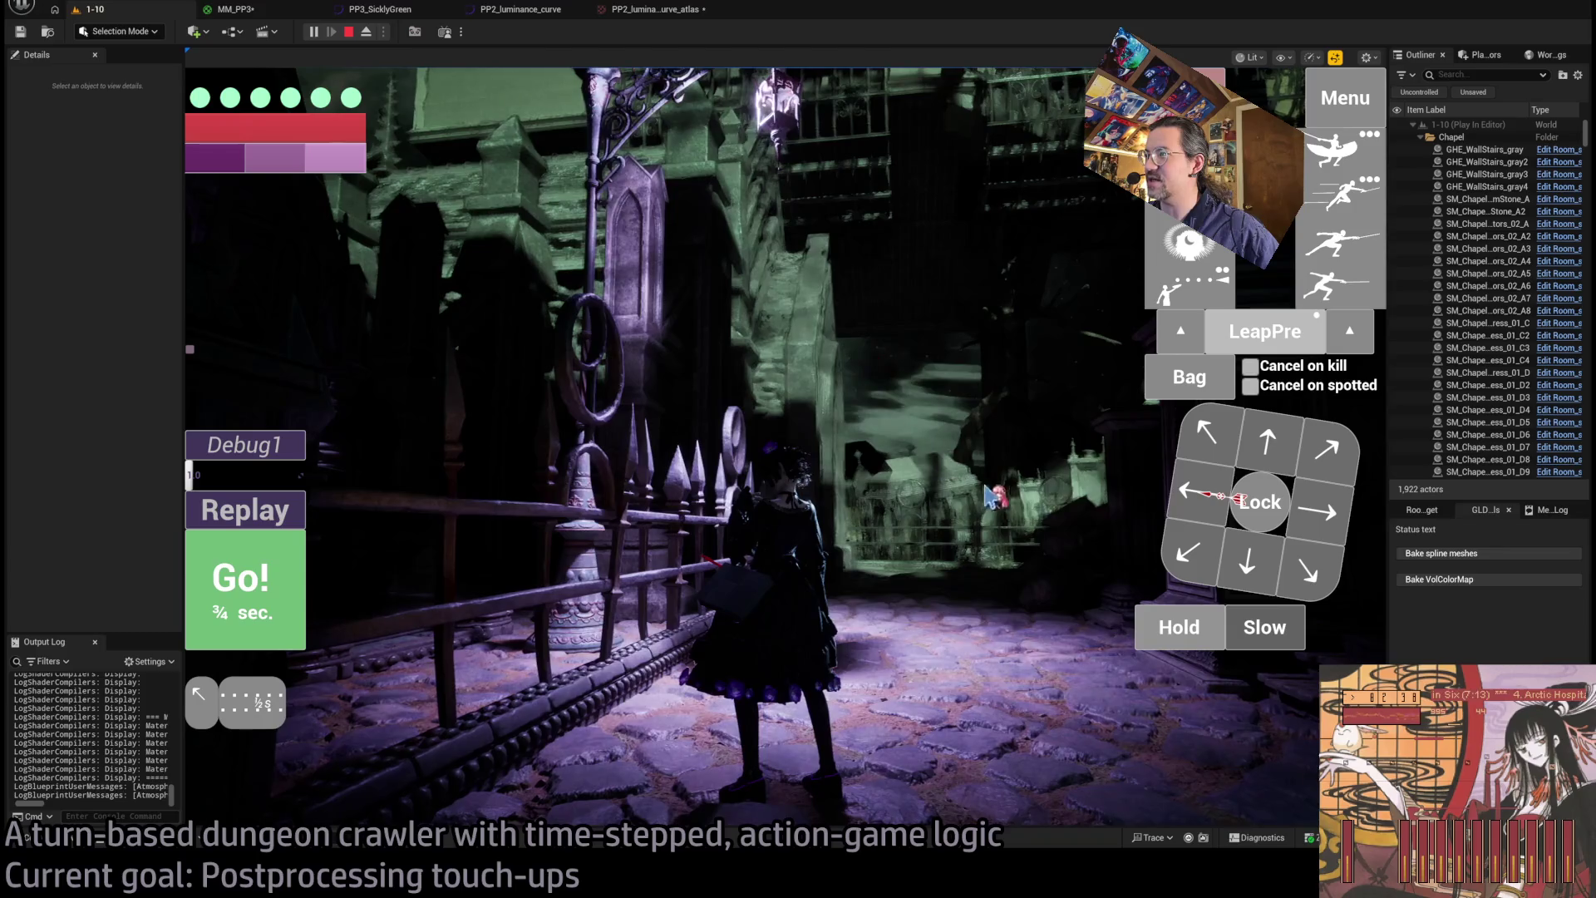
# - Queue and run moves under the bridge into the garden, then swing the camera low to the character
pyautogui.click(1273, 441)
pyautogui.click(250, 586)
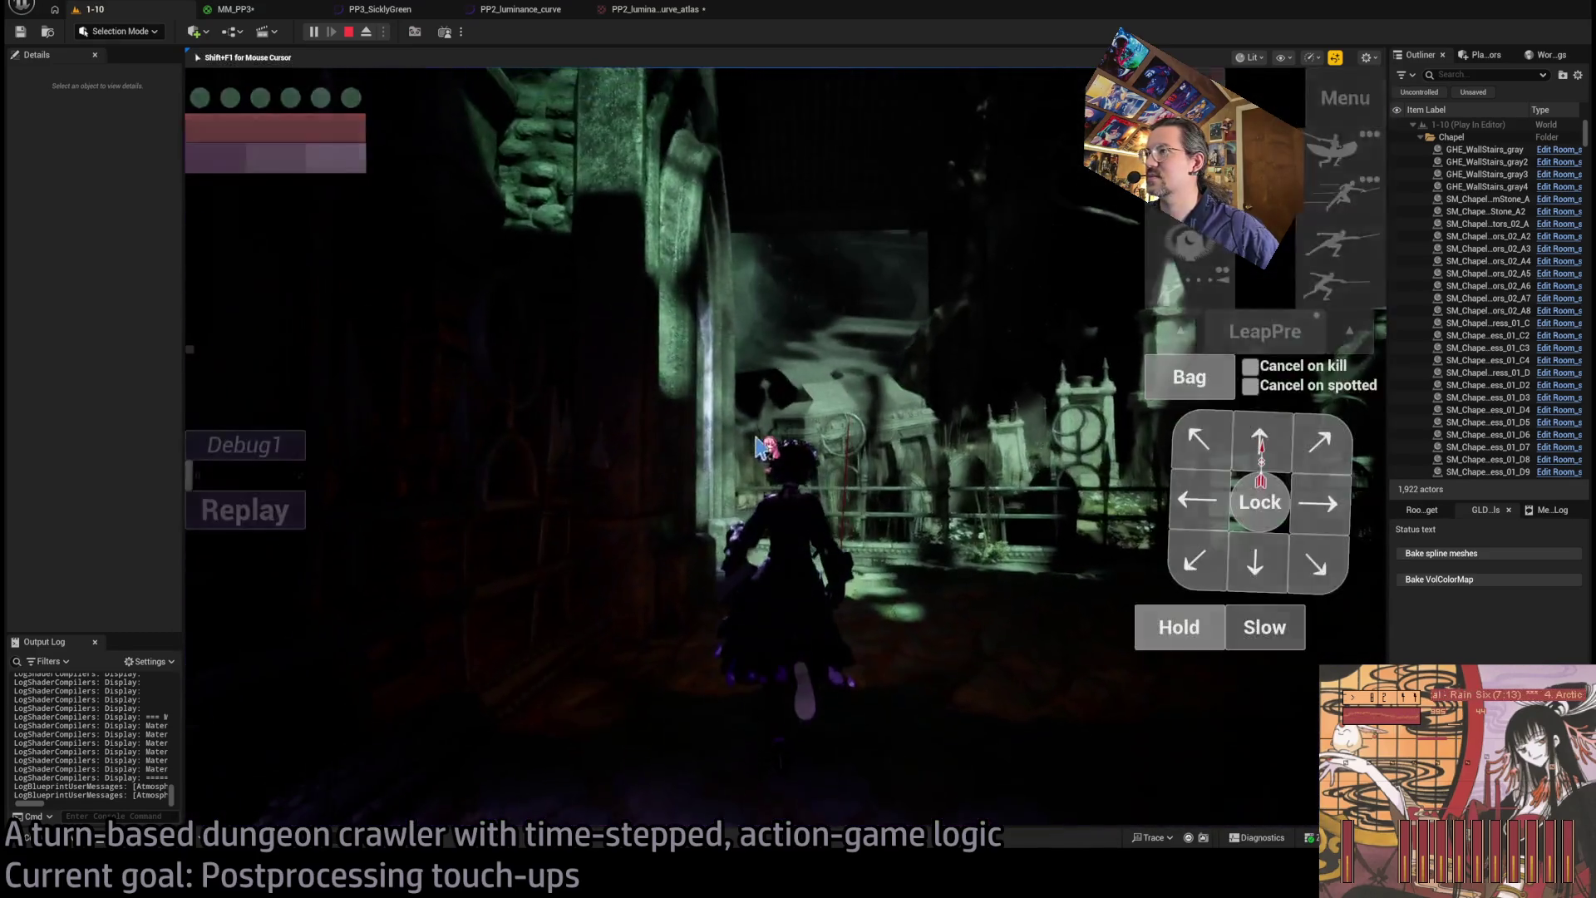
pyautogui.doubleClick(1226, 459)
pyautogui.press('w')
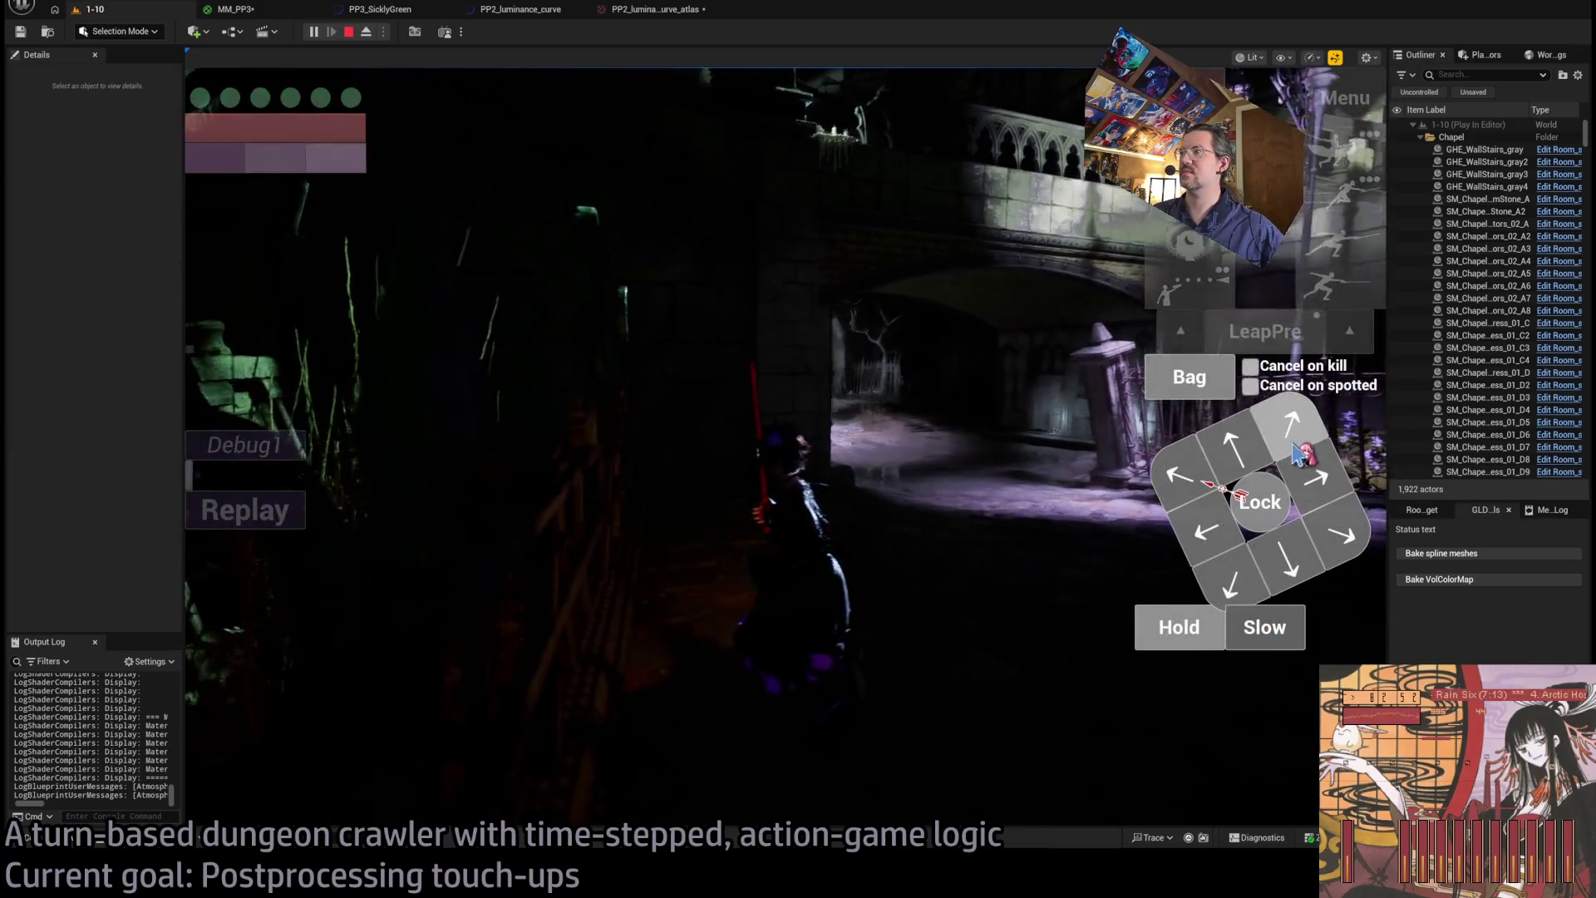
pyautogui.press('e')
pyautogui.press('e')
pyautogui.click(1232, 445)
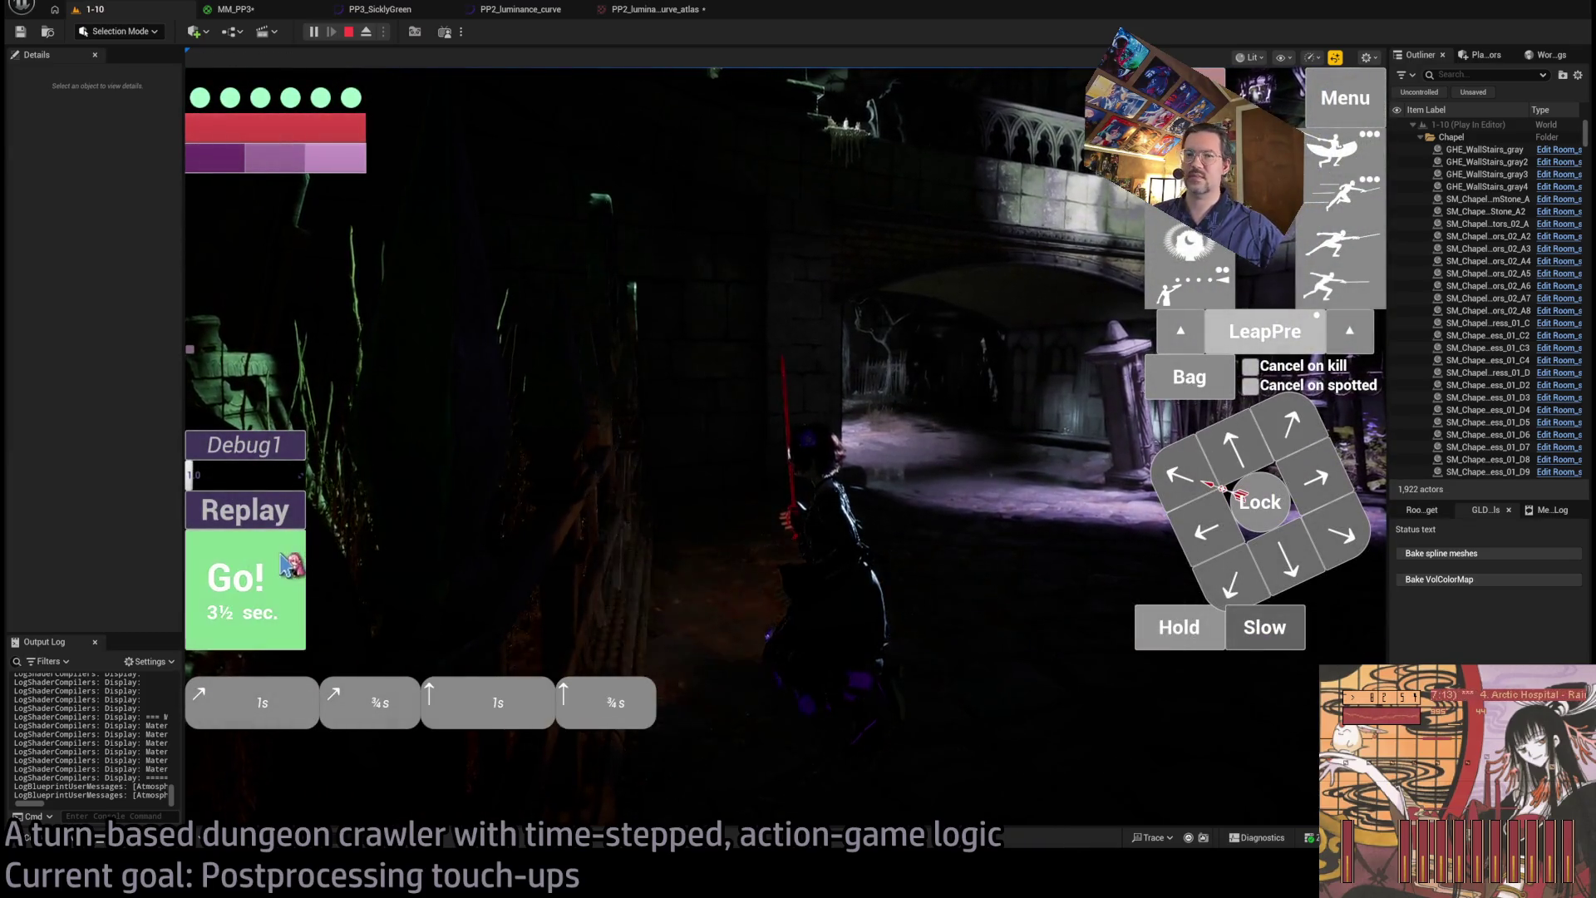
pyautogui.click(287, 557)
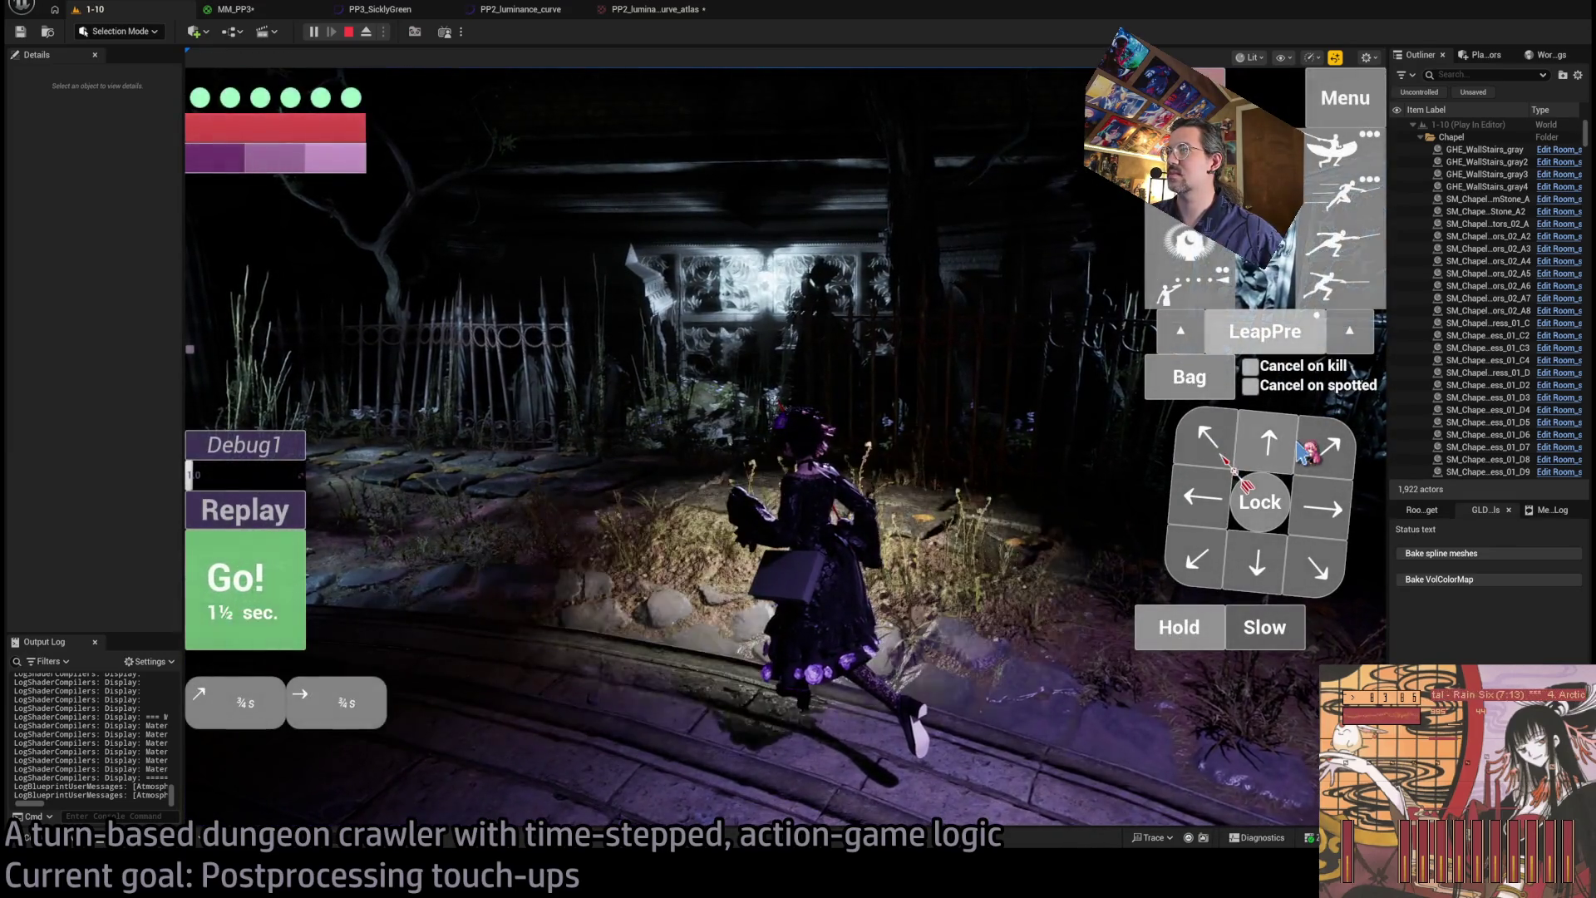
pyautogui.click(315, 572)
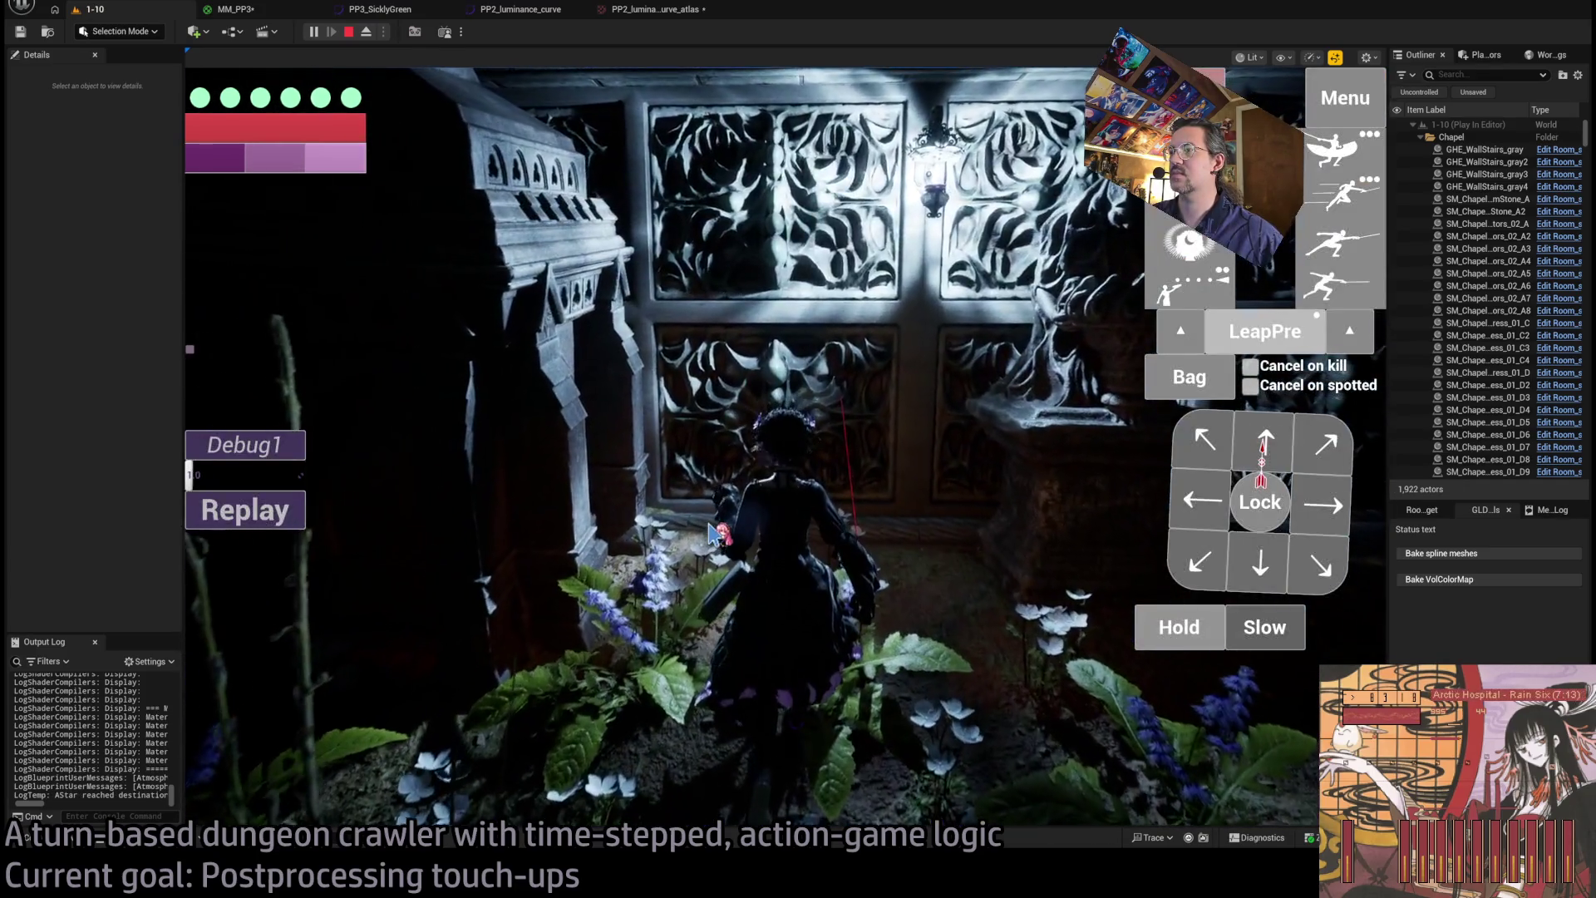
pyautogui.moveTo(710, 532)
pyautogui.mouseDown()
pyautogui.moveTo(964, 494)
pyautogui.moveTo(1035, 526)
pyautogui.mouseUp()
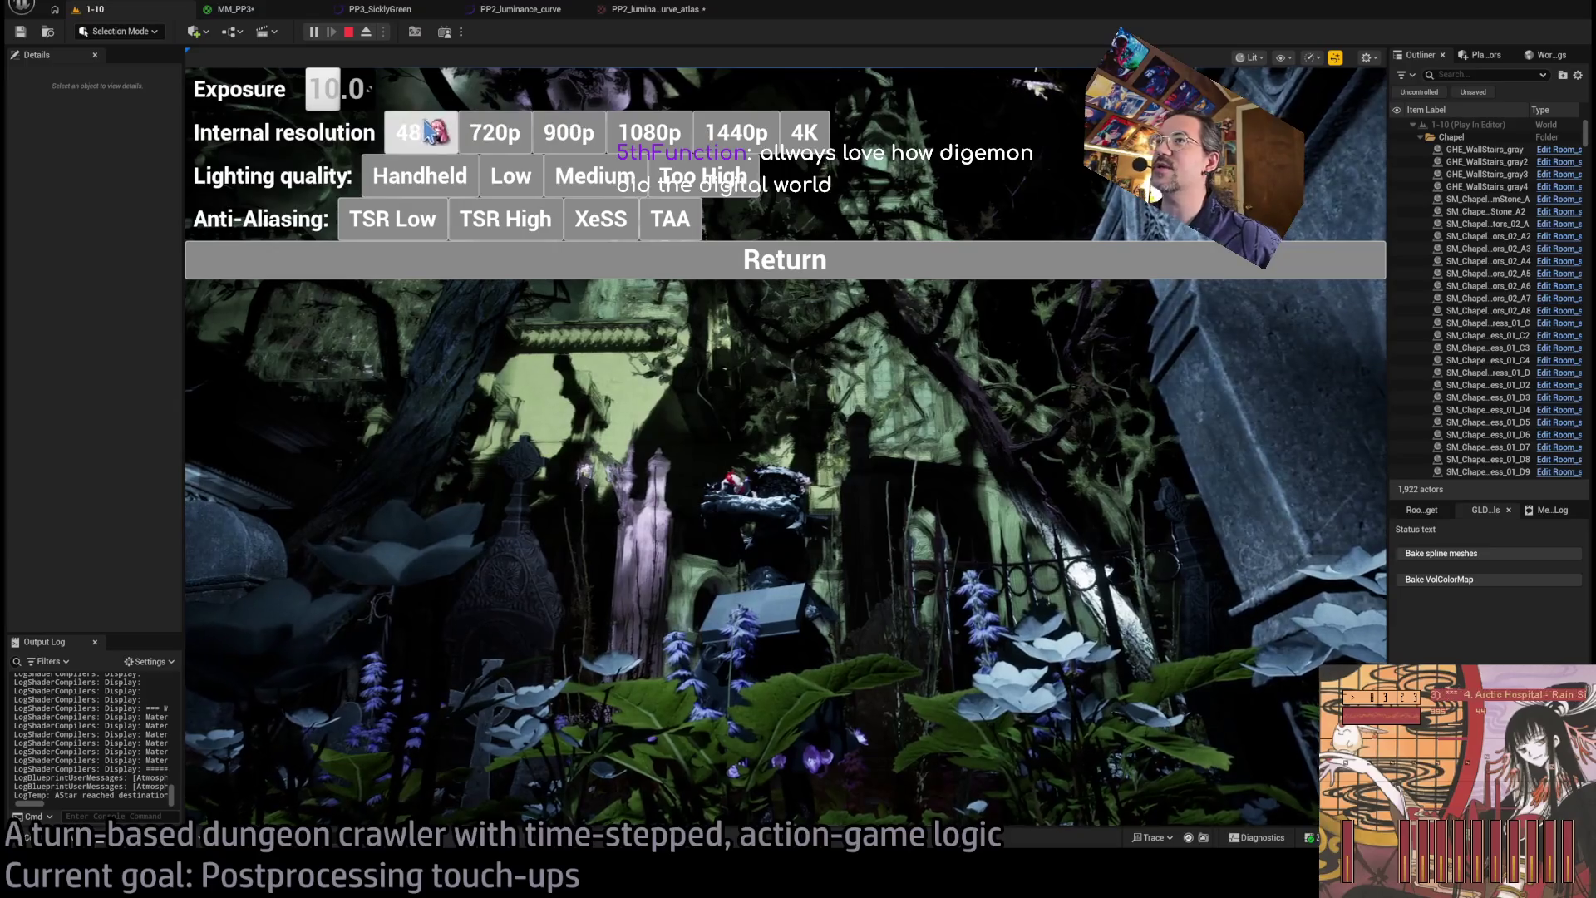
# - Try 1440p and 4K internal resolution, close the settings overlay, and capture a GPU profile of the frame
pyautogui.click(715, 137)
pyautogui.click(803, 135)
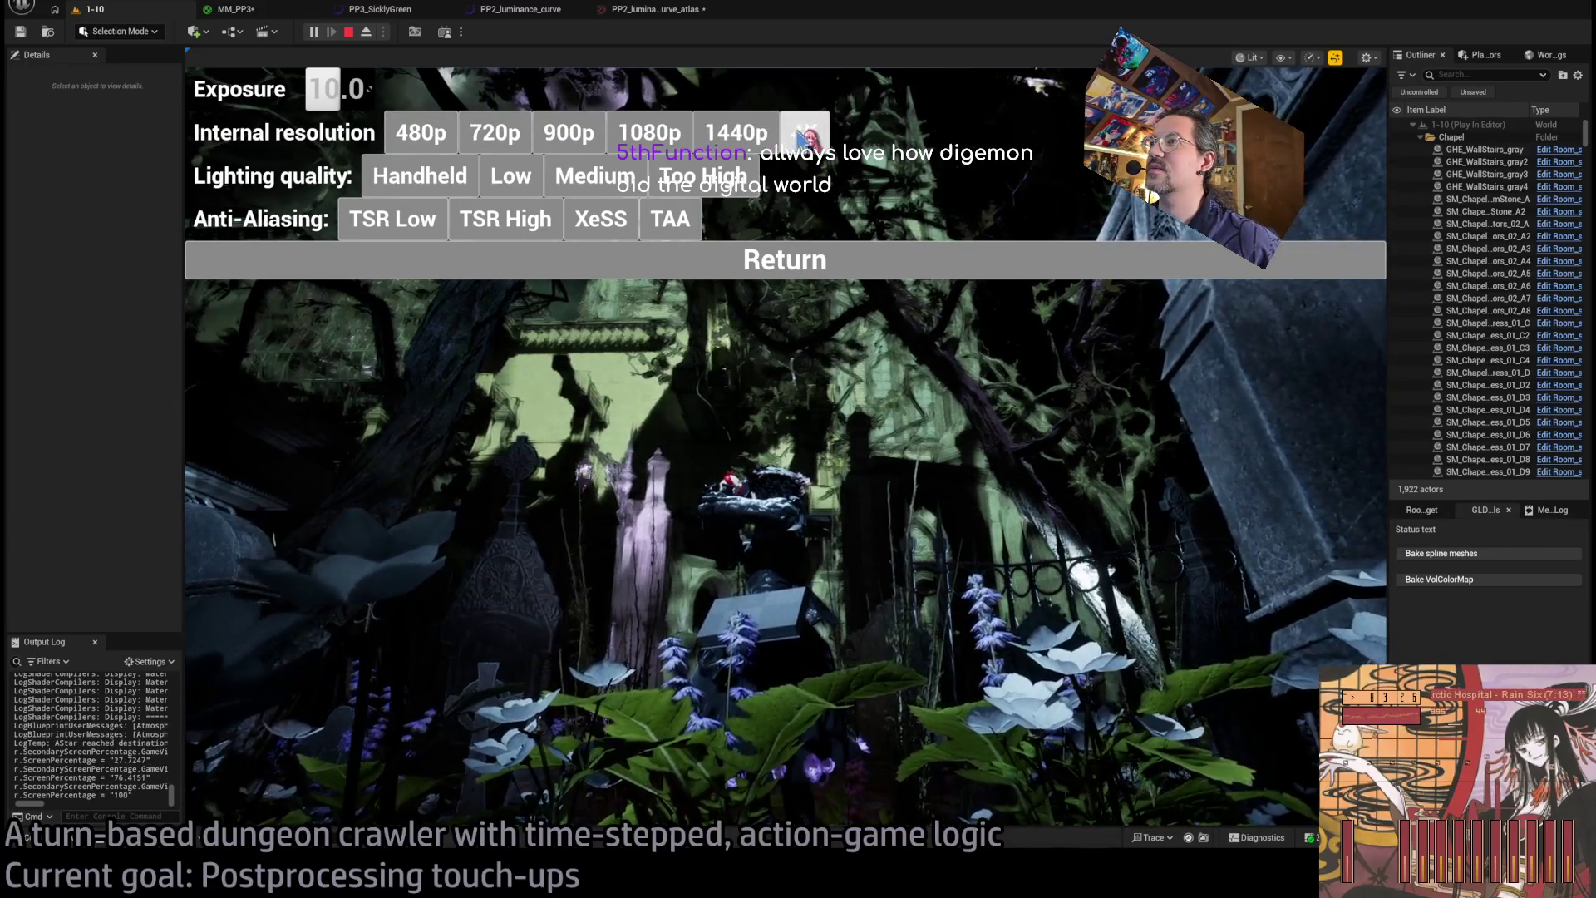
pyautogui.click(419, 176)
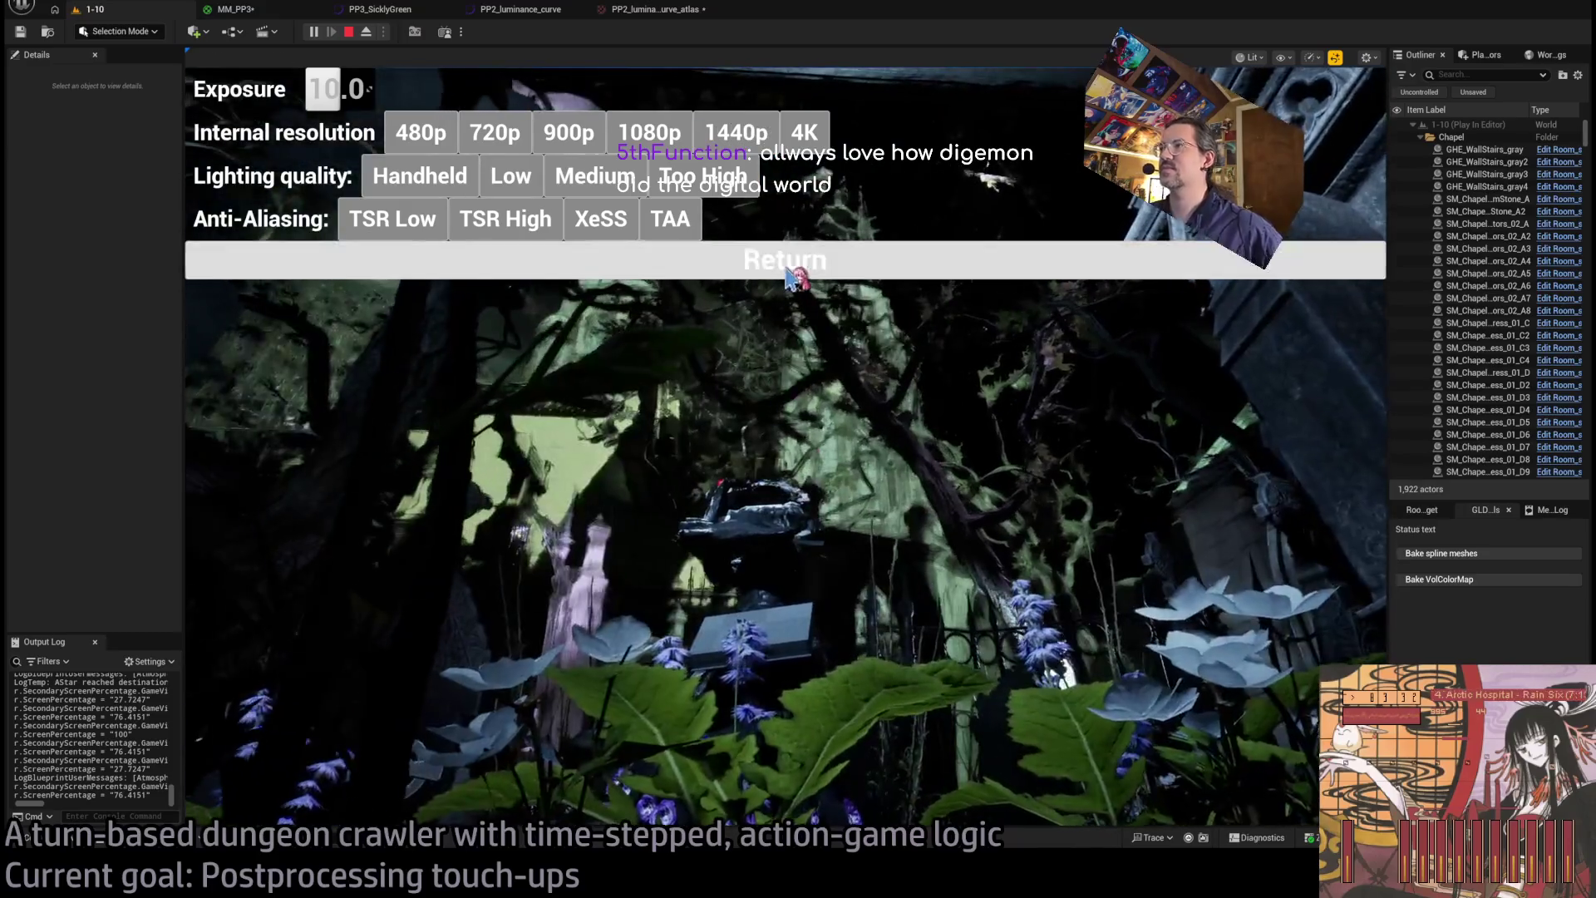
pyautogui.click(788, 274)
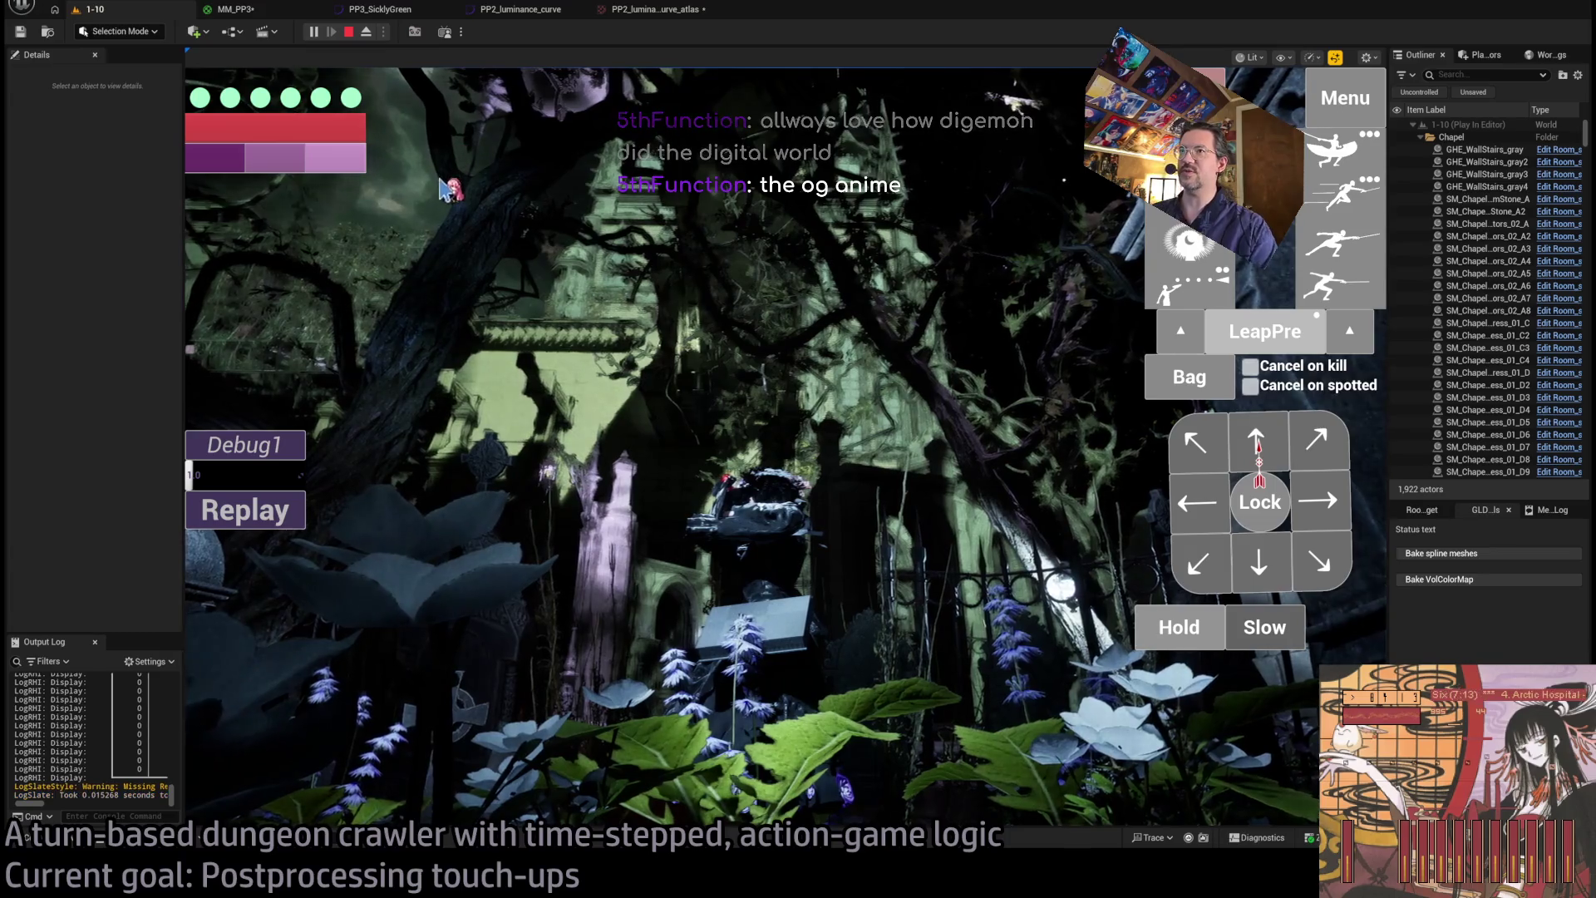
pyautogui.hotkey('ctrl', 'shift', ',')
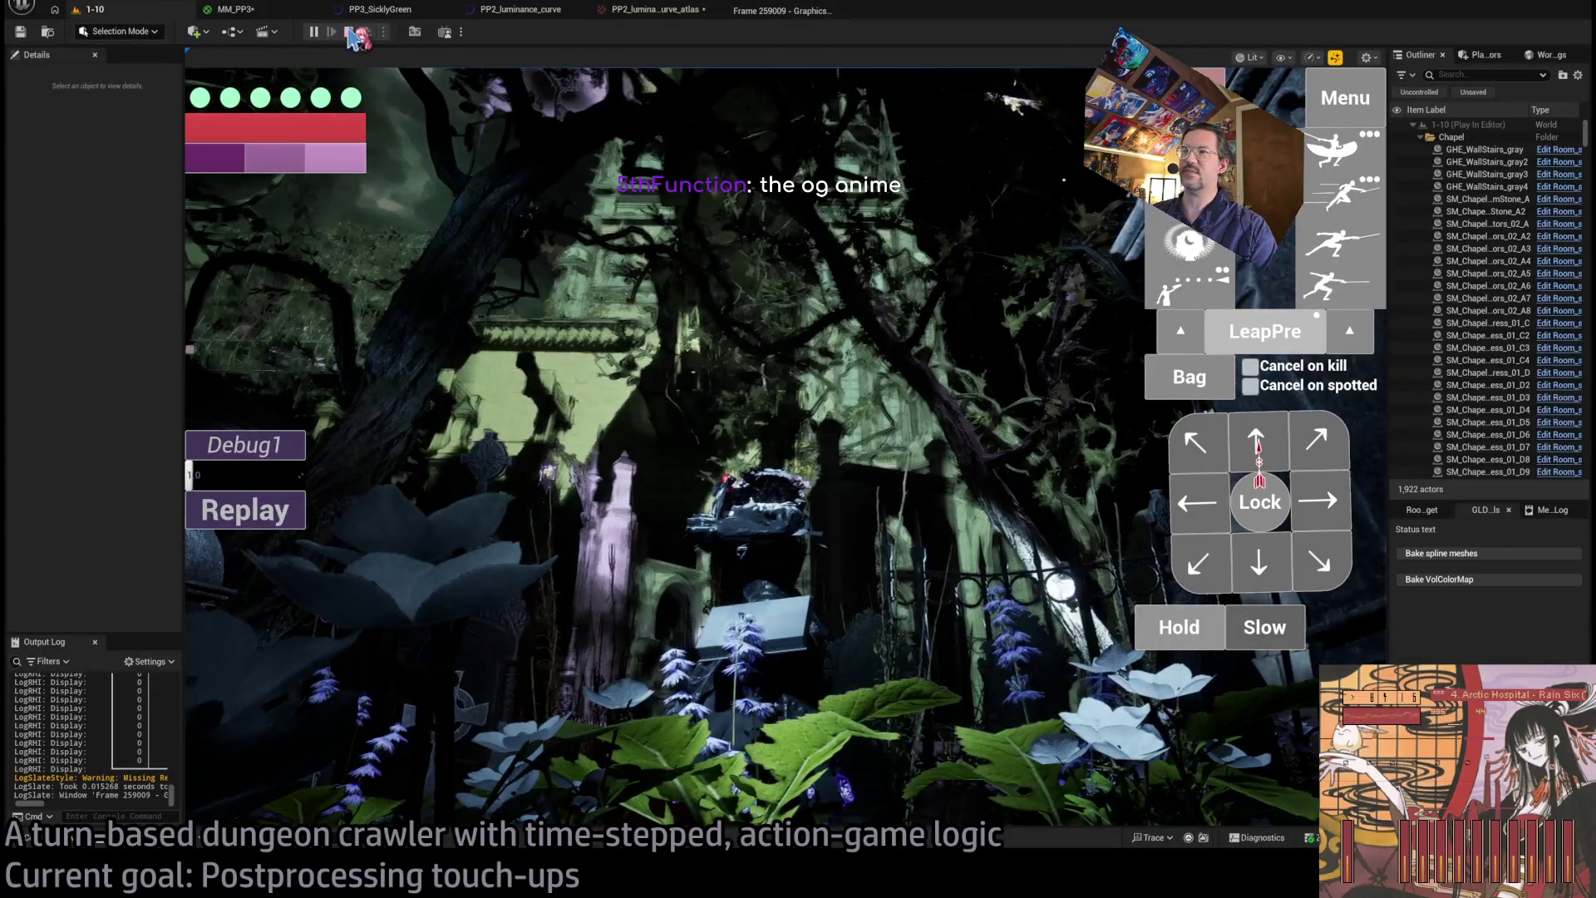
# - Drill into the captured frame's ViewFamilies events and compare Scene, ShadowDepths, RenderDeferredLighting and PostProcessing timings
pyautogui.click(773, 11)
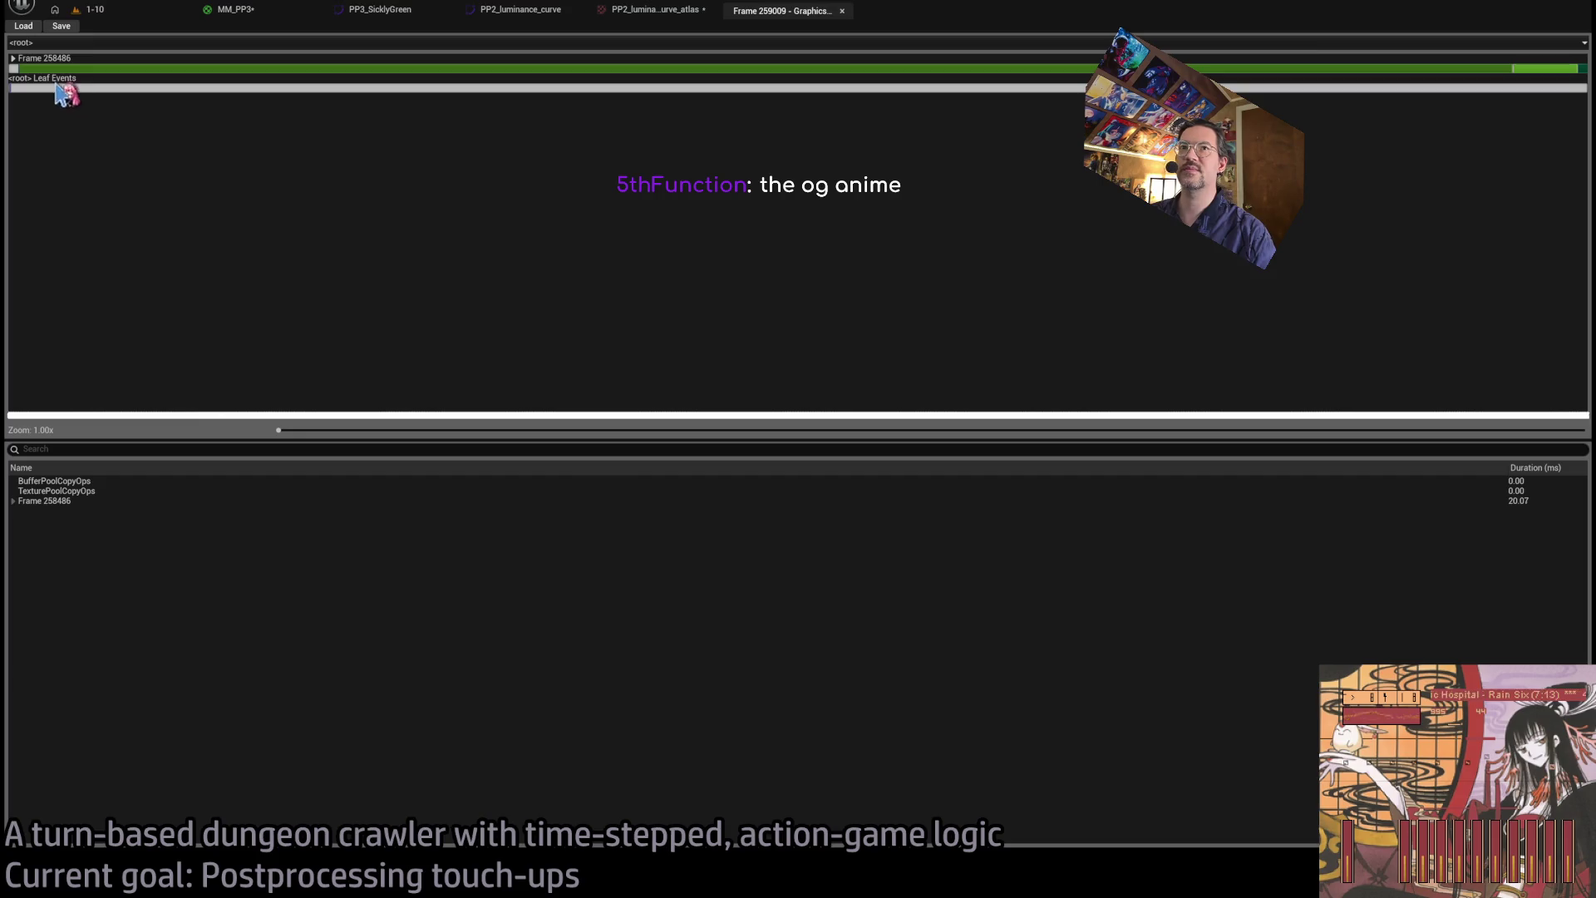
pyautogui.click(19, 67)
pyautogui.click(22, 73)
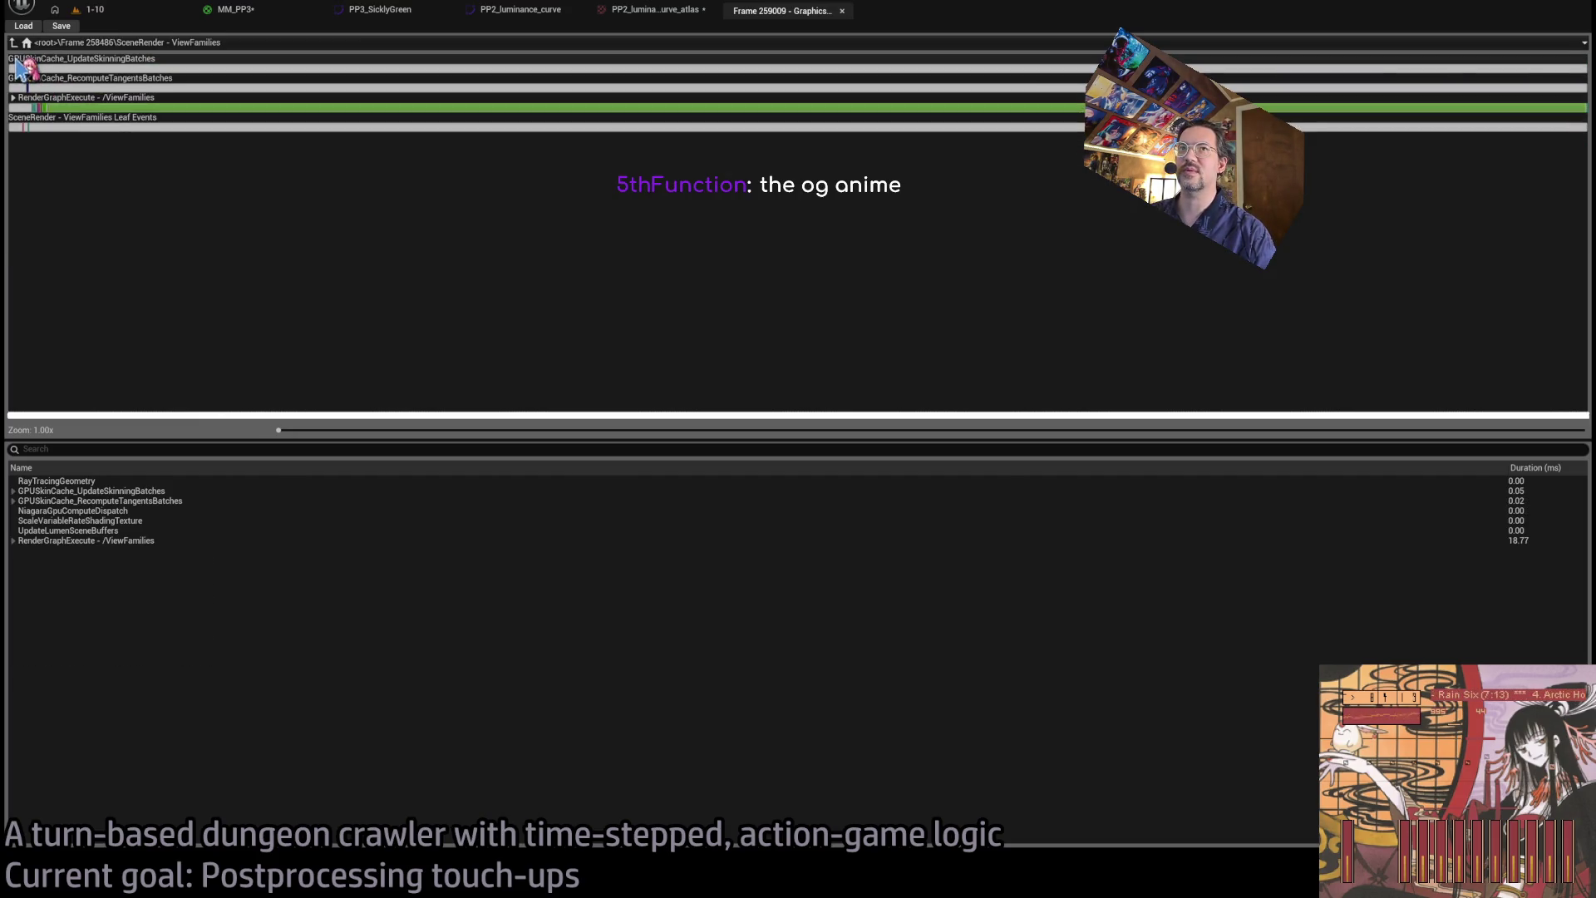
pyautogui.click(20, 106)
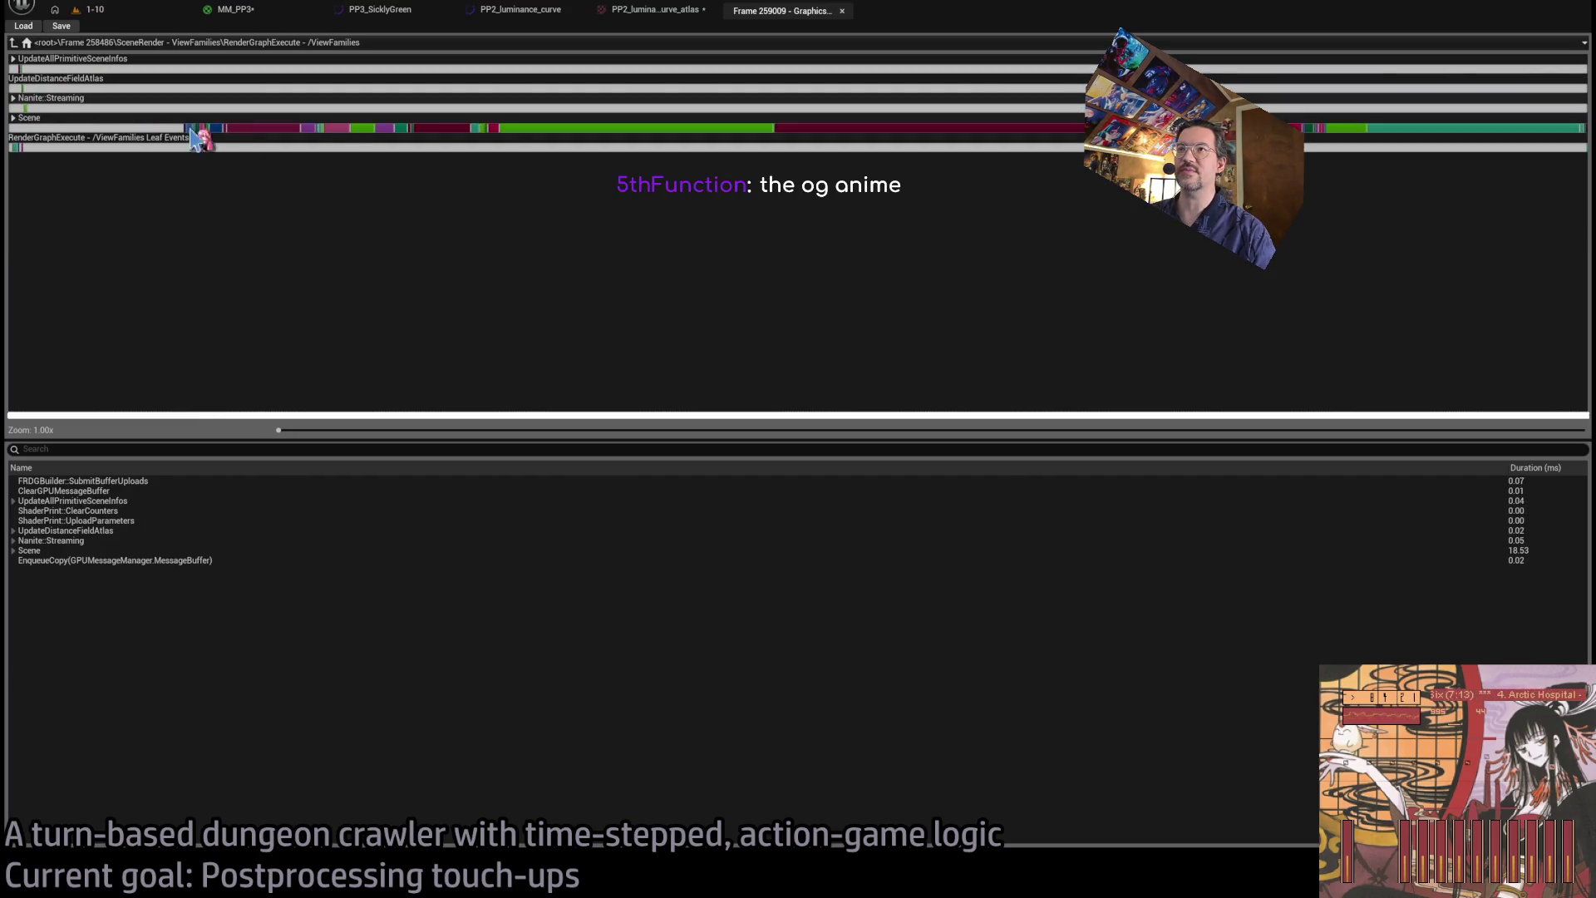
pyautogui.click(848, 129)
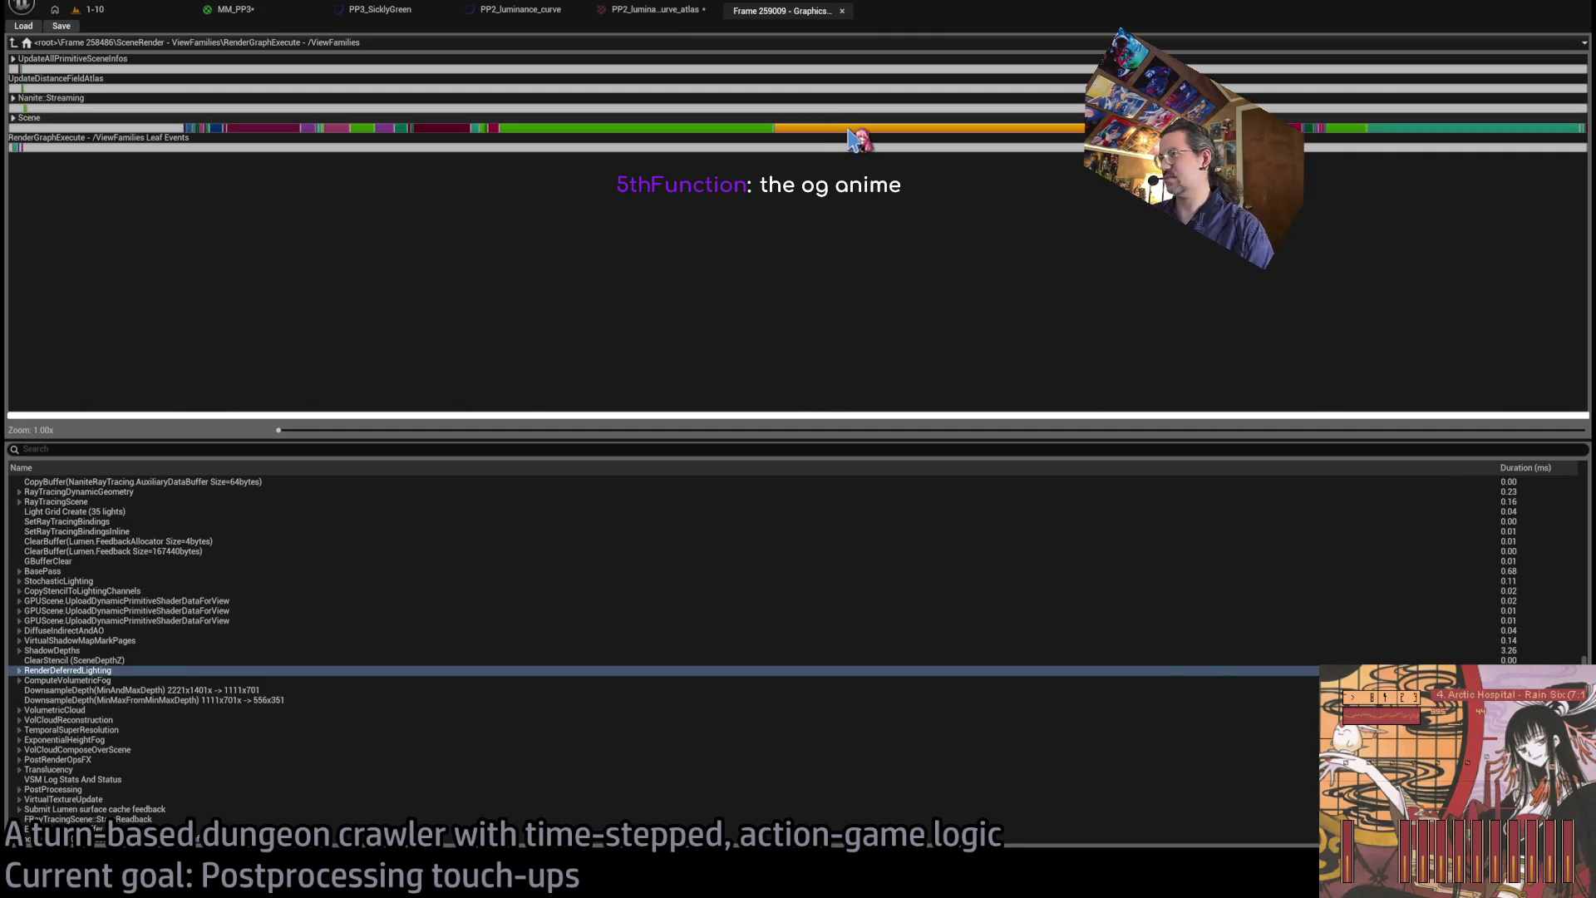
pyautogui.click(730, 130)
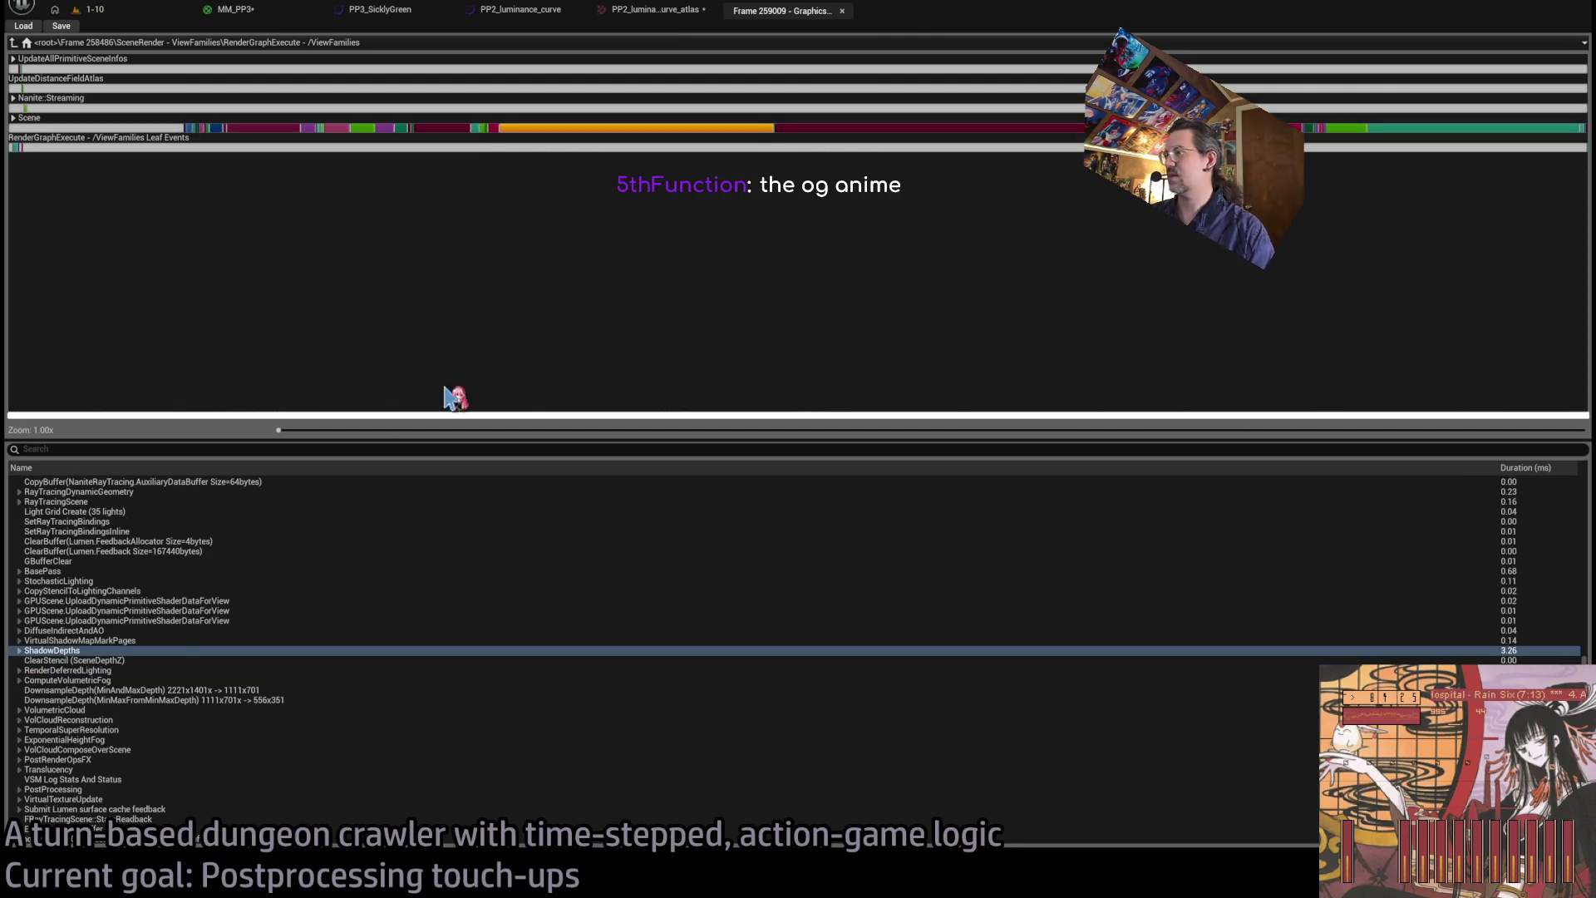
pyautogui.click(33, 652)
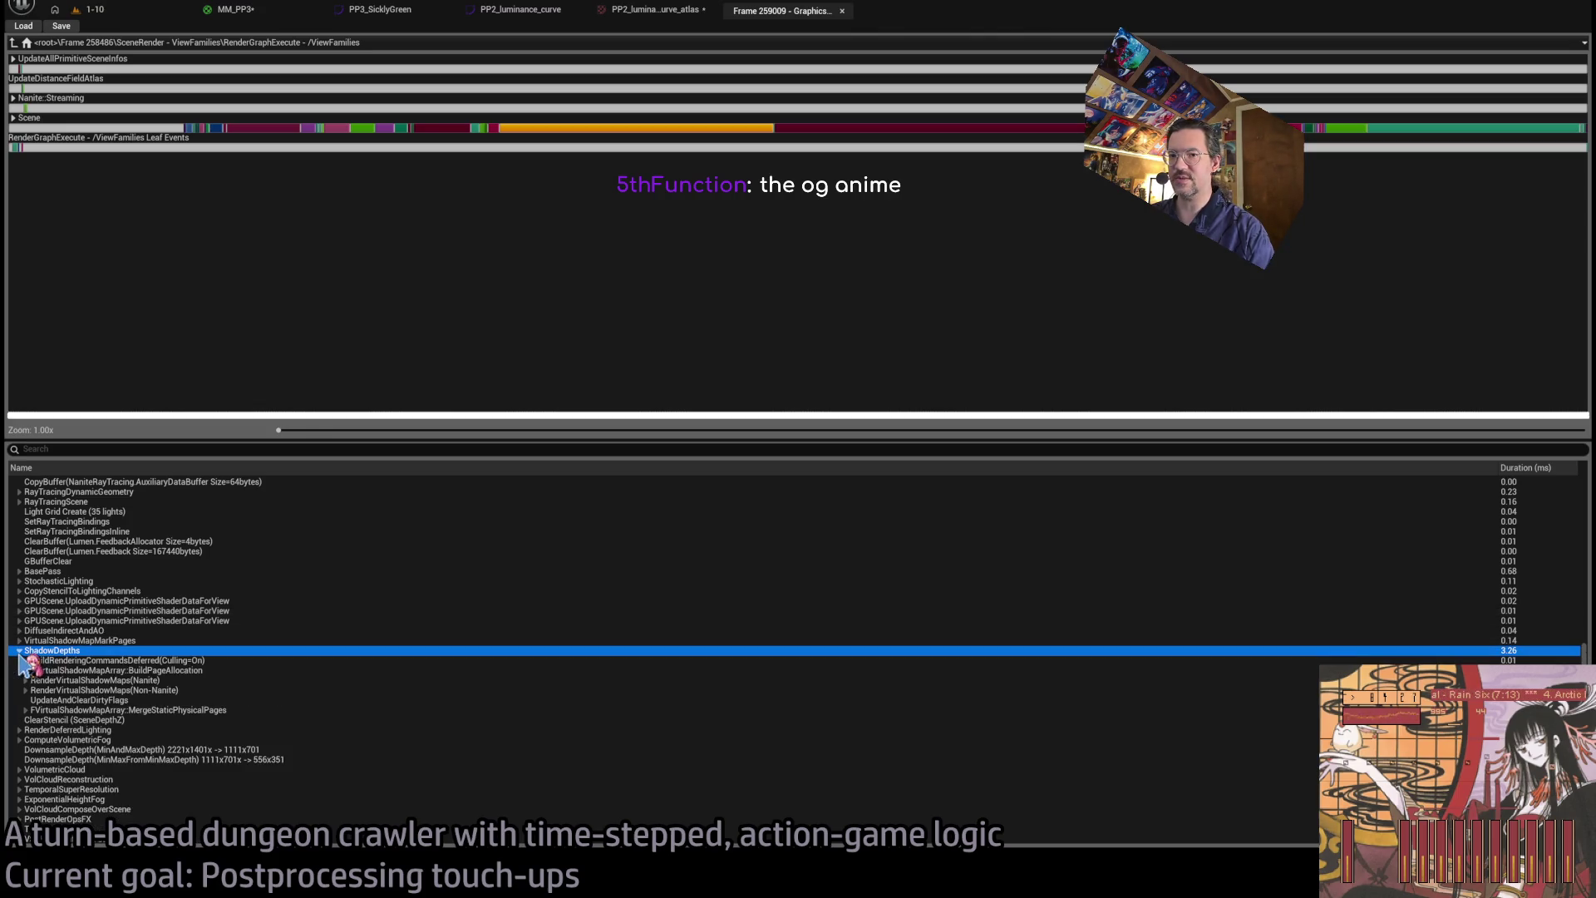
pyautogui.click(865, 130)
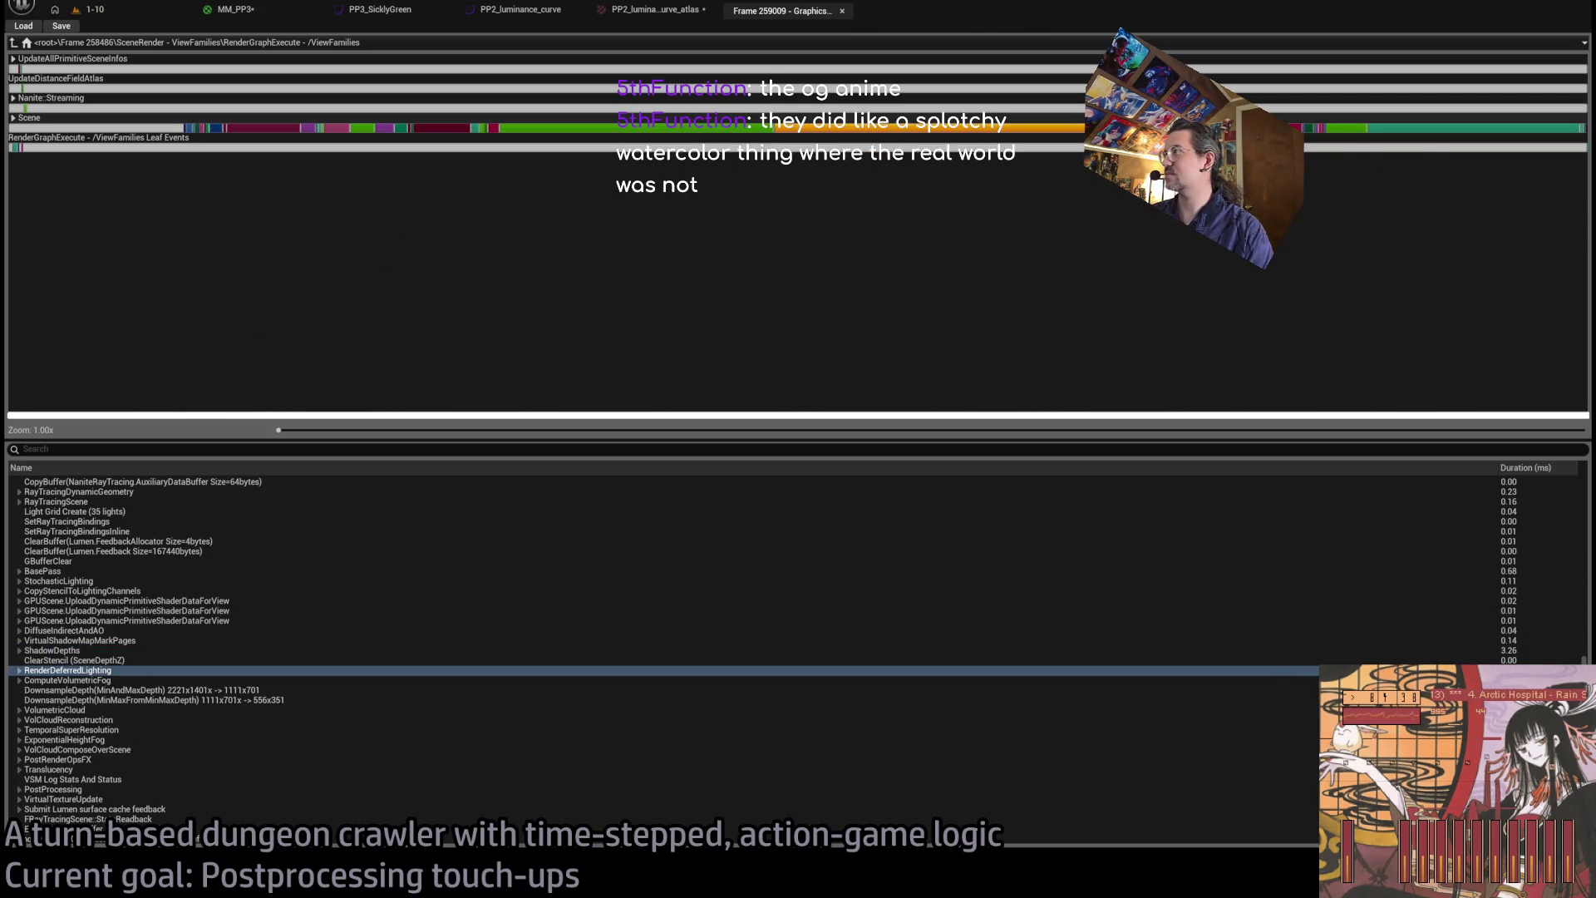
pyautogui.click(1423, 129)
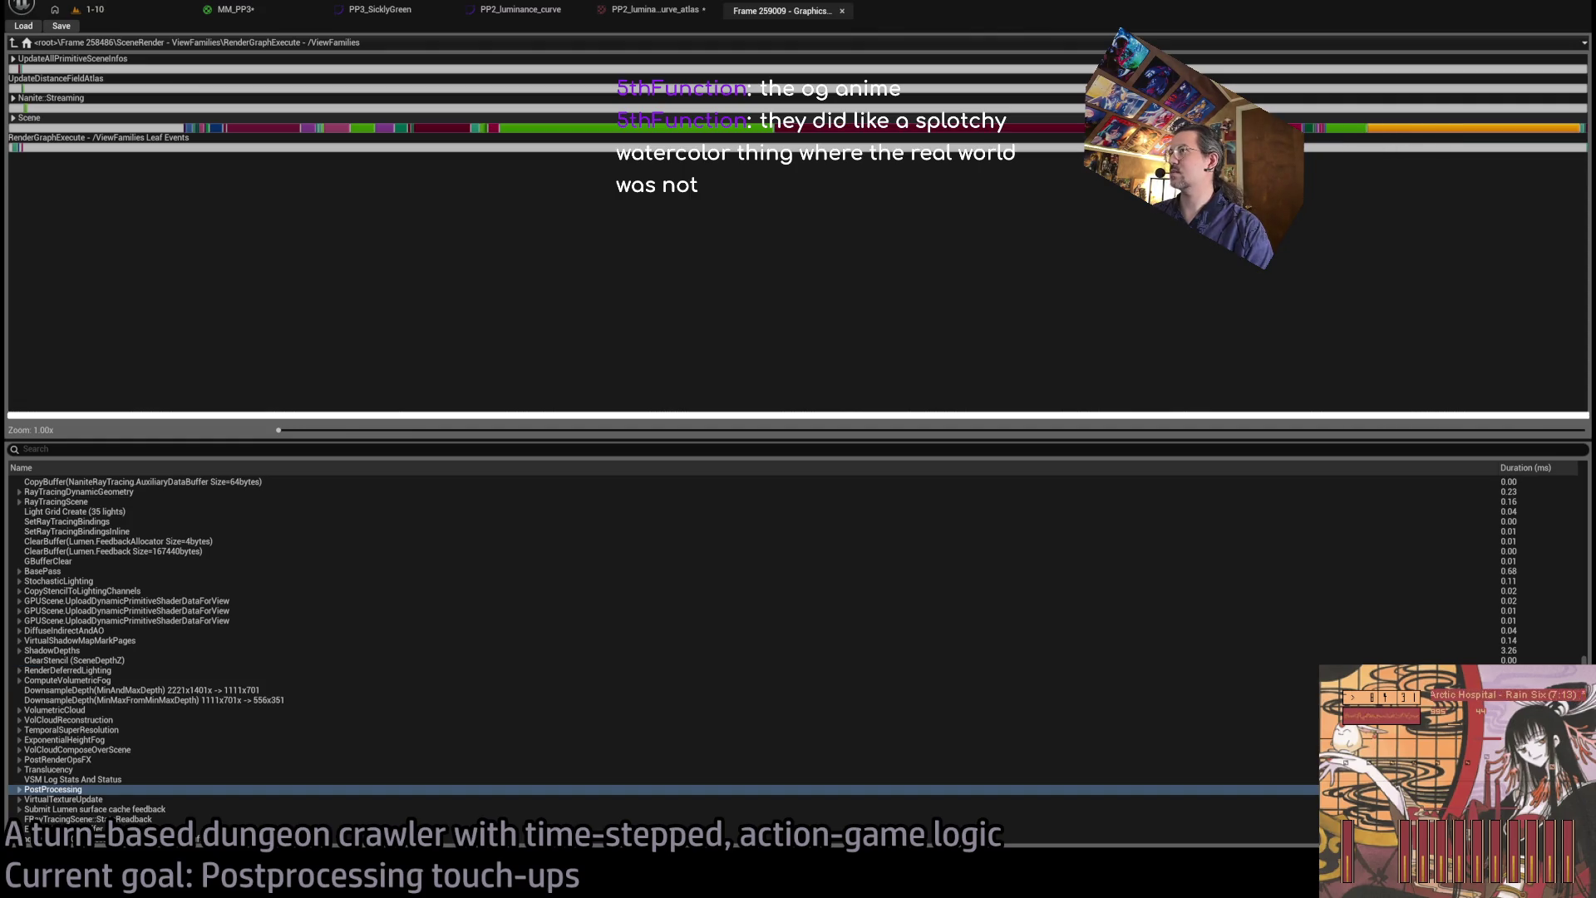
pyautogui.click(1010, 130)
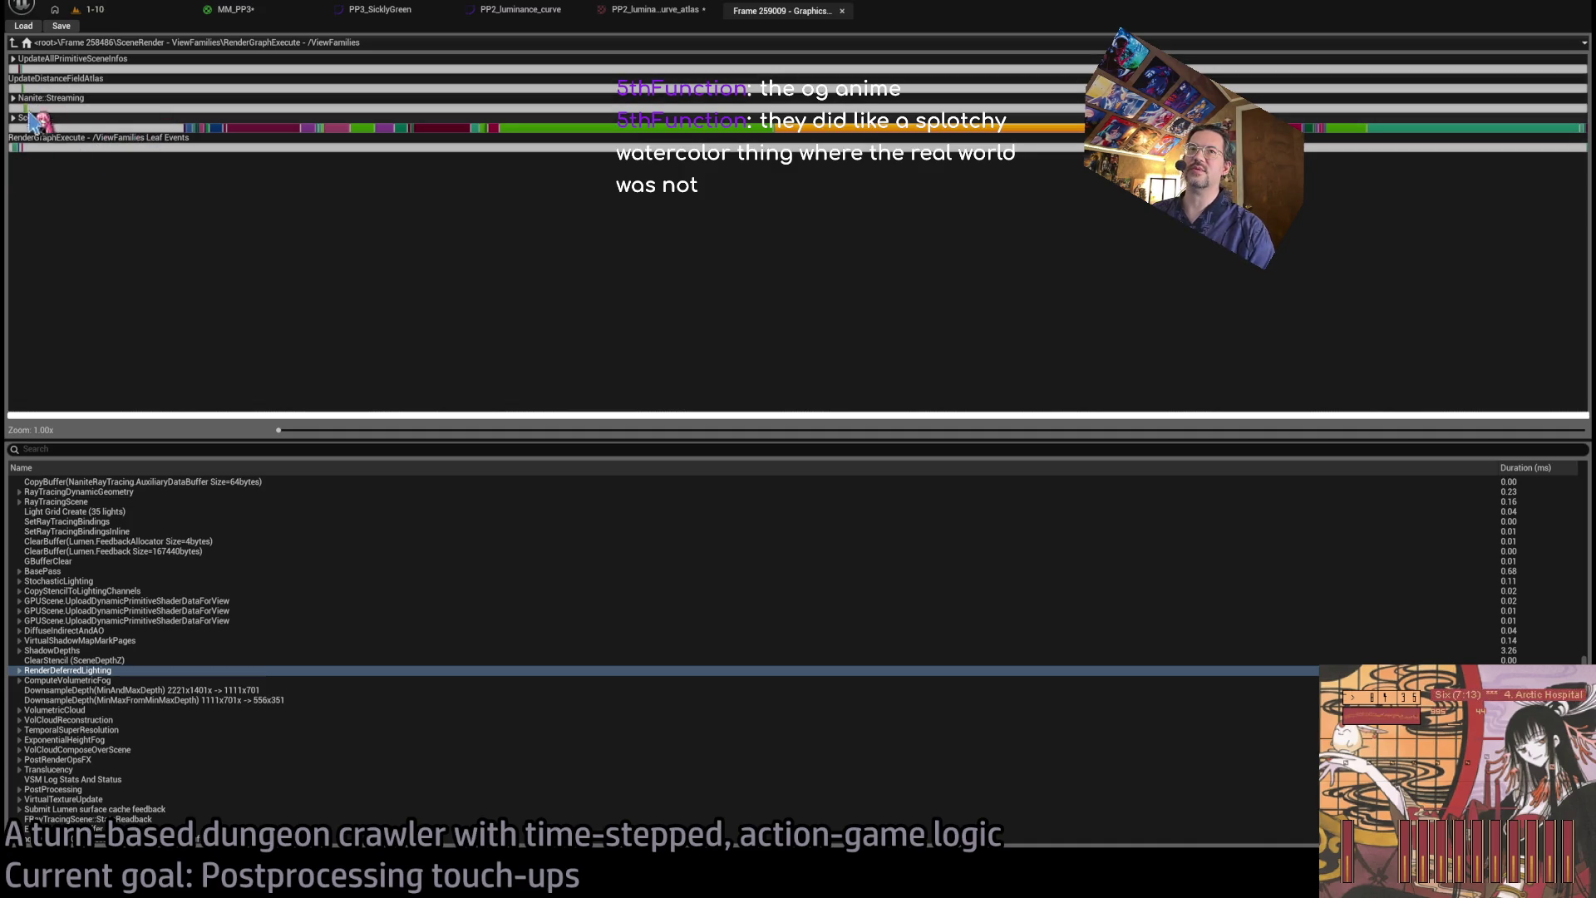
# - Select the Scene pass in the event list and expand RenderDeferredLighting's sub-passes
pyautogui.scroll(10, 249, 532)
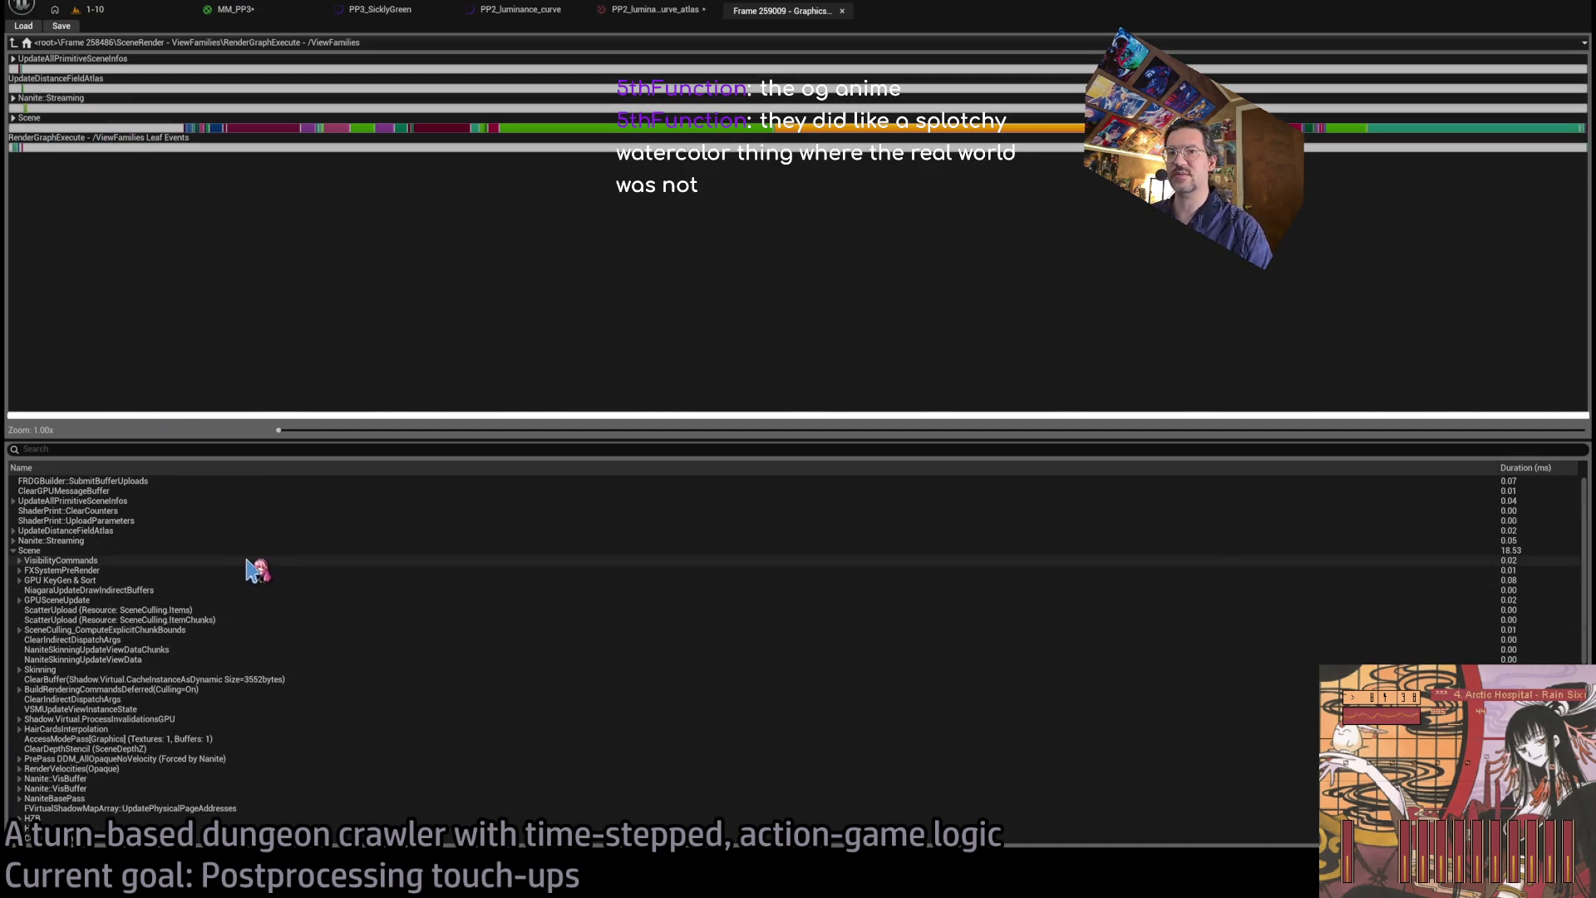
pyautogui.click(87, 552)
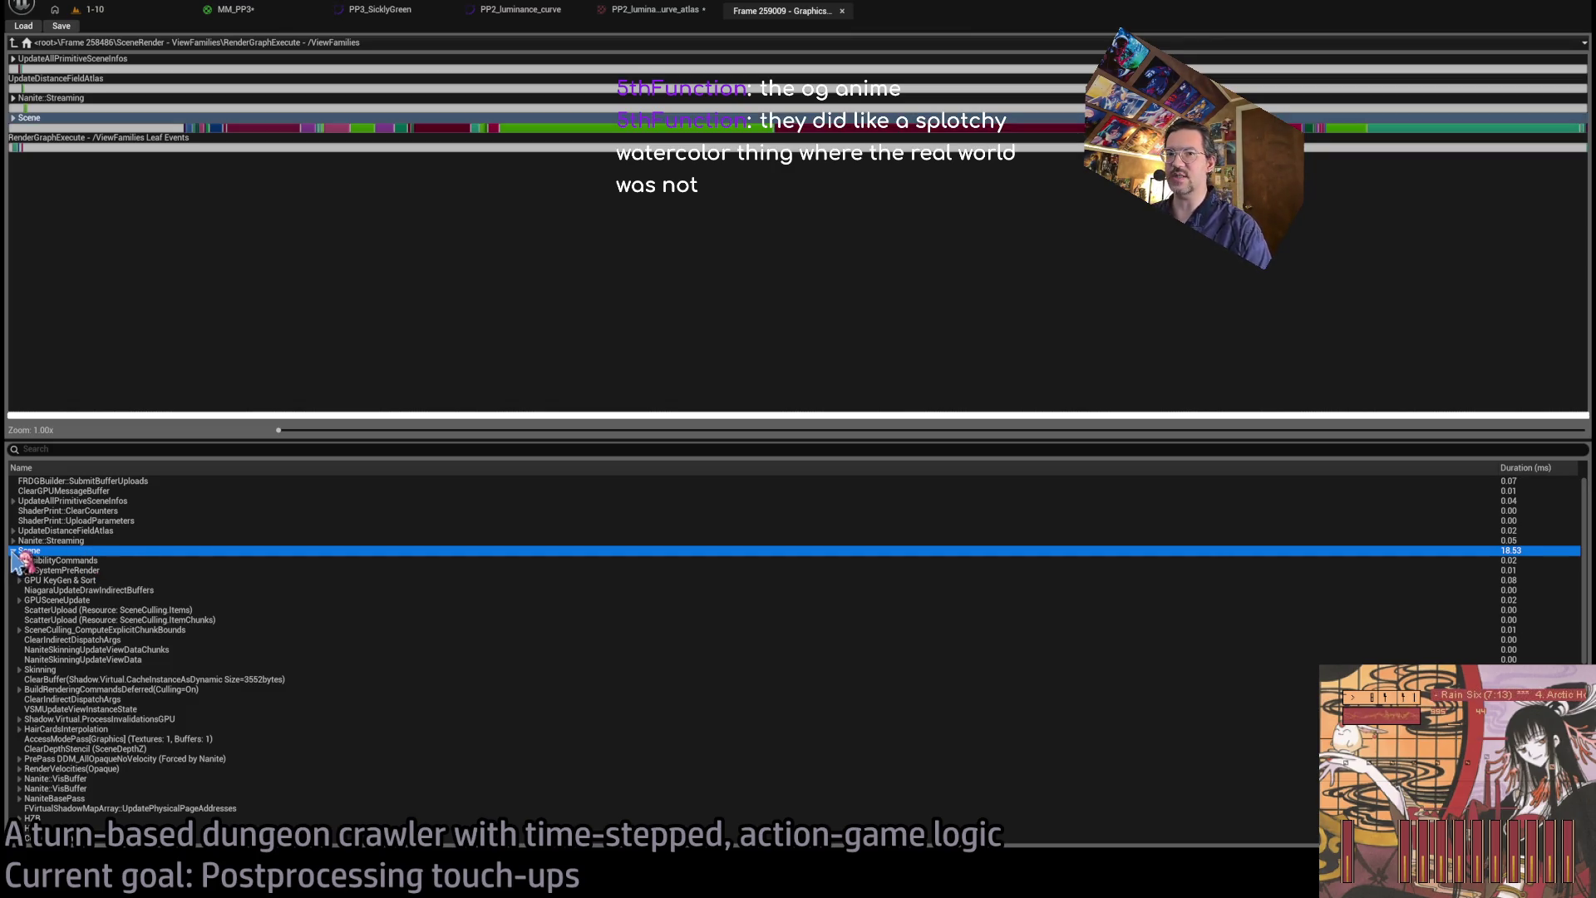
pyautogui.click(12, 550)
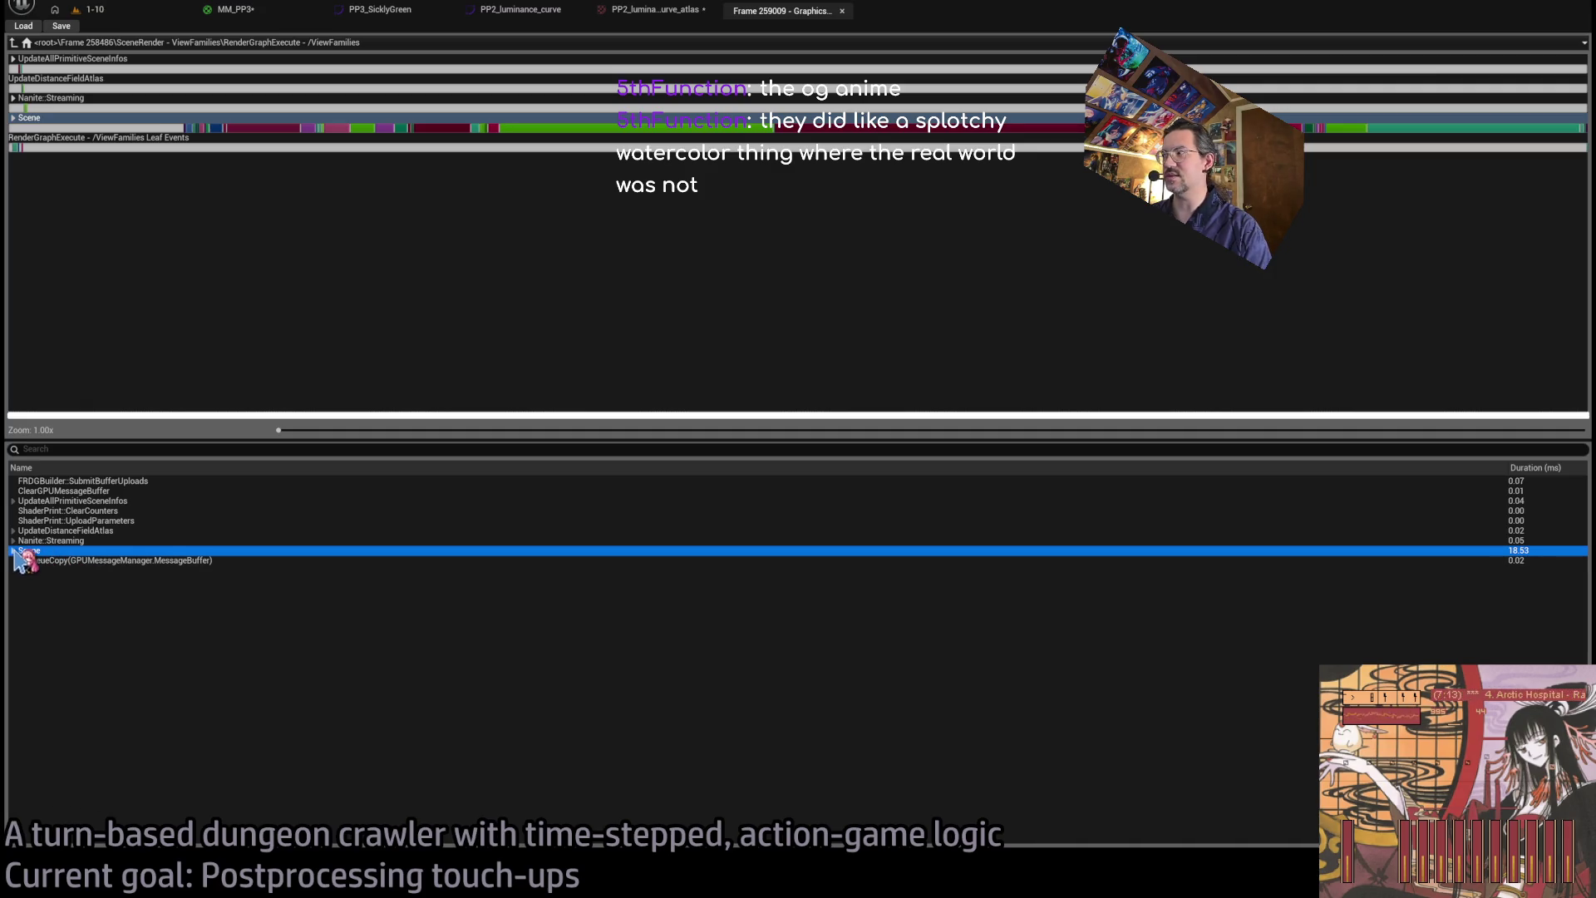
pyautogui.click(13, 551)
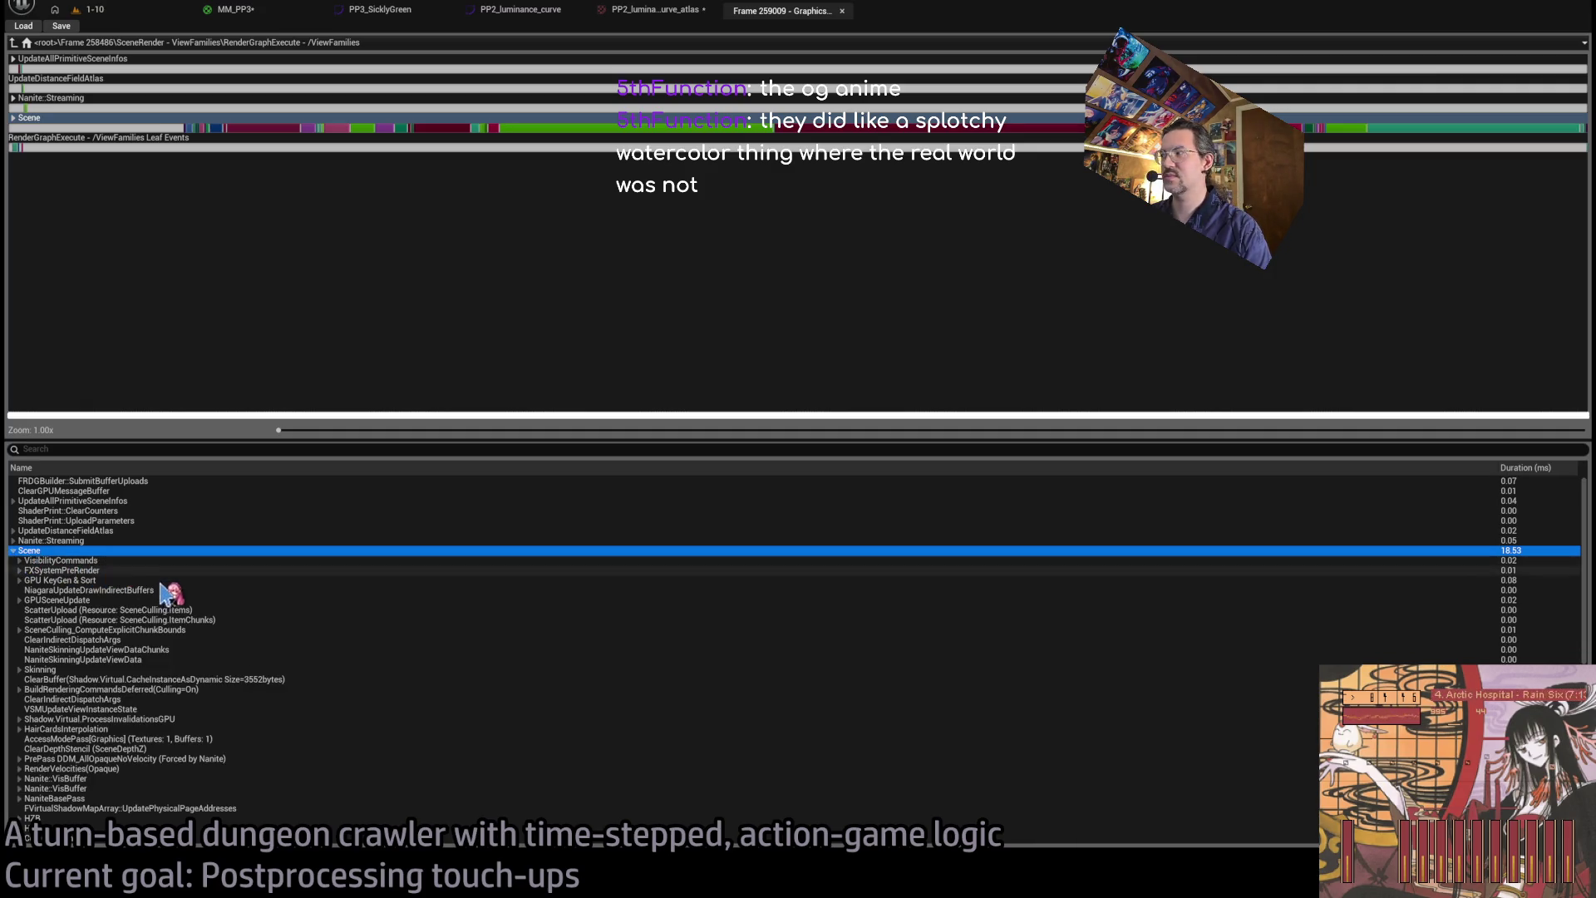
pyautogui.click(557, 129)
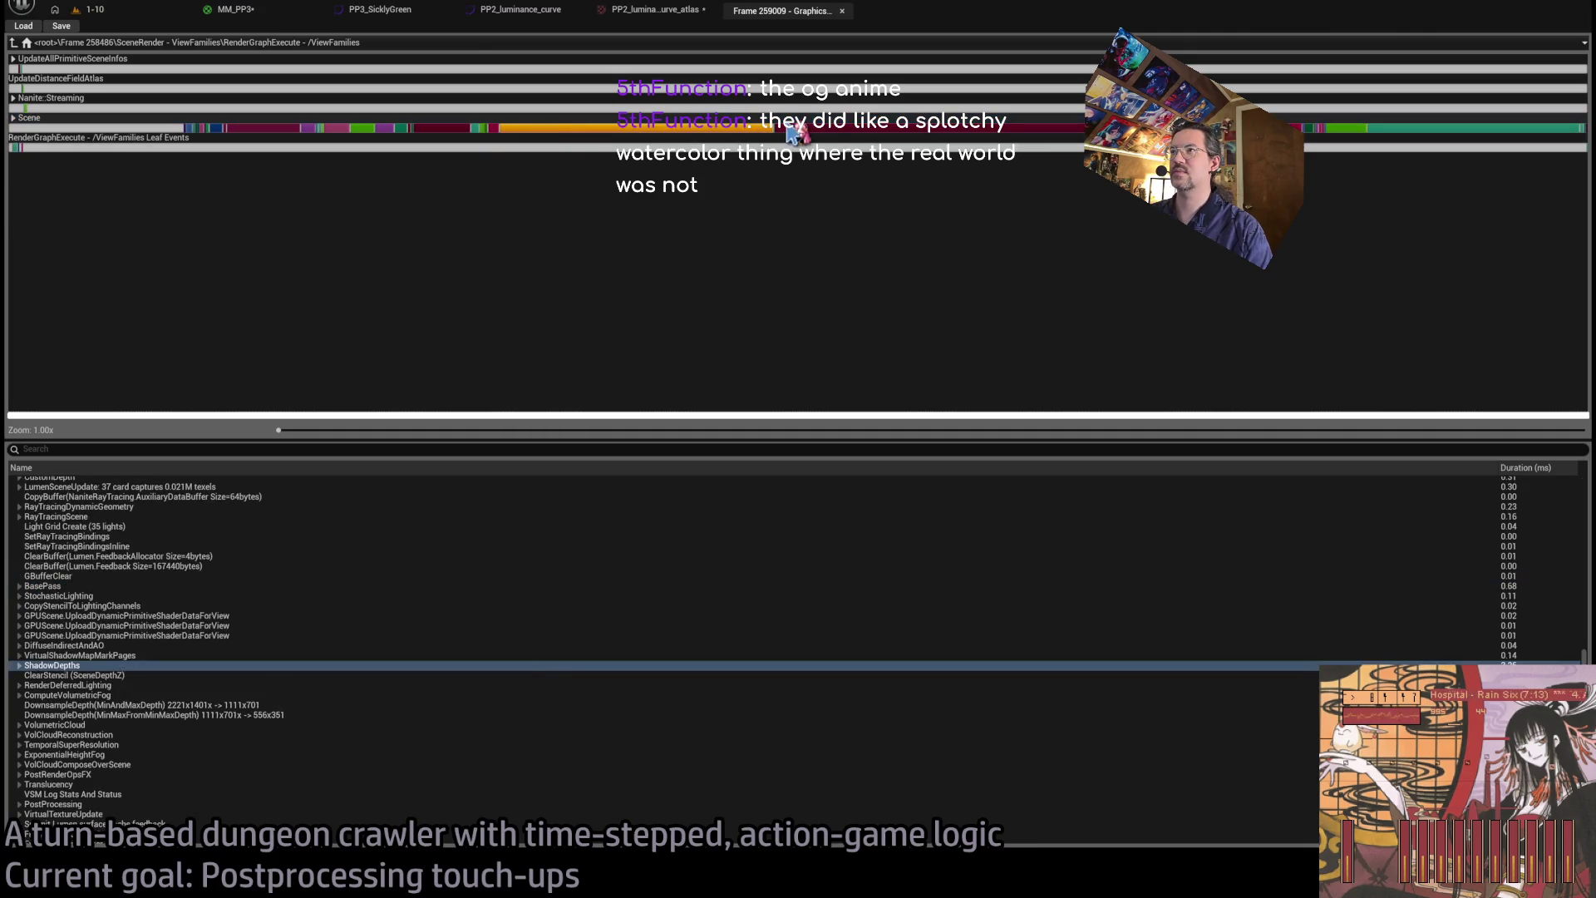
pyautogui.click(817, 133)
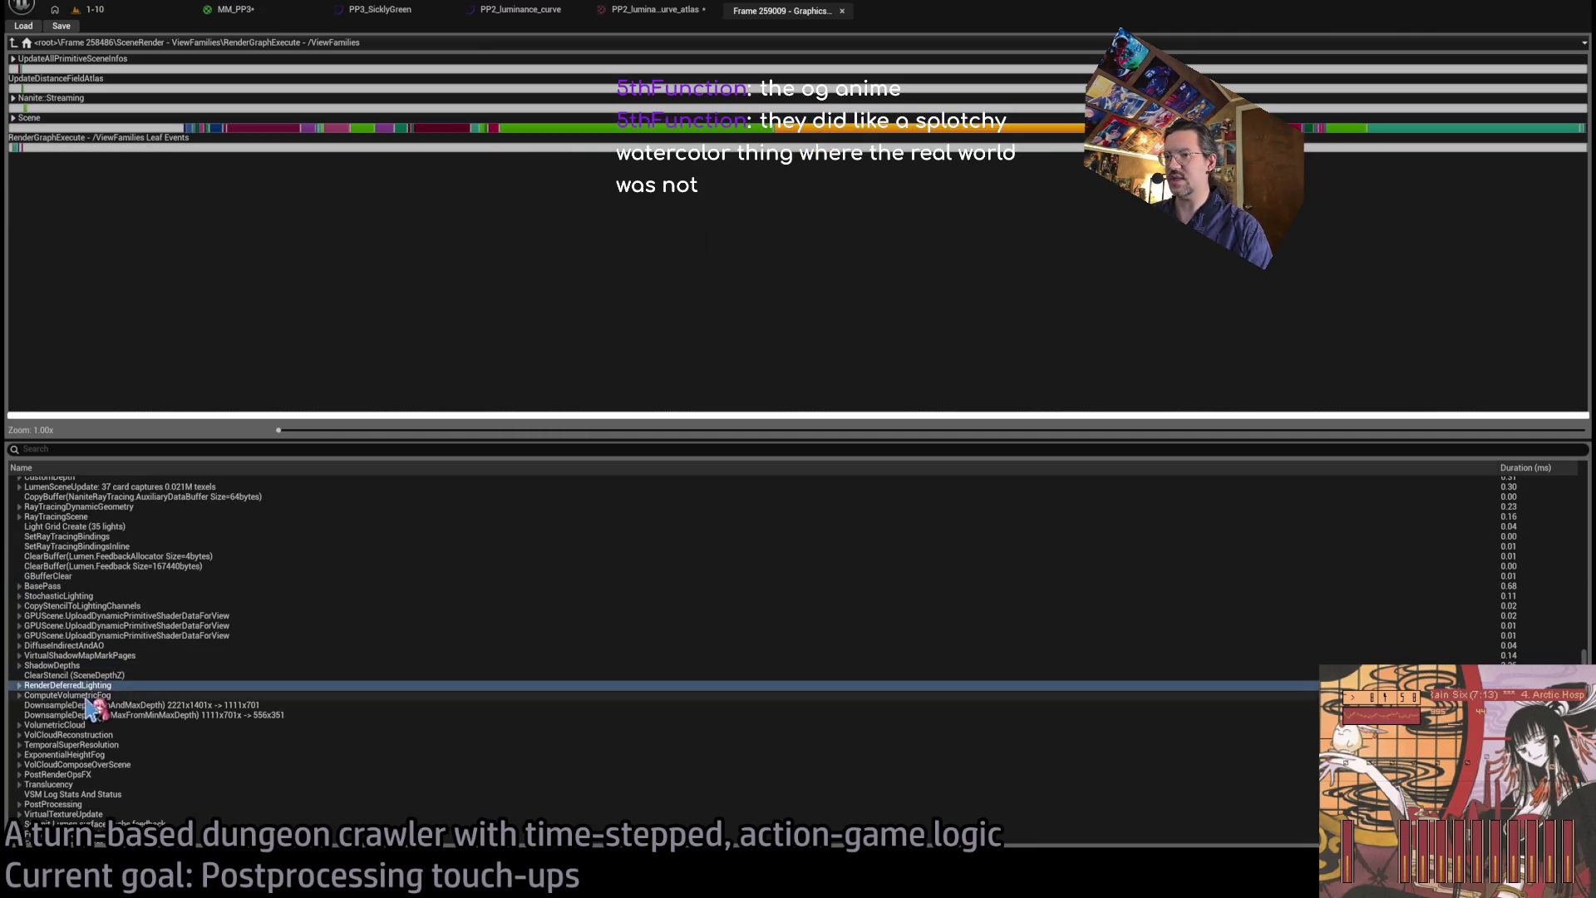
pyautogui.click(19, 686)
pyautogui.scroll(-1, 114, 706)
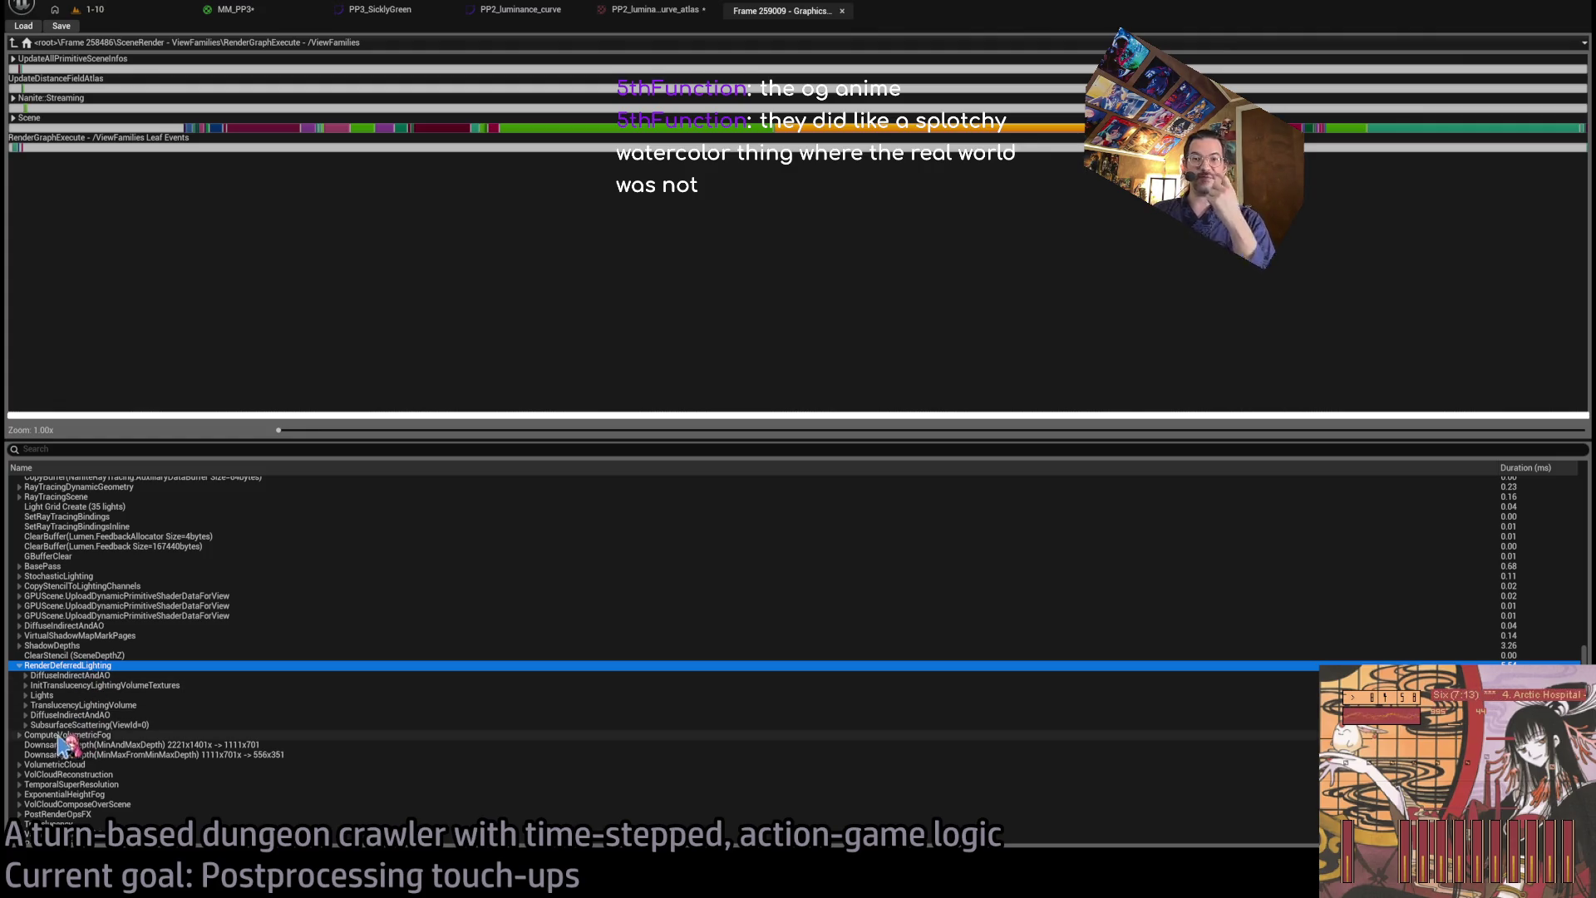
# - Expand Lights, DirectLighting and BatchedLights to inspect the individual light and shadow-mask entries
pyautogui.click(25, 695)
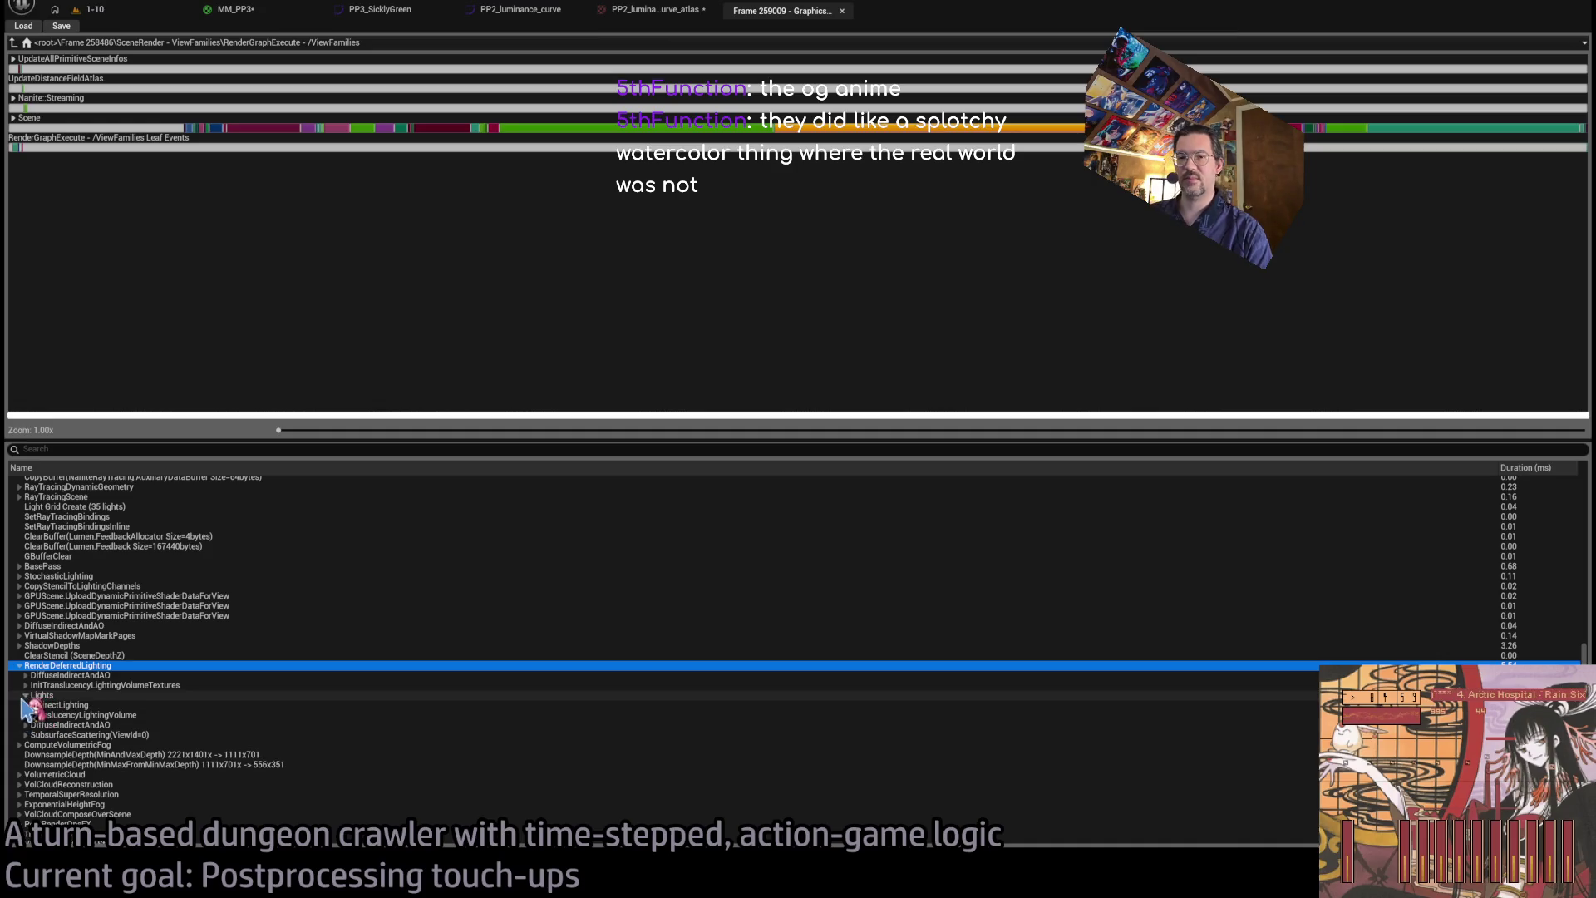
pyautogui.click(32, 705)
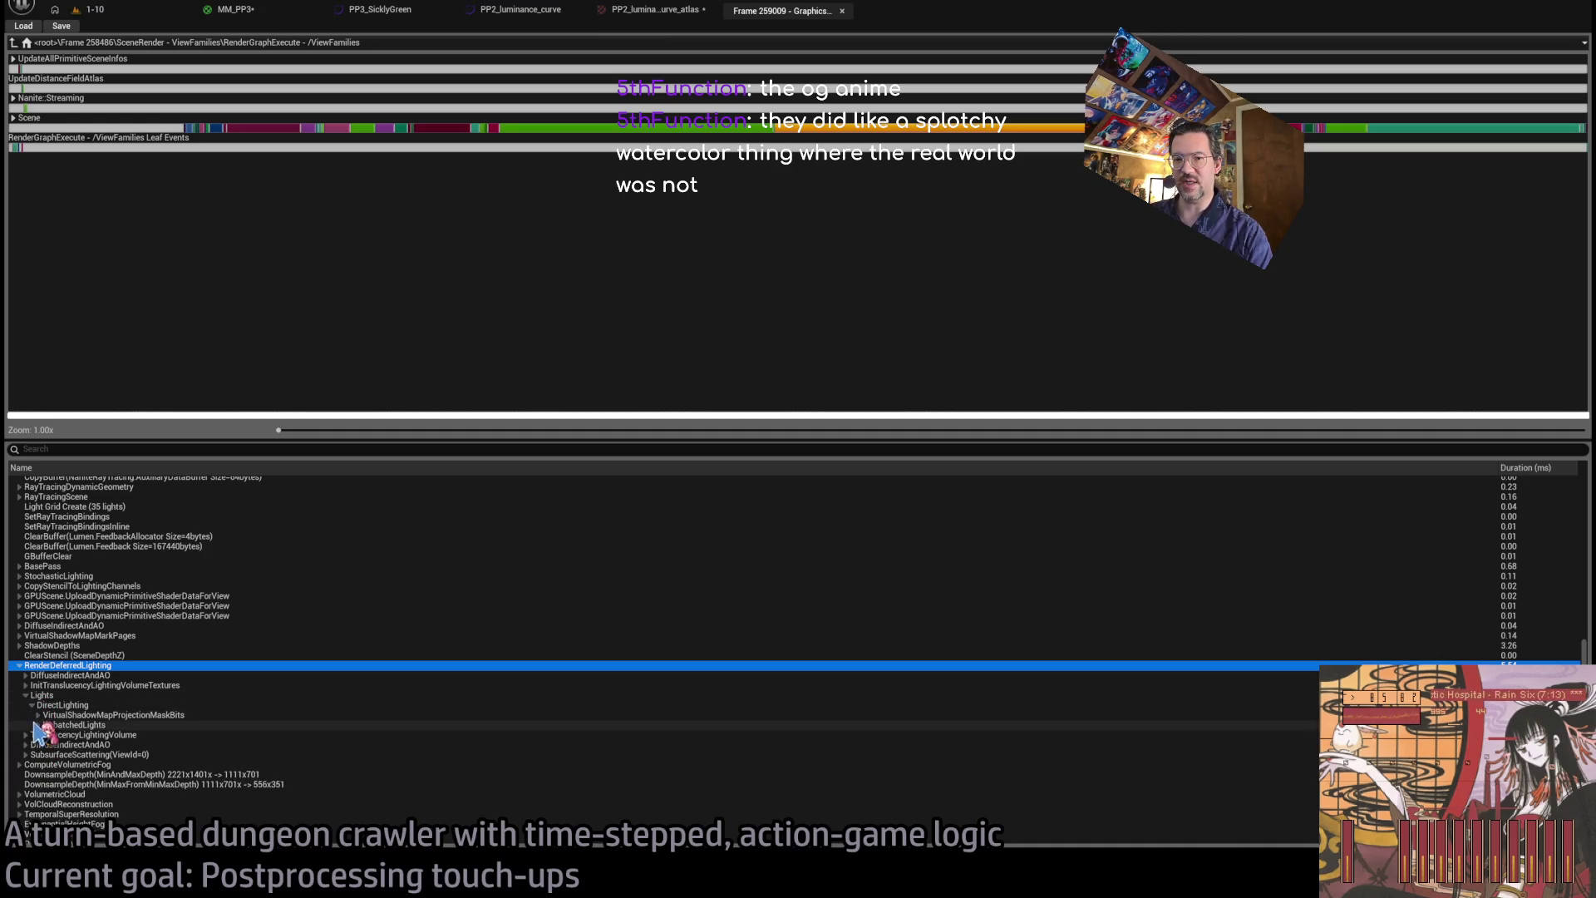
pyautogui.click(37, 725)
pyautogui.scroll(-10, 203, 726)
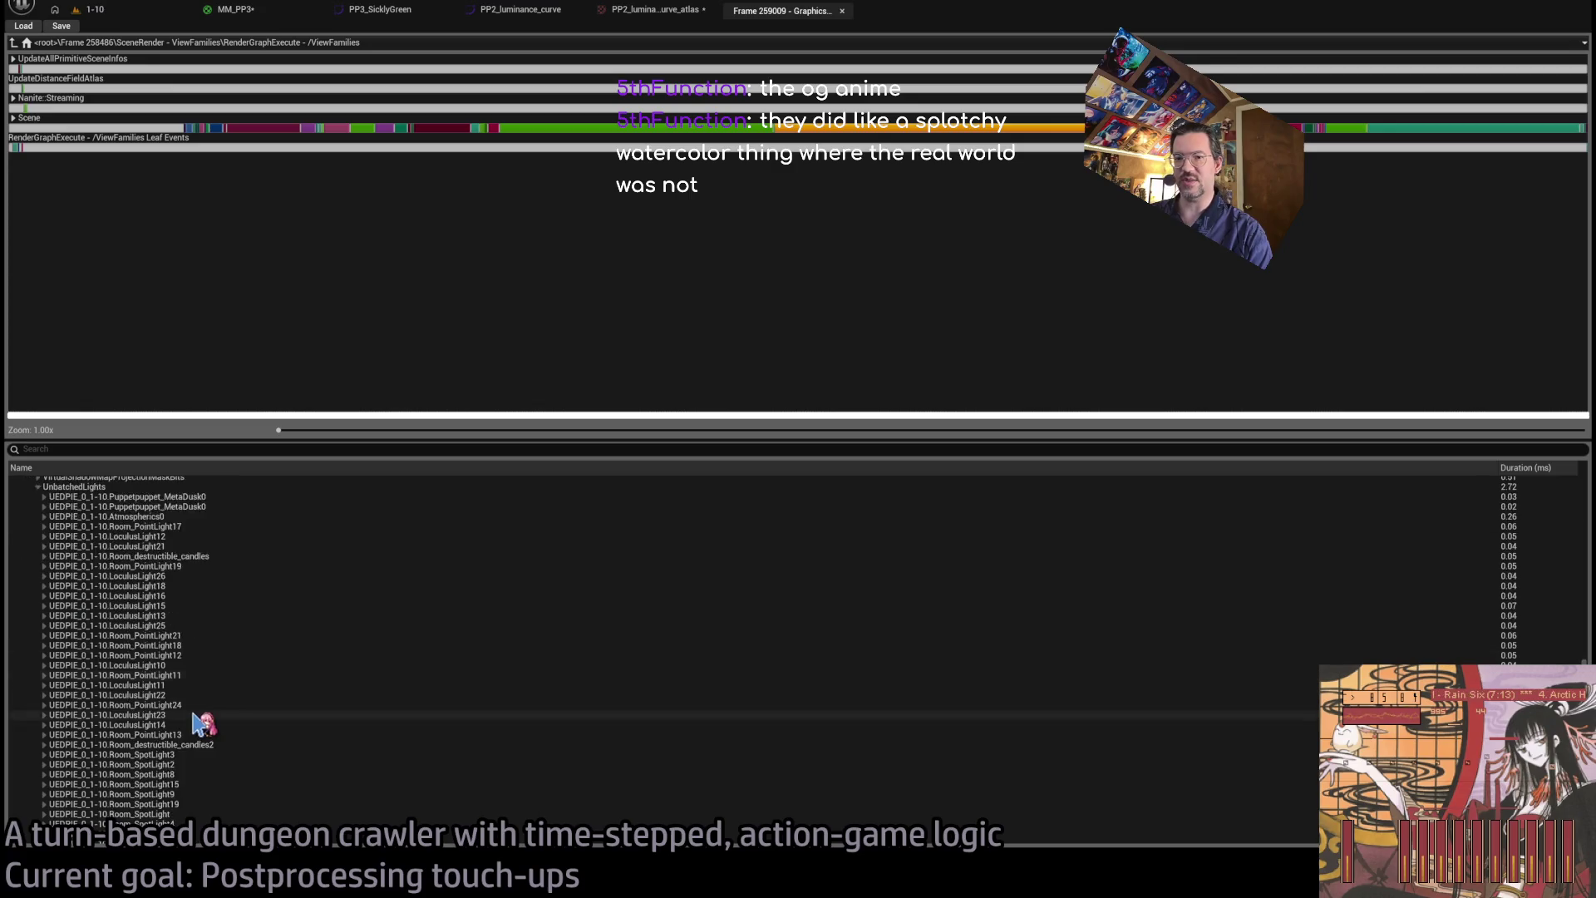
pyautogui.scroll(4, 203, 724)
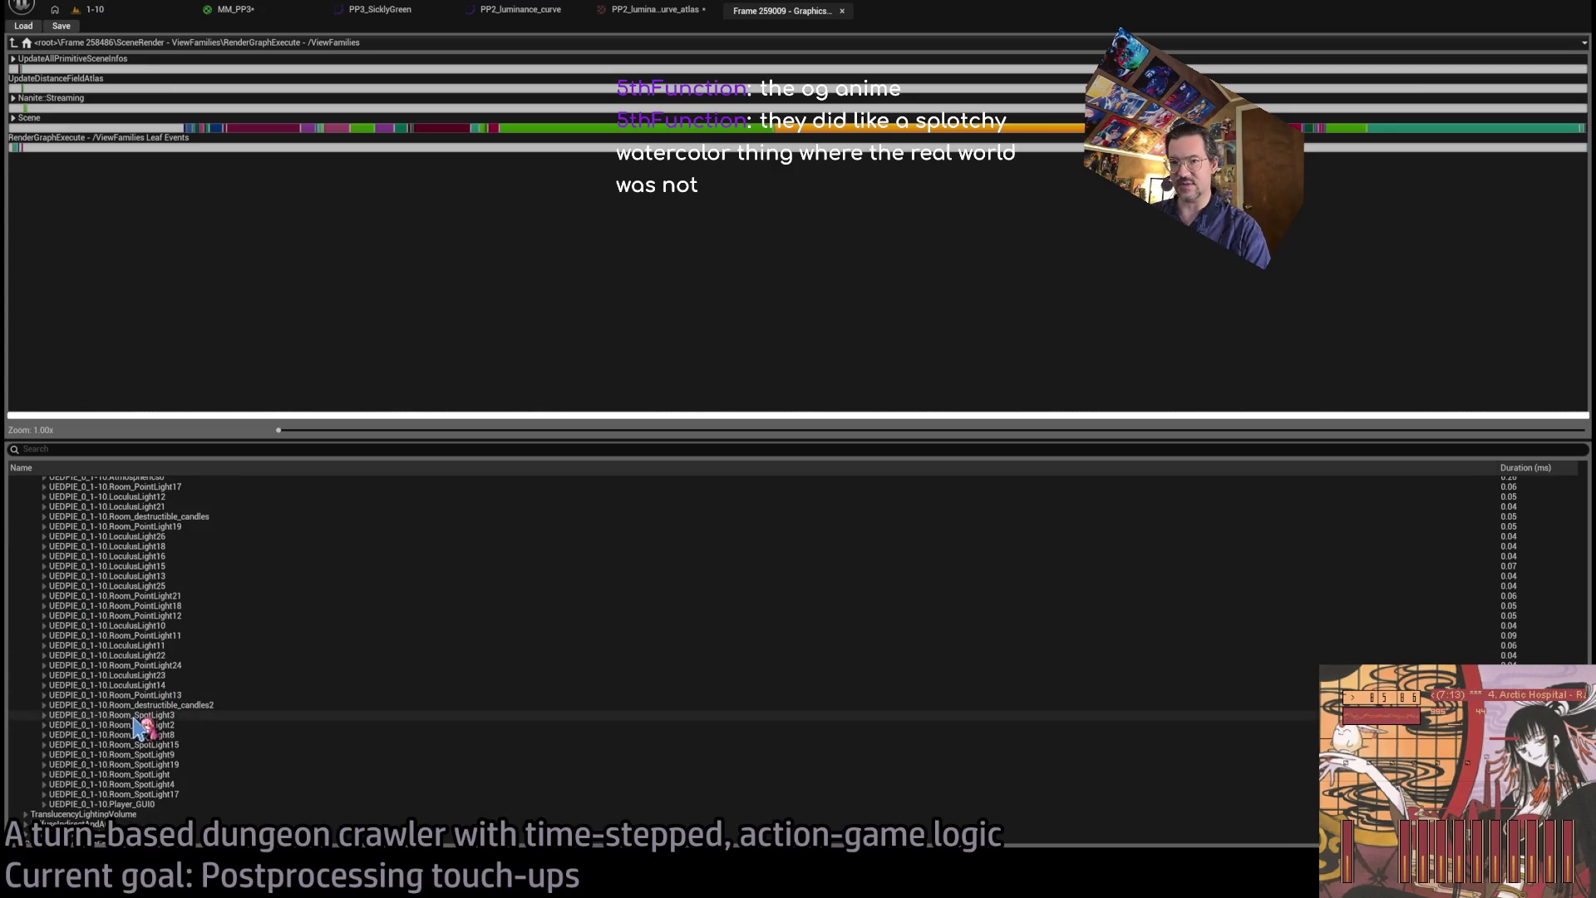
pyautogui.scroll(7, 143, 739)
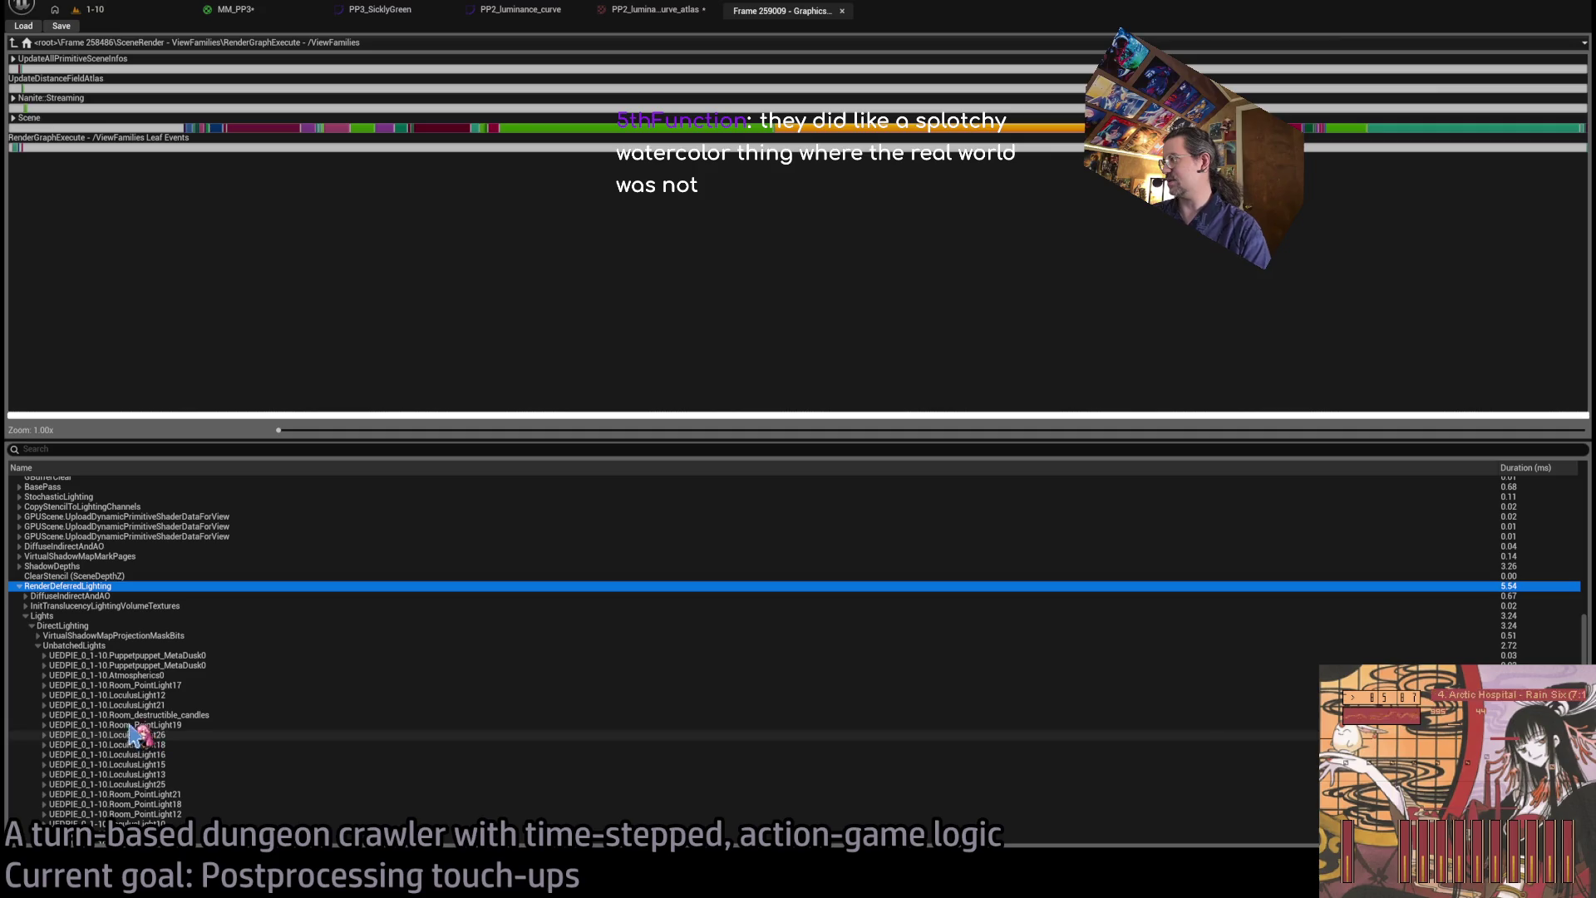
pyautogui.click(107, 646)
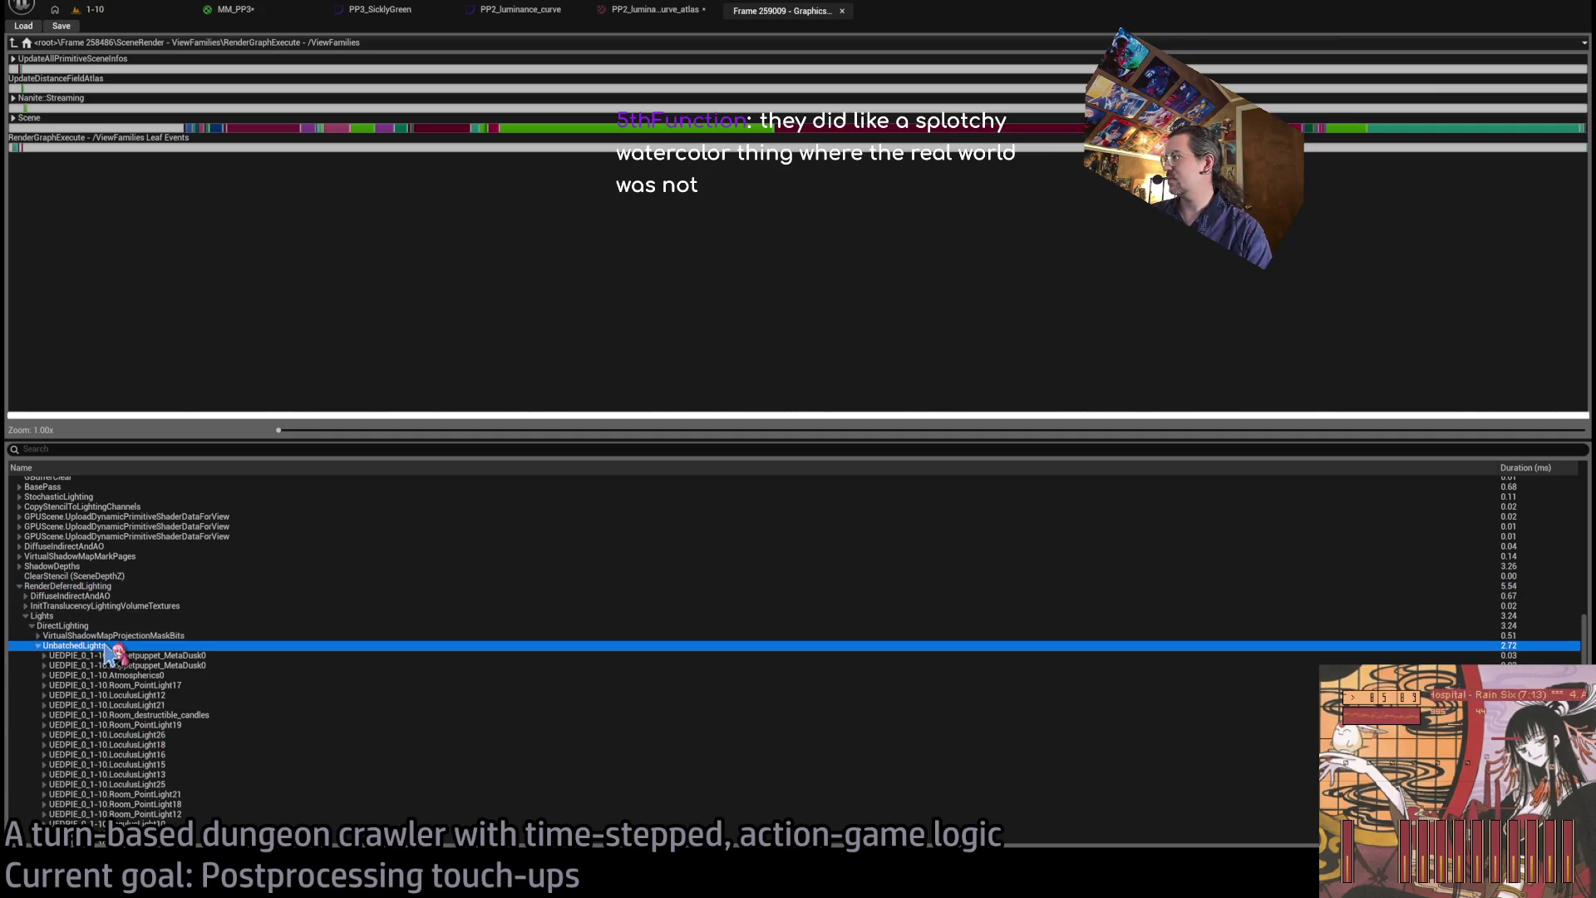
pyautogui.click(107, 636)
pyautogui.click(108, 627)
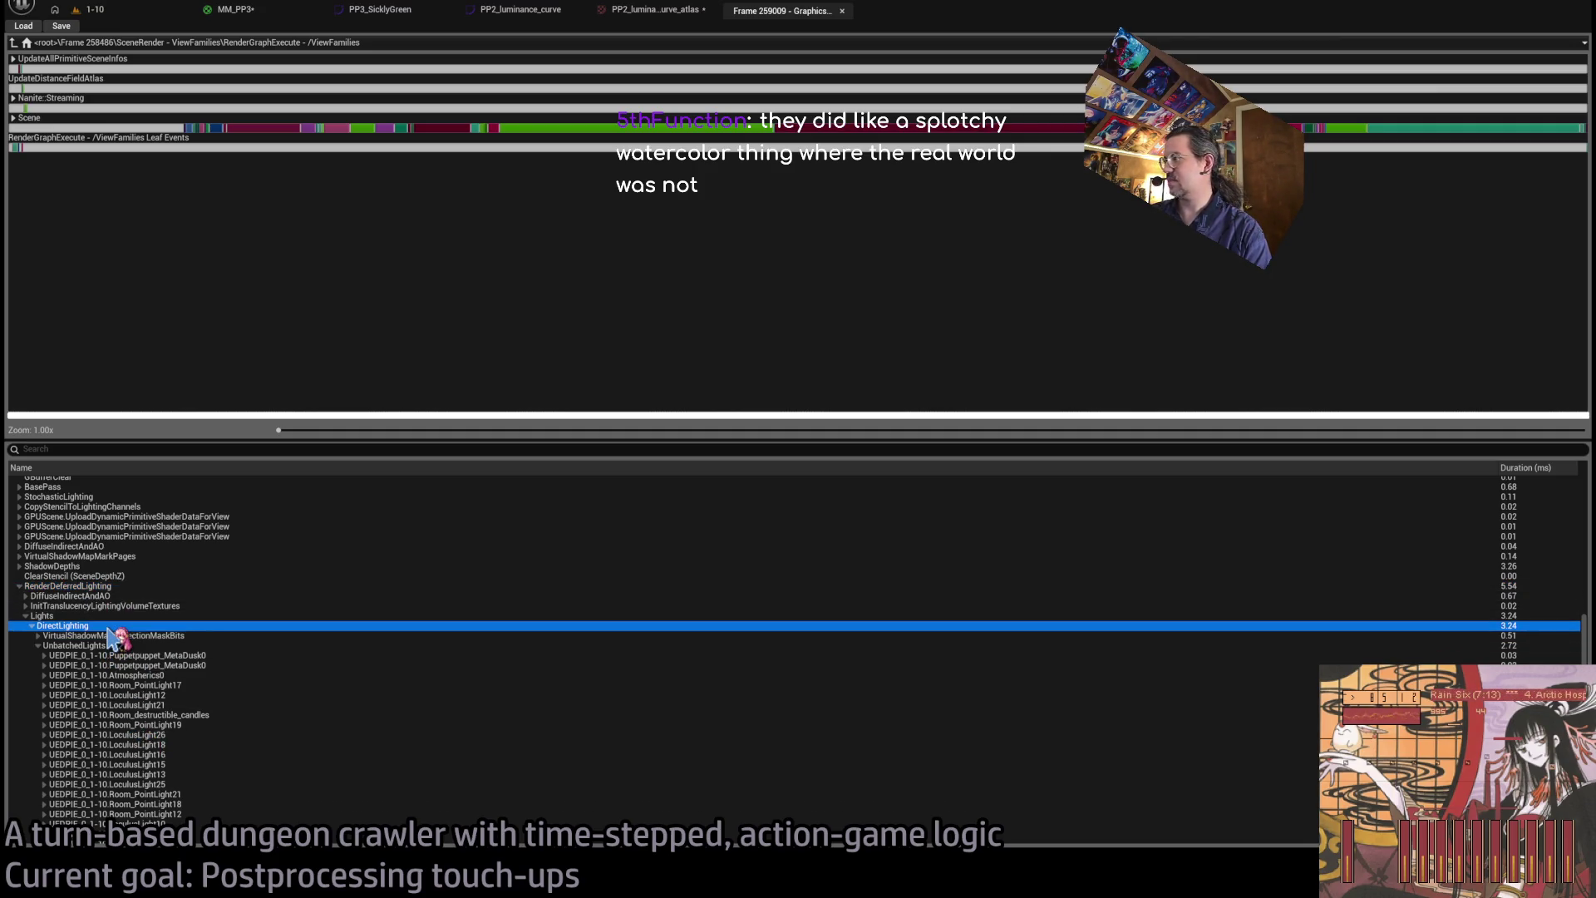
pyautogui.doubleClick(99, 628)
pyautogui.click(88, 632)
# - Step through the DirectLighting, TranslucencyLightingVolume, DiffuseIndirectAndAO, SubsurfaceScattering and ComputeVolumetricFog passes
pyautogui.click(107, 619)
pyautogui.click(125, 632)
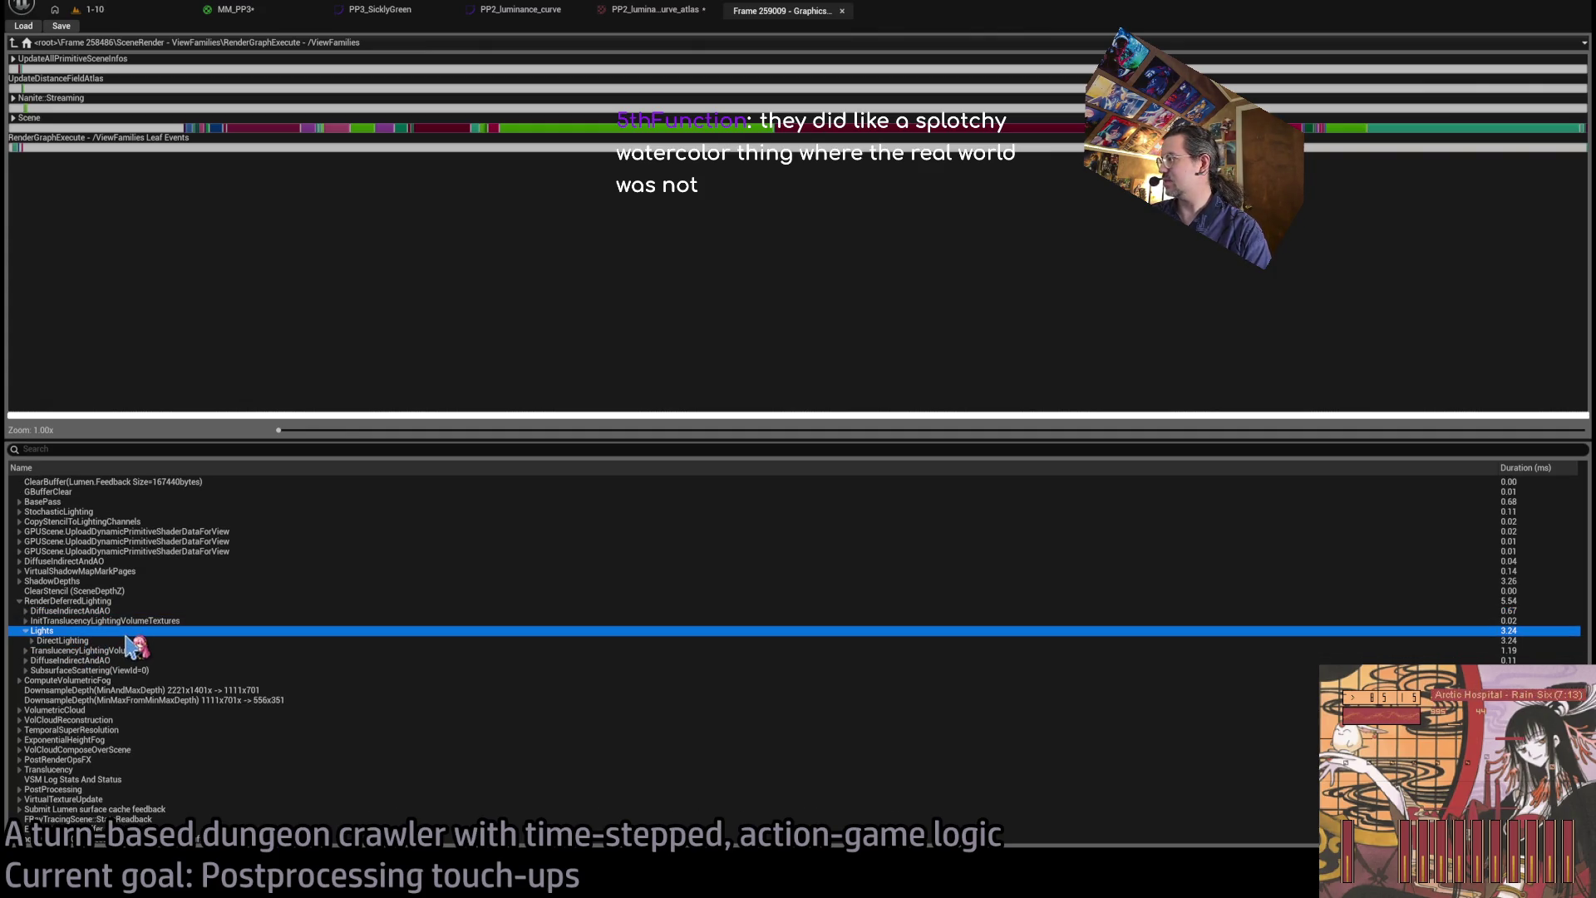
pyautogui.click(120, 641)
pyautogui.click(123, 651)
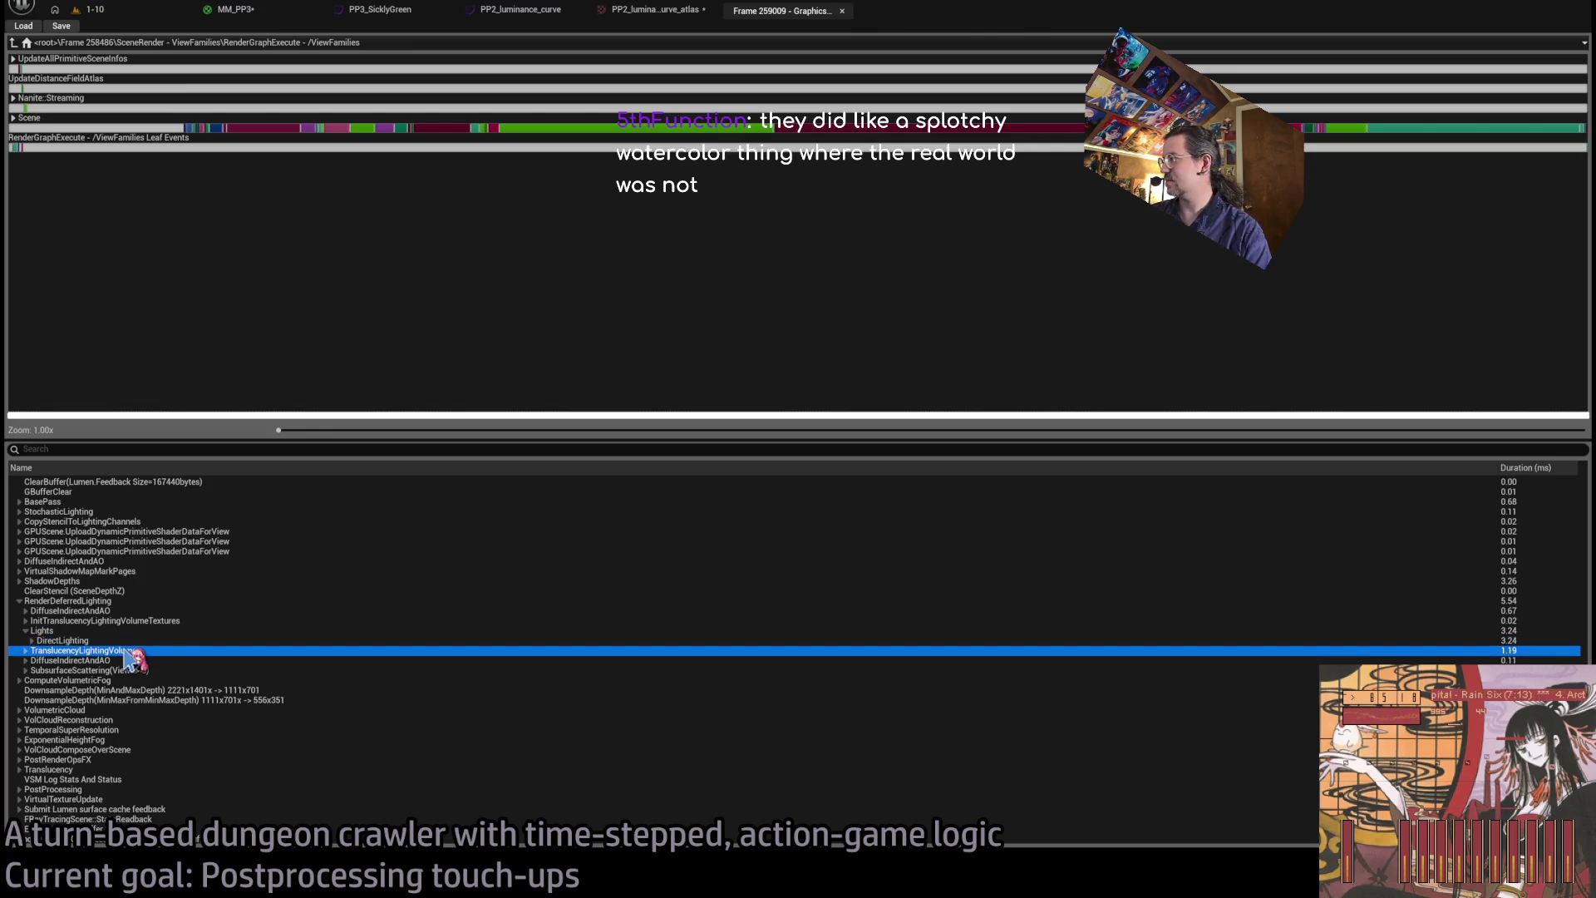
pyautogui.click(120, 661)
pyautogui.click(112, 671)
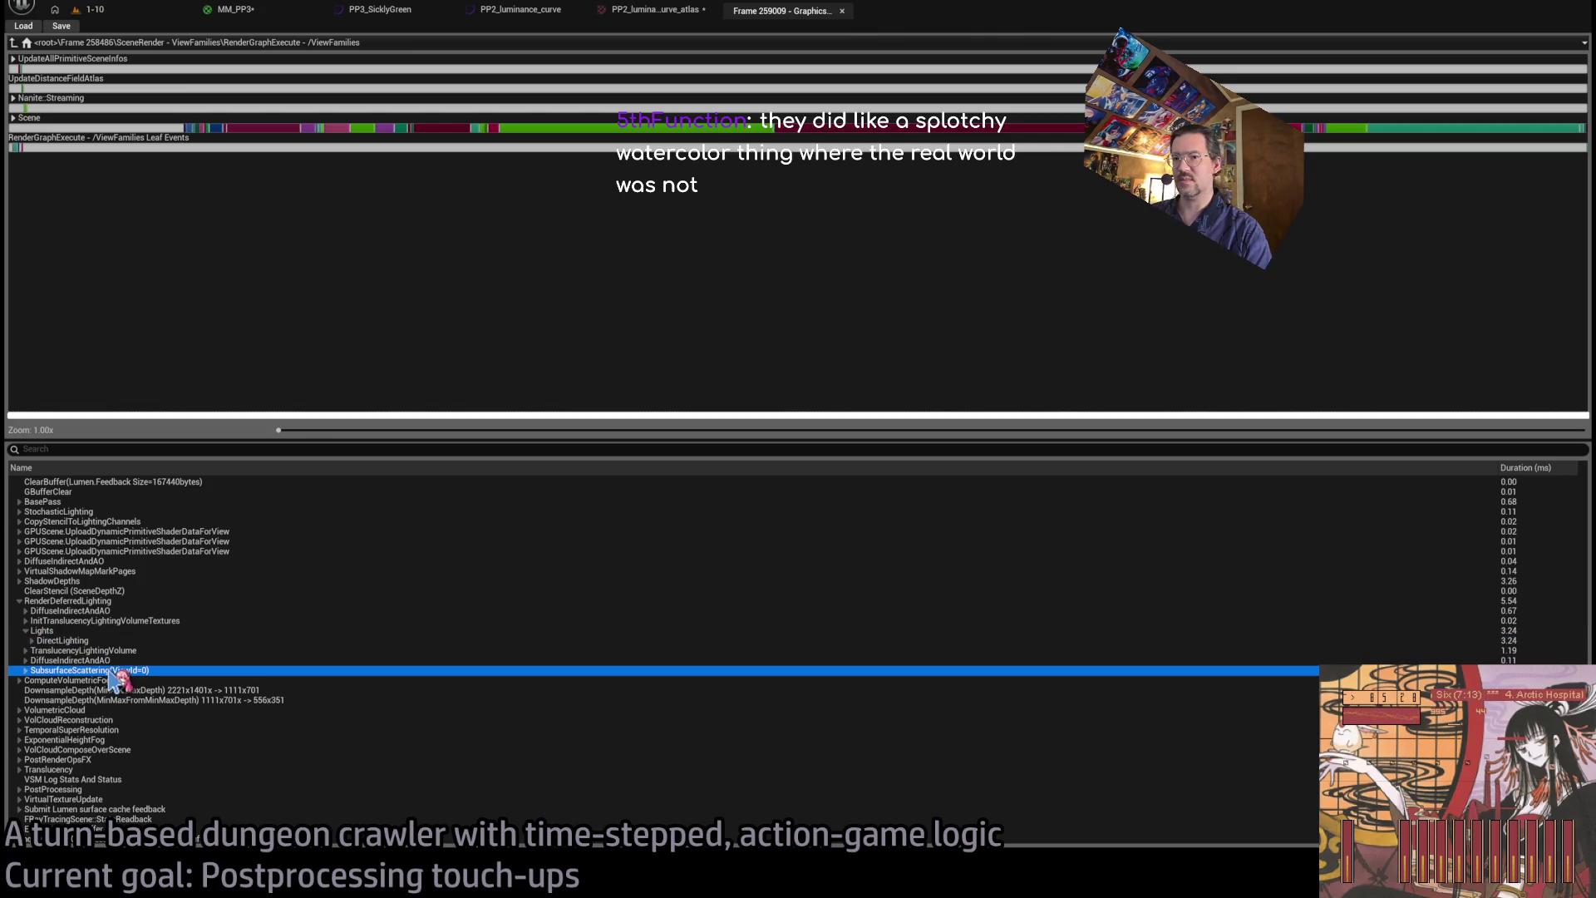
pyautogui.click(81, 681)
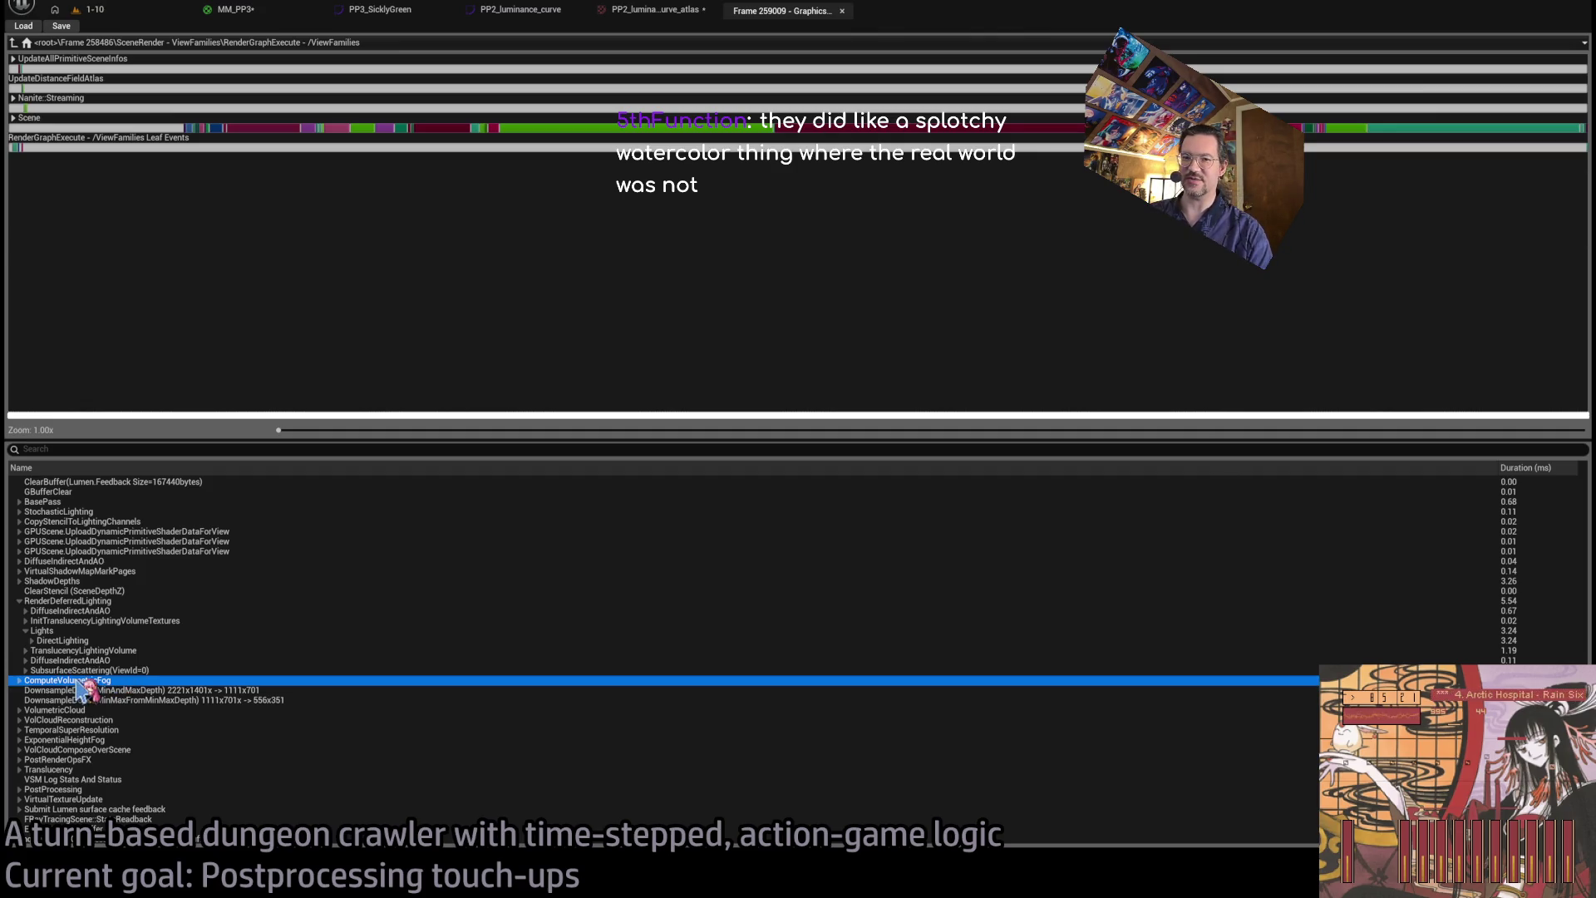
# - Expand PostProcessing to inspect the MM_PP3 material and TemporalSuperResolution passes, then return to the 1-10 level
pyautogui.click(199, 780)
pyautogui.click(197, 790)
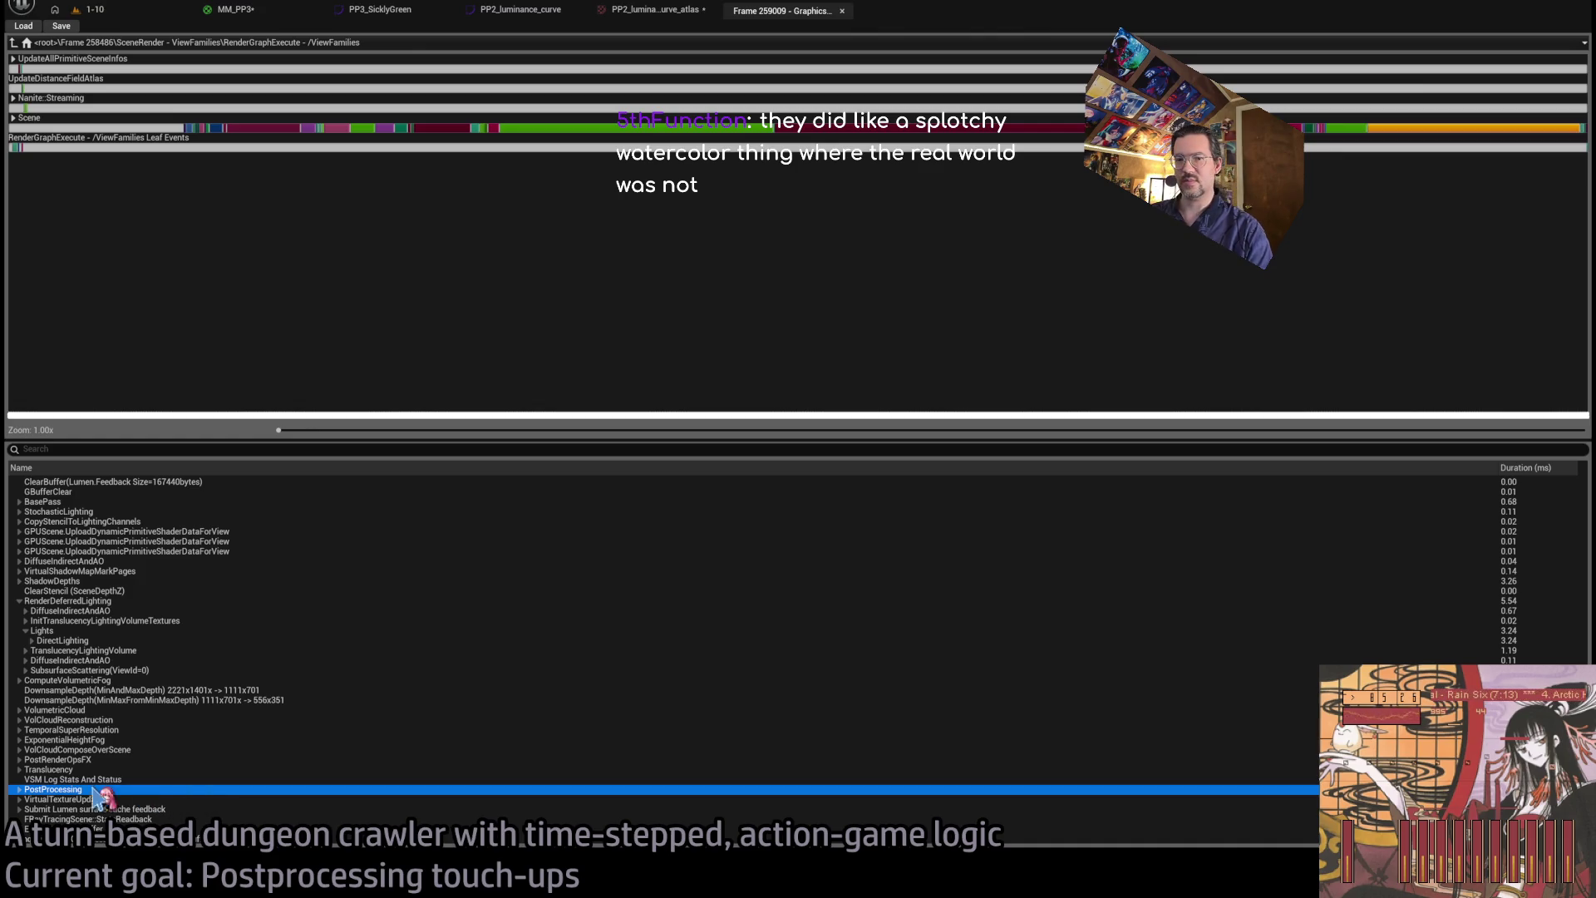
pyautogui.click(19, 790)
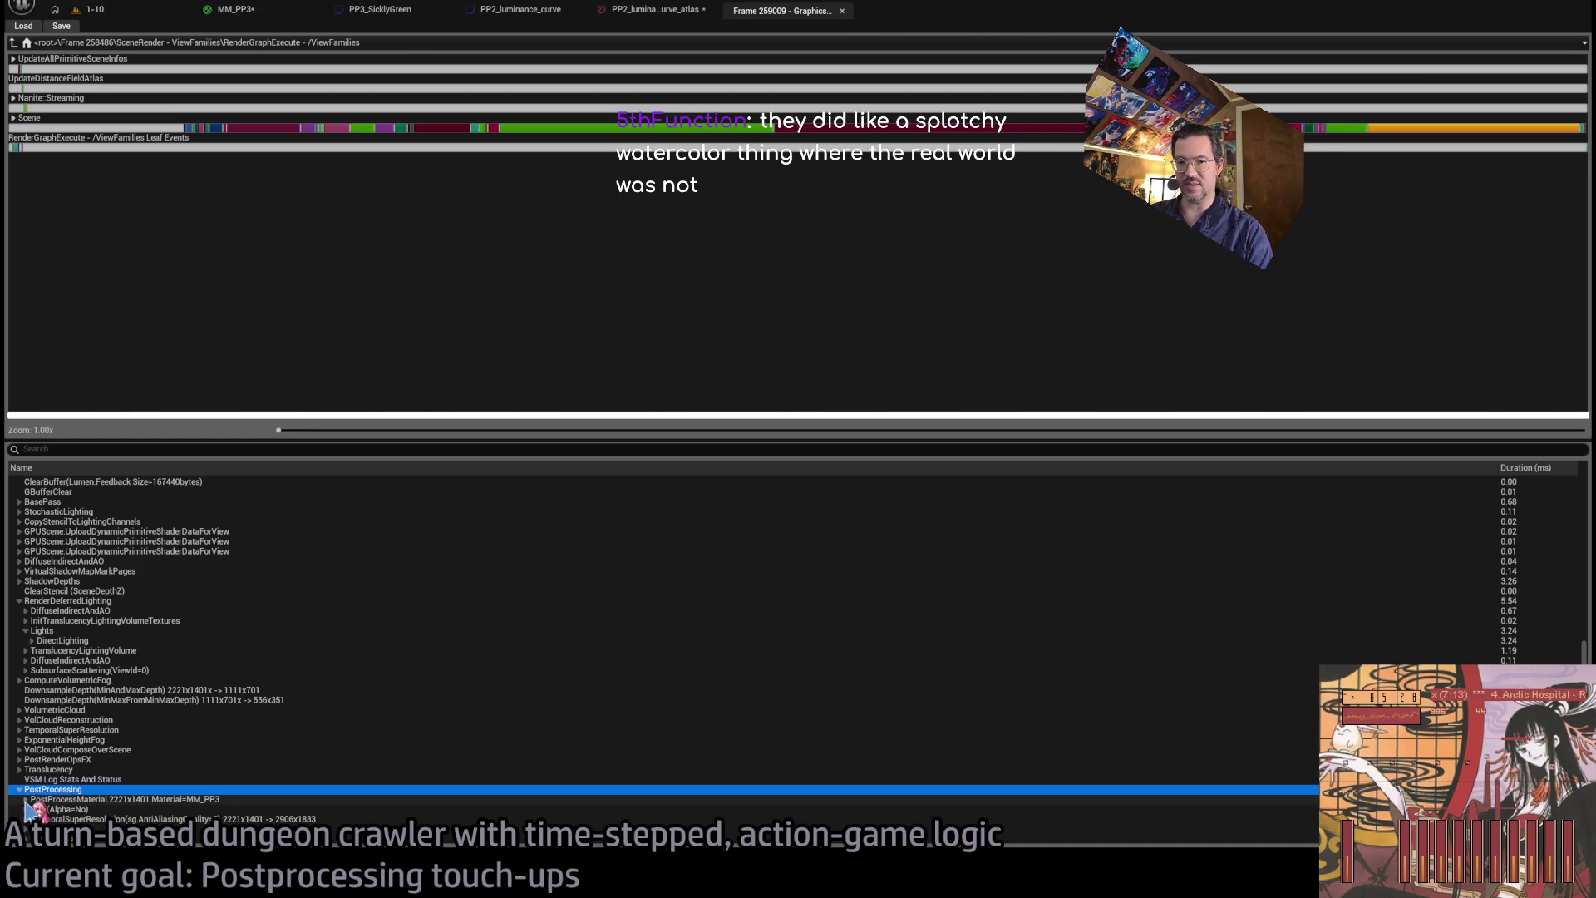
pyautogui.click(27, 800)
pyautogui.scroll(-5, 83, 765)
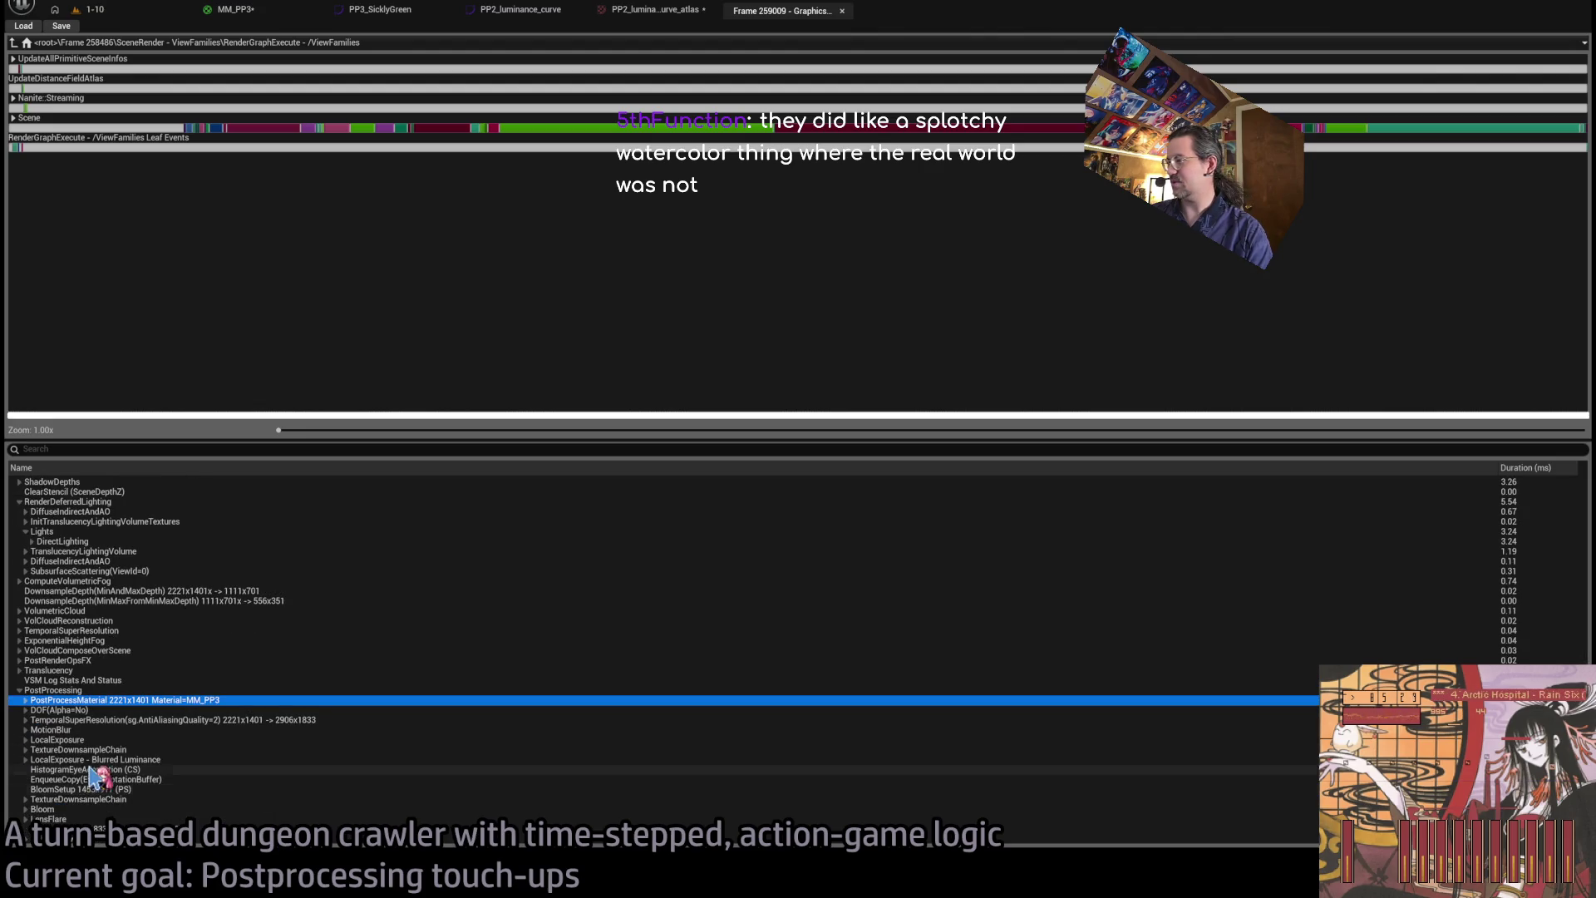
pyautogui.click(119, 721)
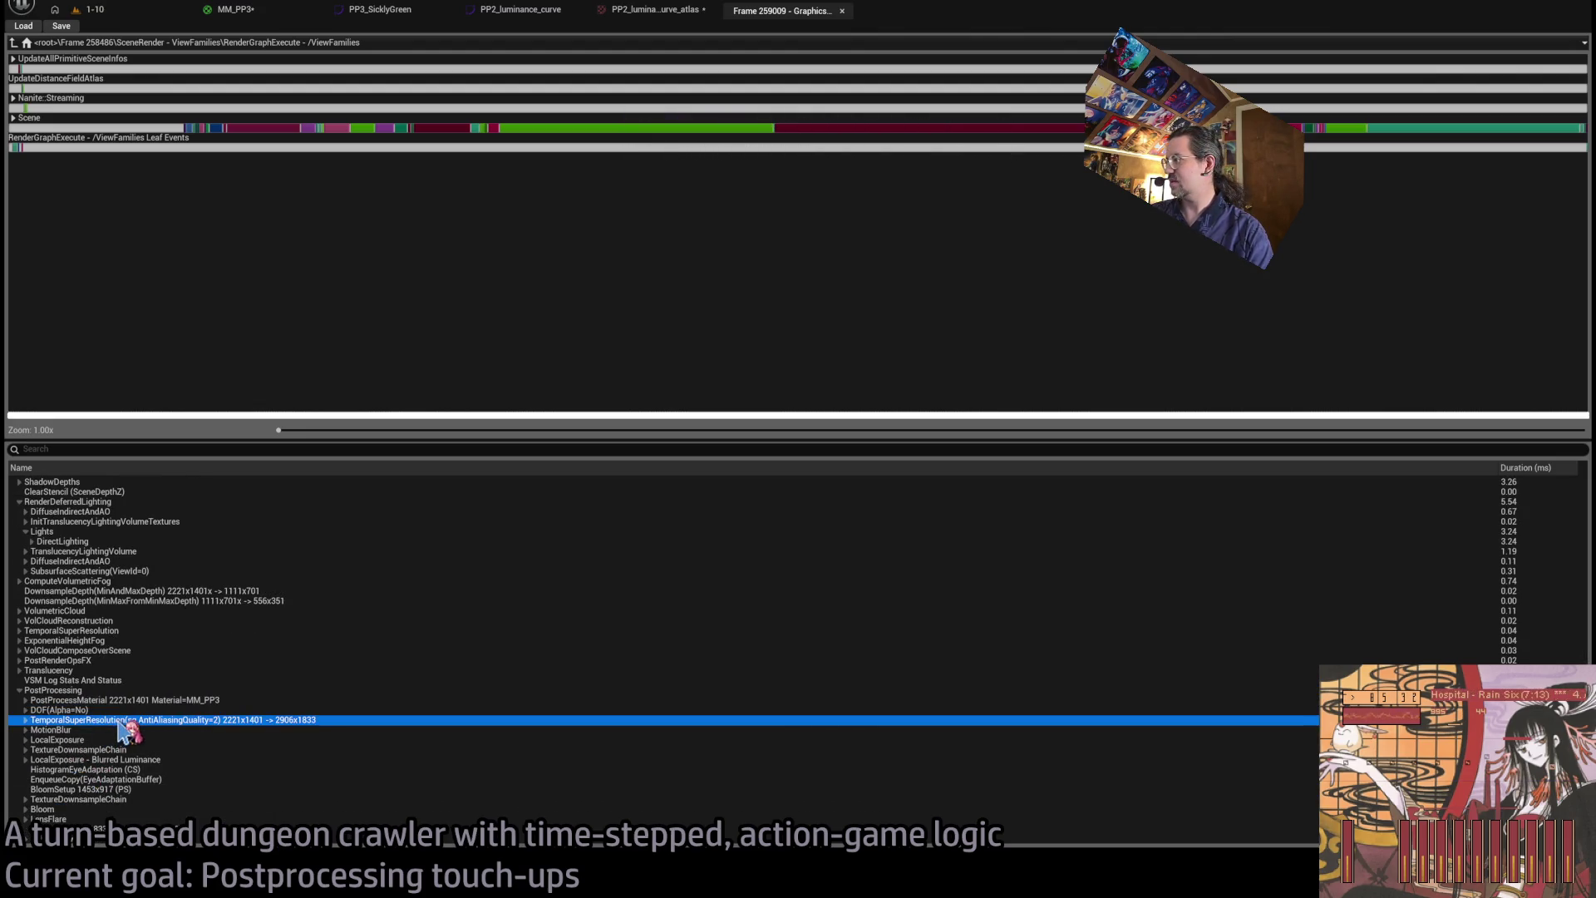
pyautogui.click(88, 10)
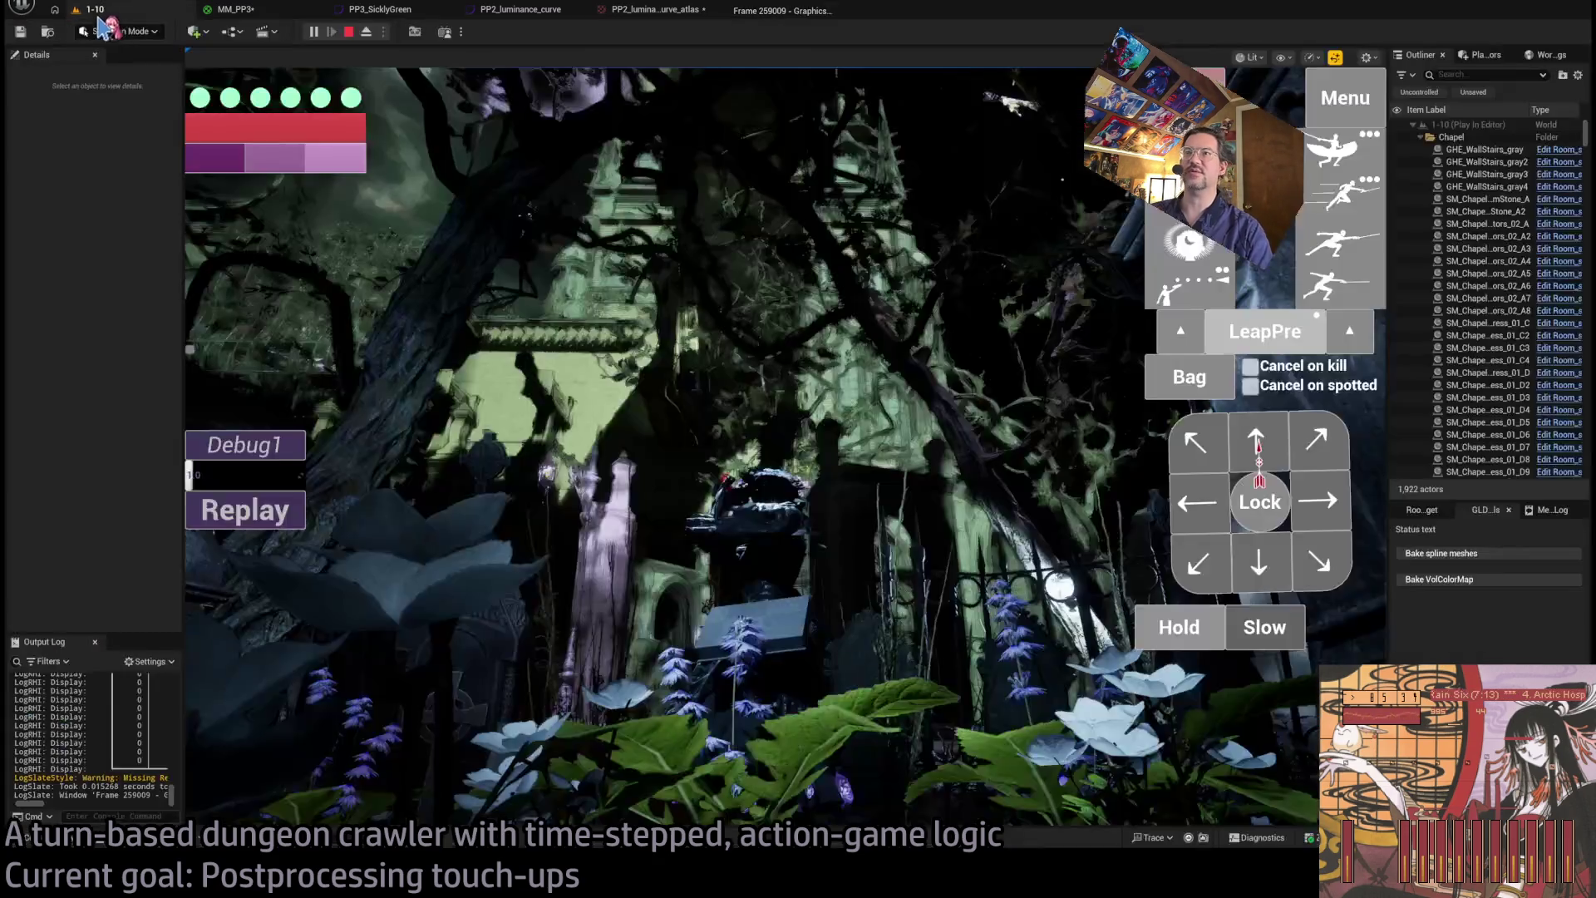
# - Set 1440p internal resolution with TSR High anti-aliasing in-game, then stop Play-in-Editor
pyautogui.press('Escape')
pyautogui.click(752, 141)
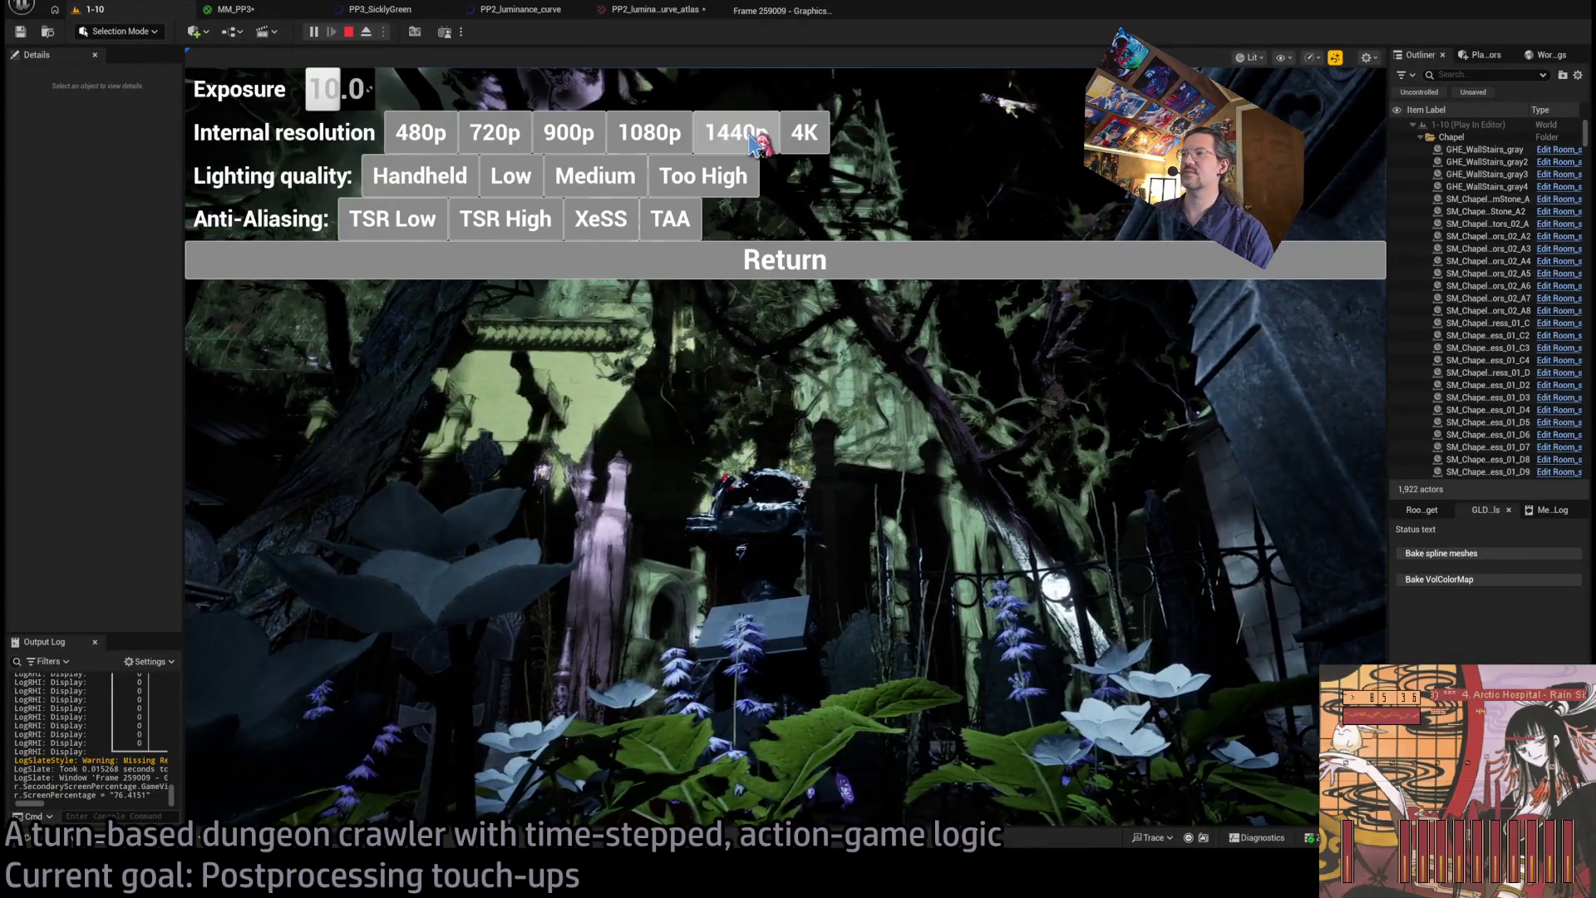
pyautogui.click(600, 221)
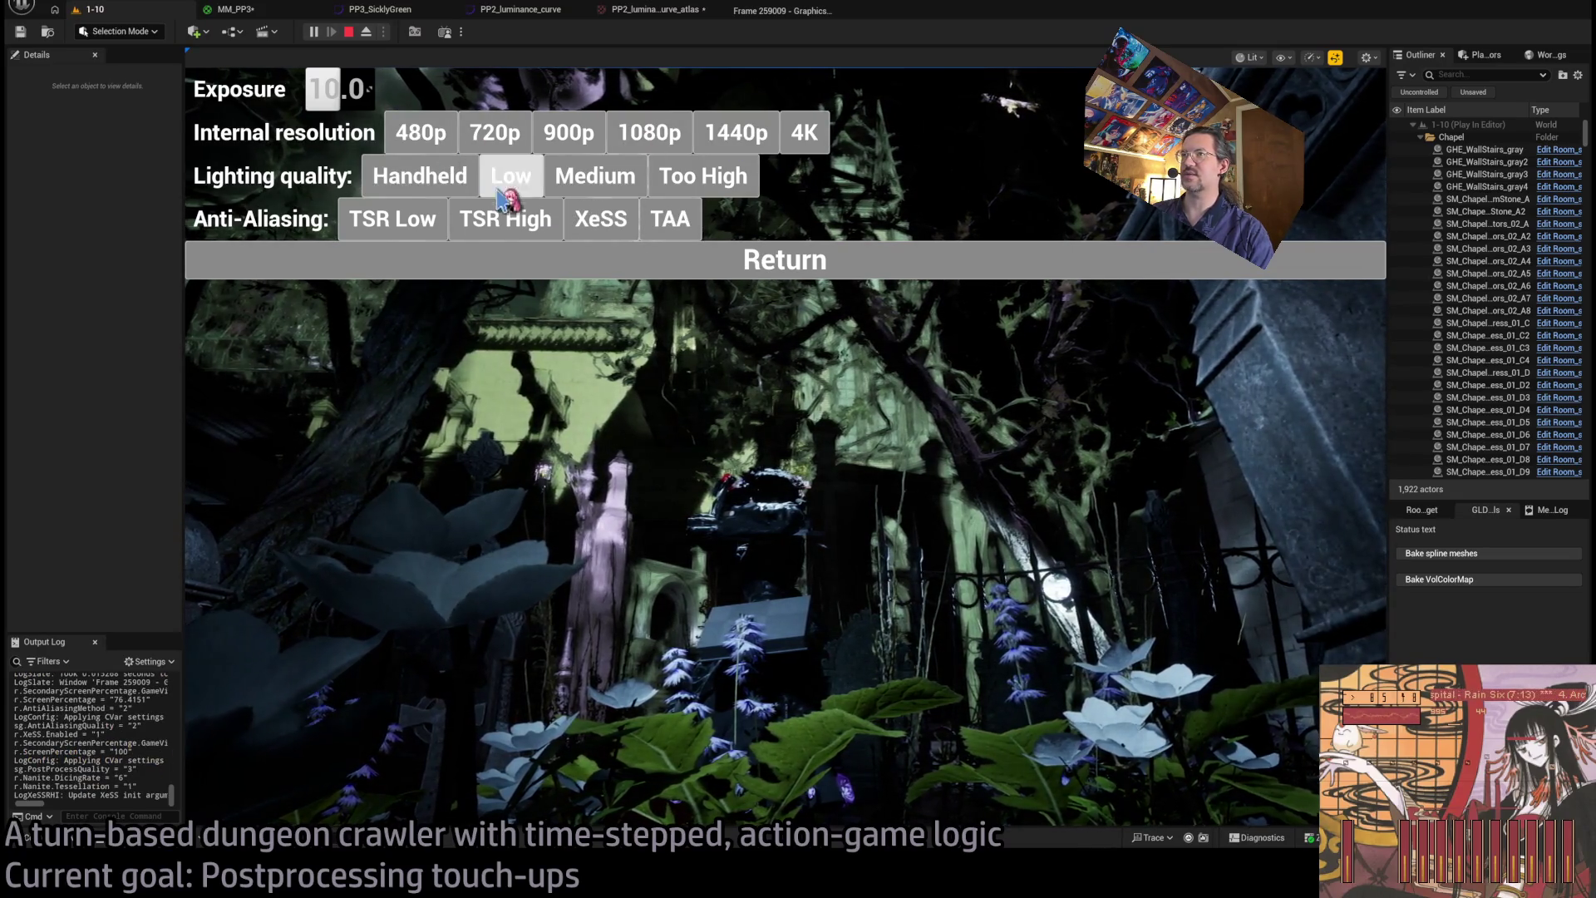
pyautogui.click(524, 223)
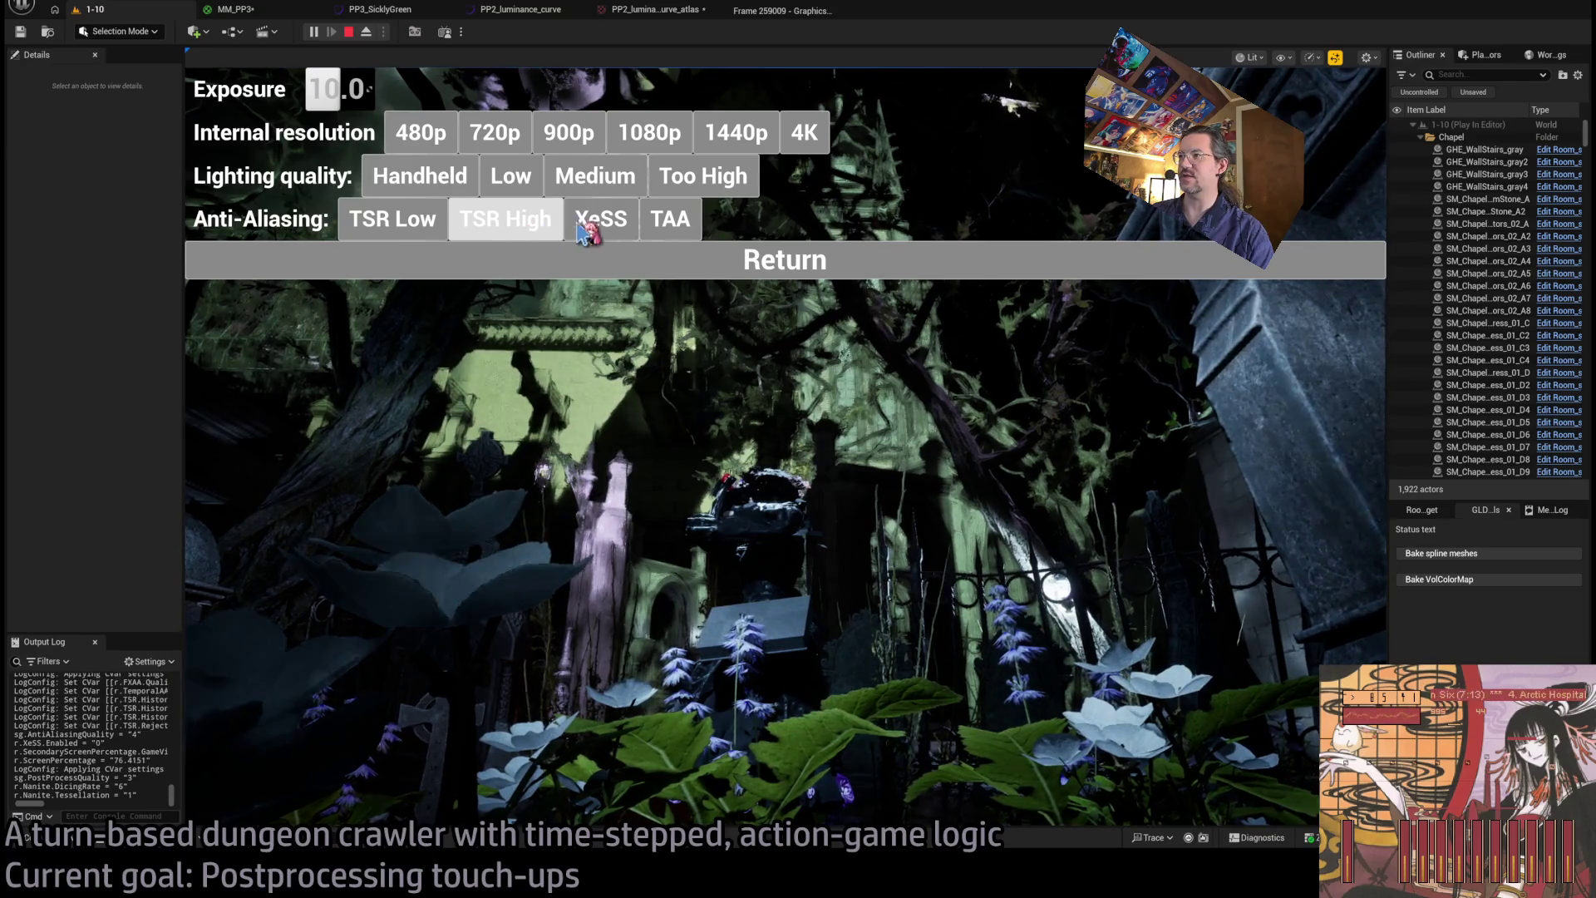
pyautogui.click(510, 232)
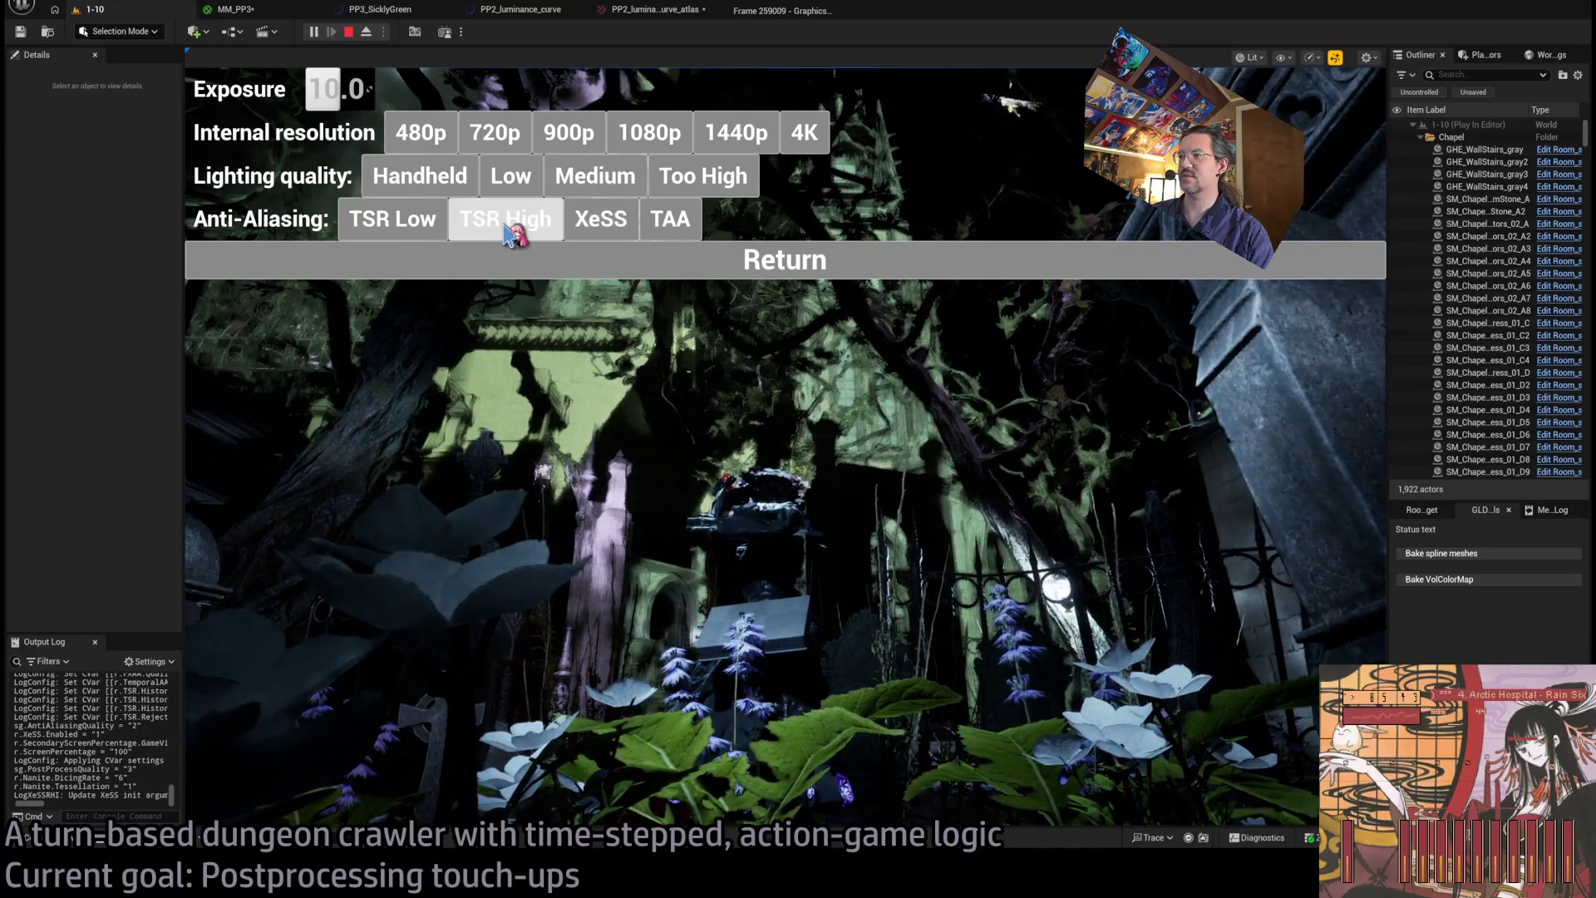
pyautogui.click(735, 268)
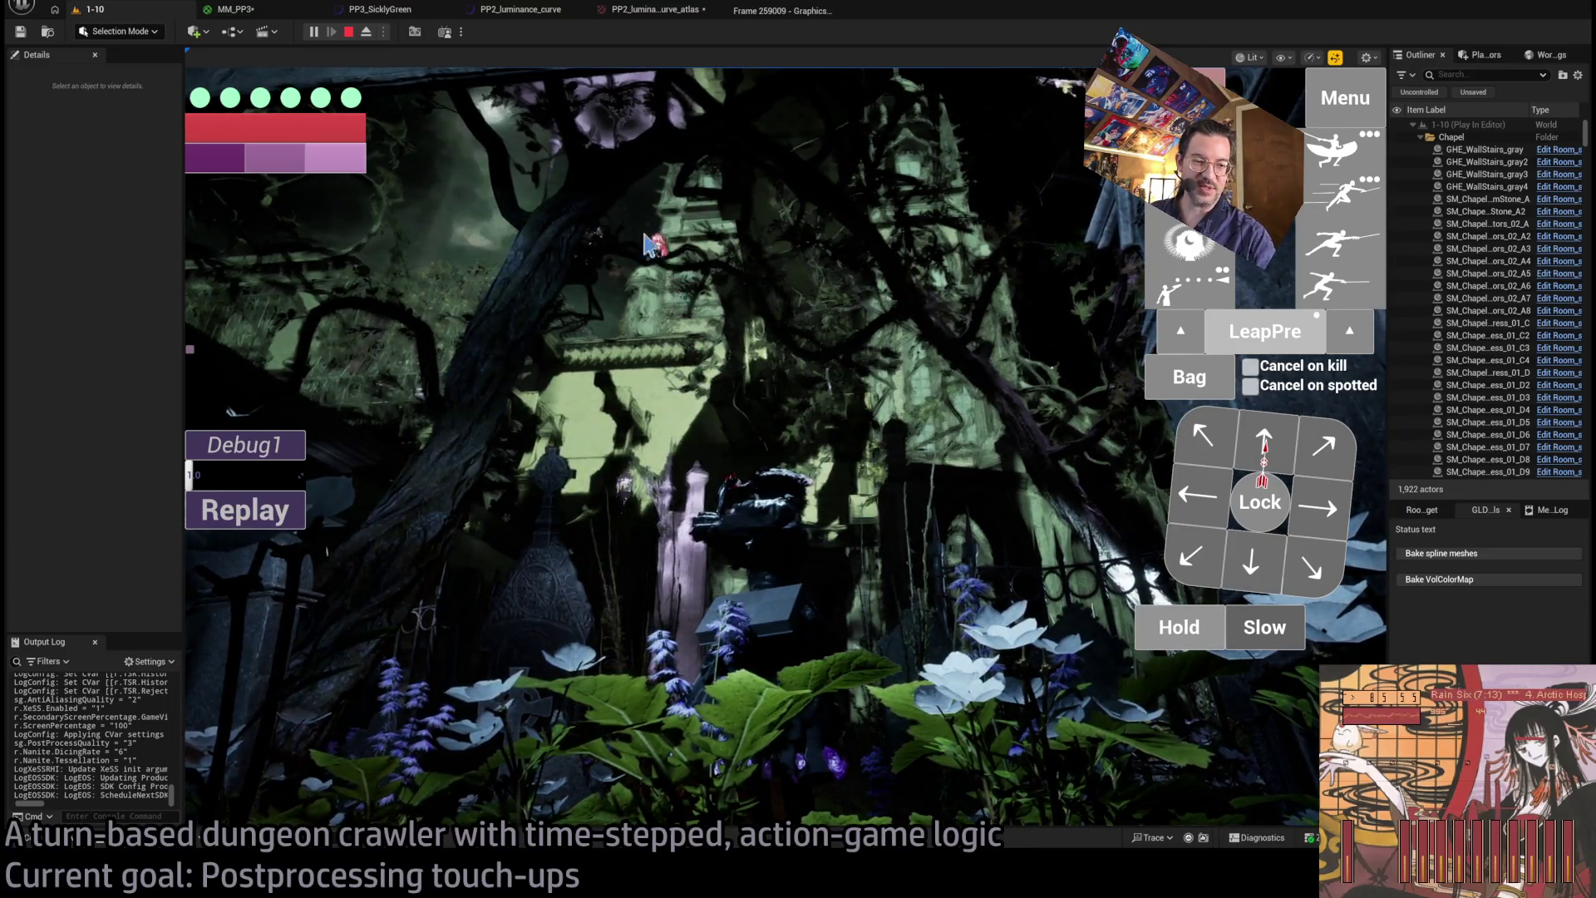
pyautogui.click(349, 33)
pyautogui.hotkey('alt', 'Tab')
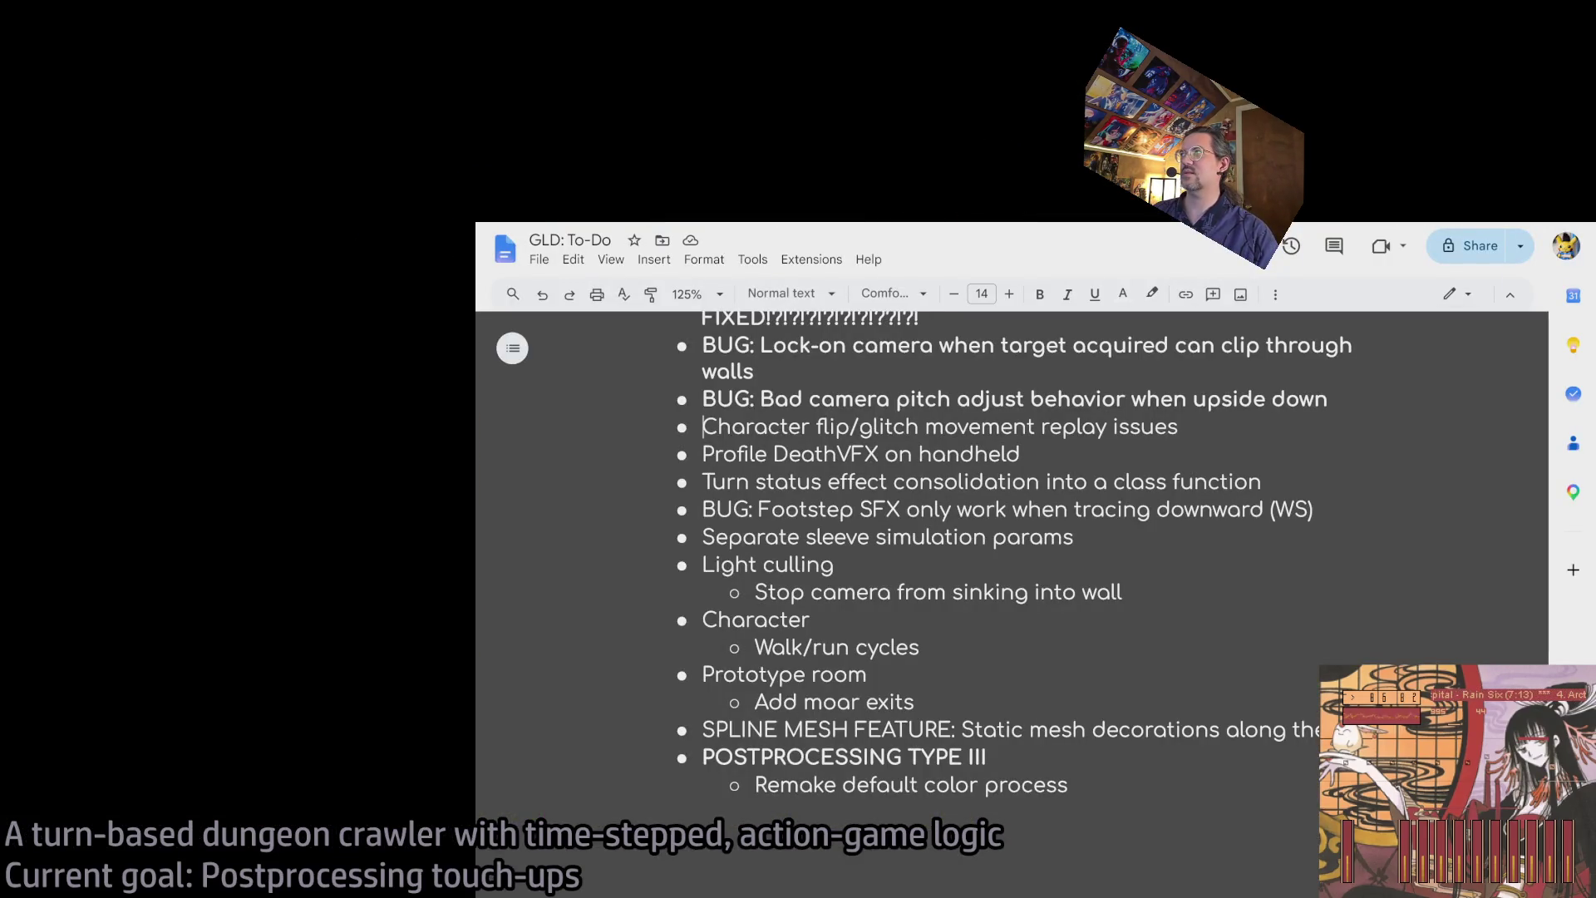
# - Open the YouTube home page in a new browser tab via the 'y' autocomplete
pyautogui.hotkey('ctrl', 't')
pyautogui.write('yout')
pyautogui.press('Return')
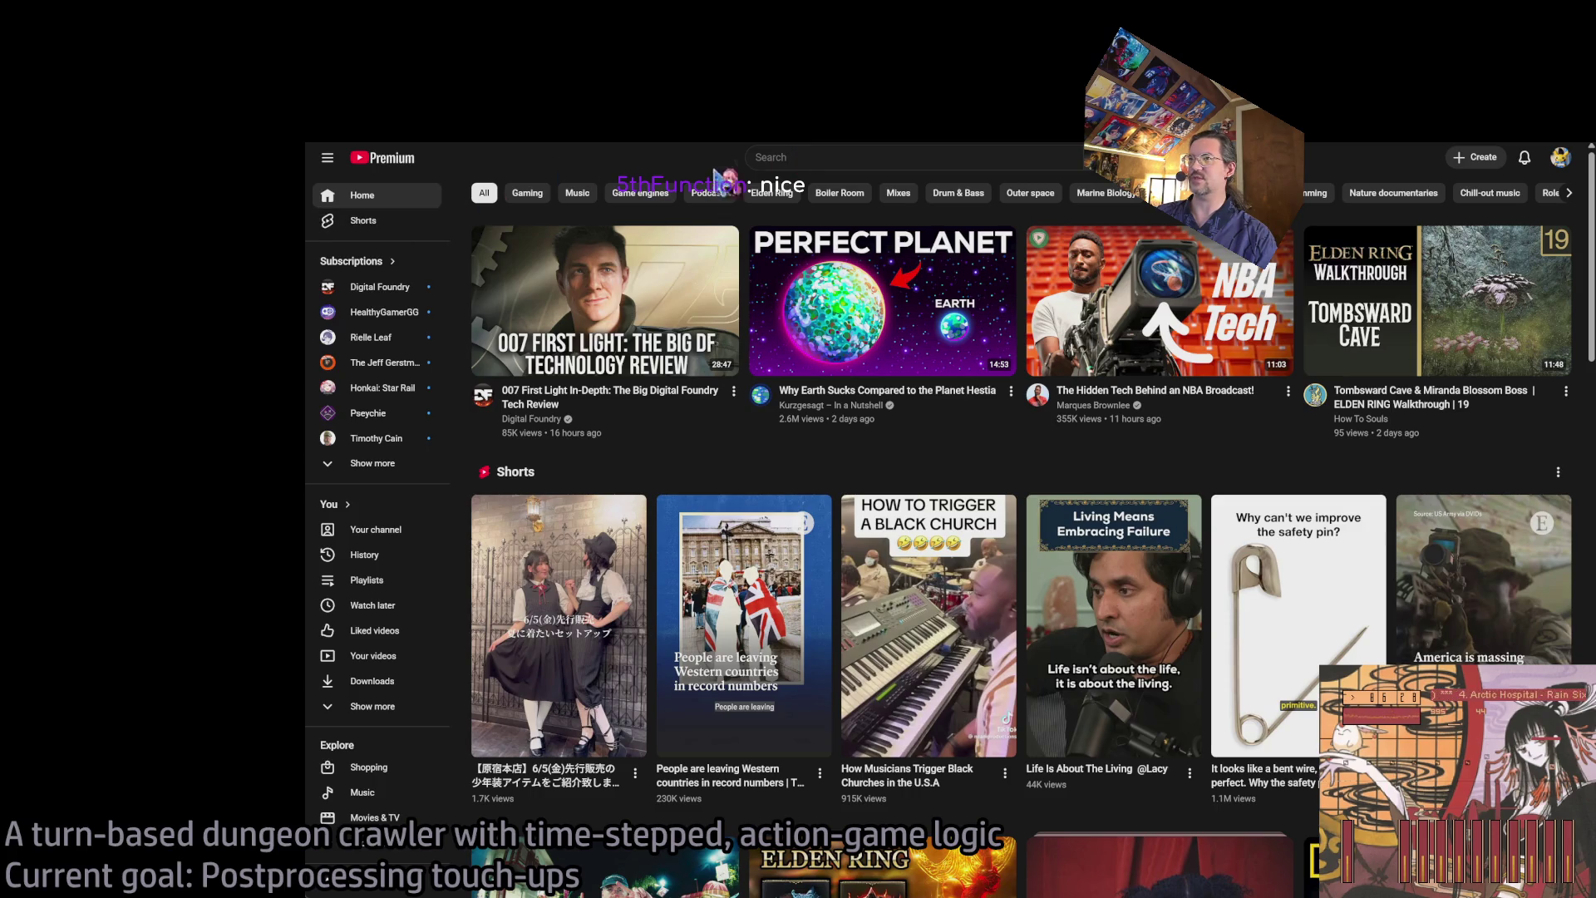
# - In a new tab, search 'anime news network' for the director's Anime News Network profile
pyautogui.click(791, 156)
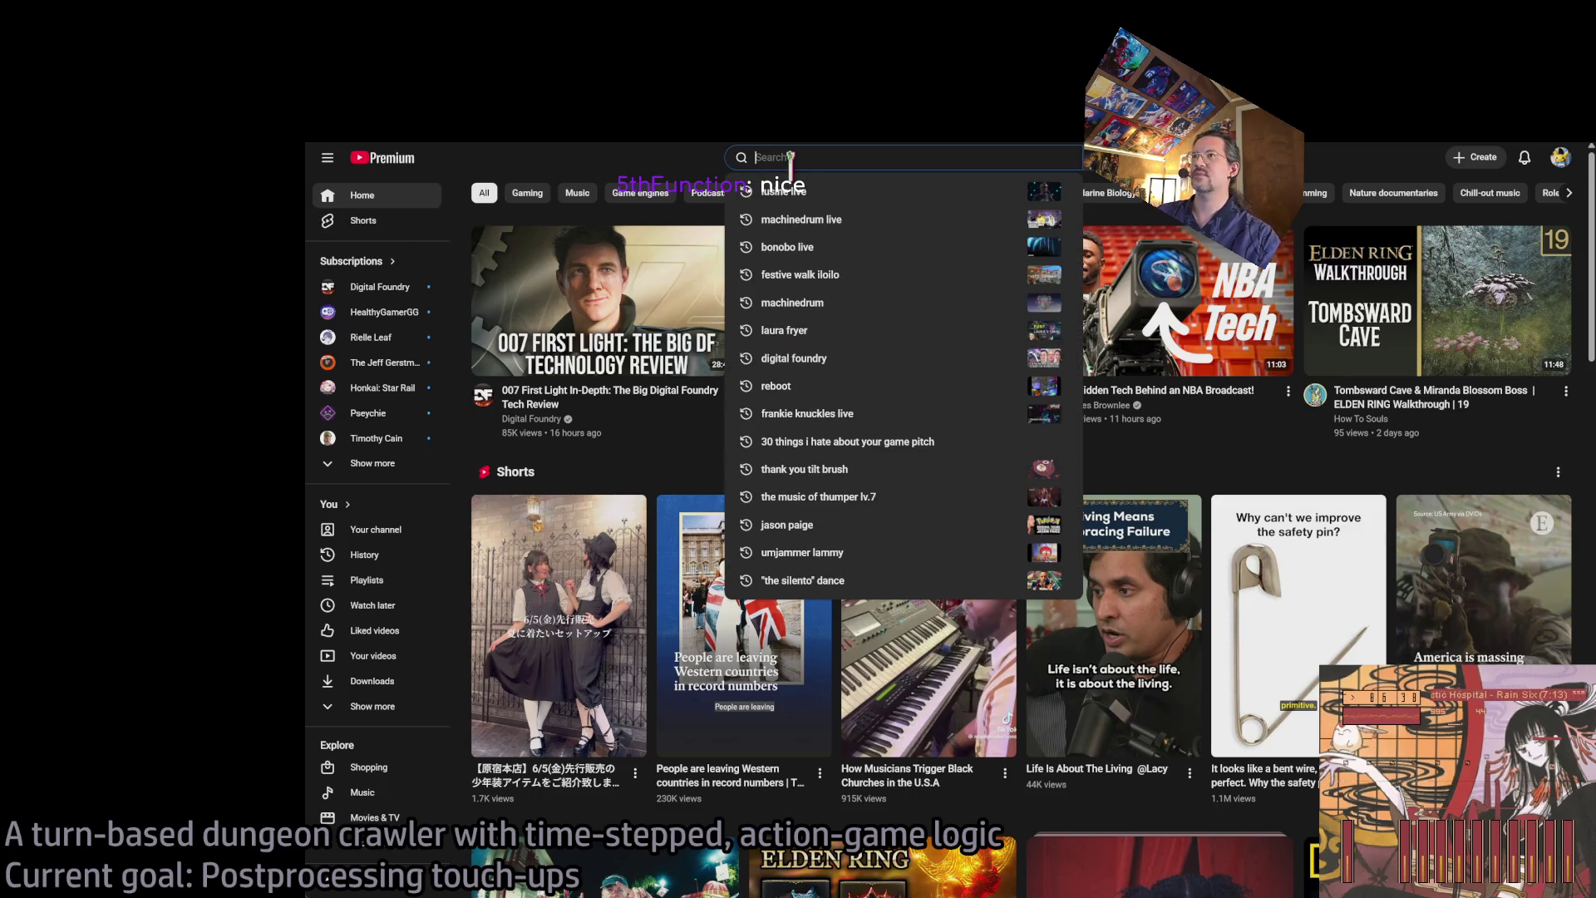
pyautogui.click(670, 173)
pyautogui.hotkey('ctrl', 't')
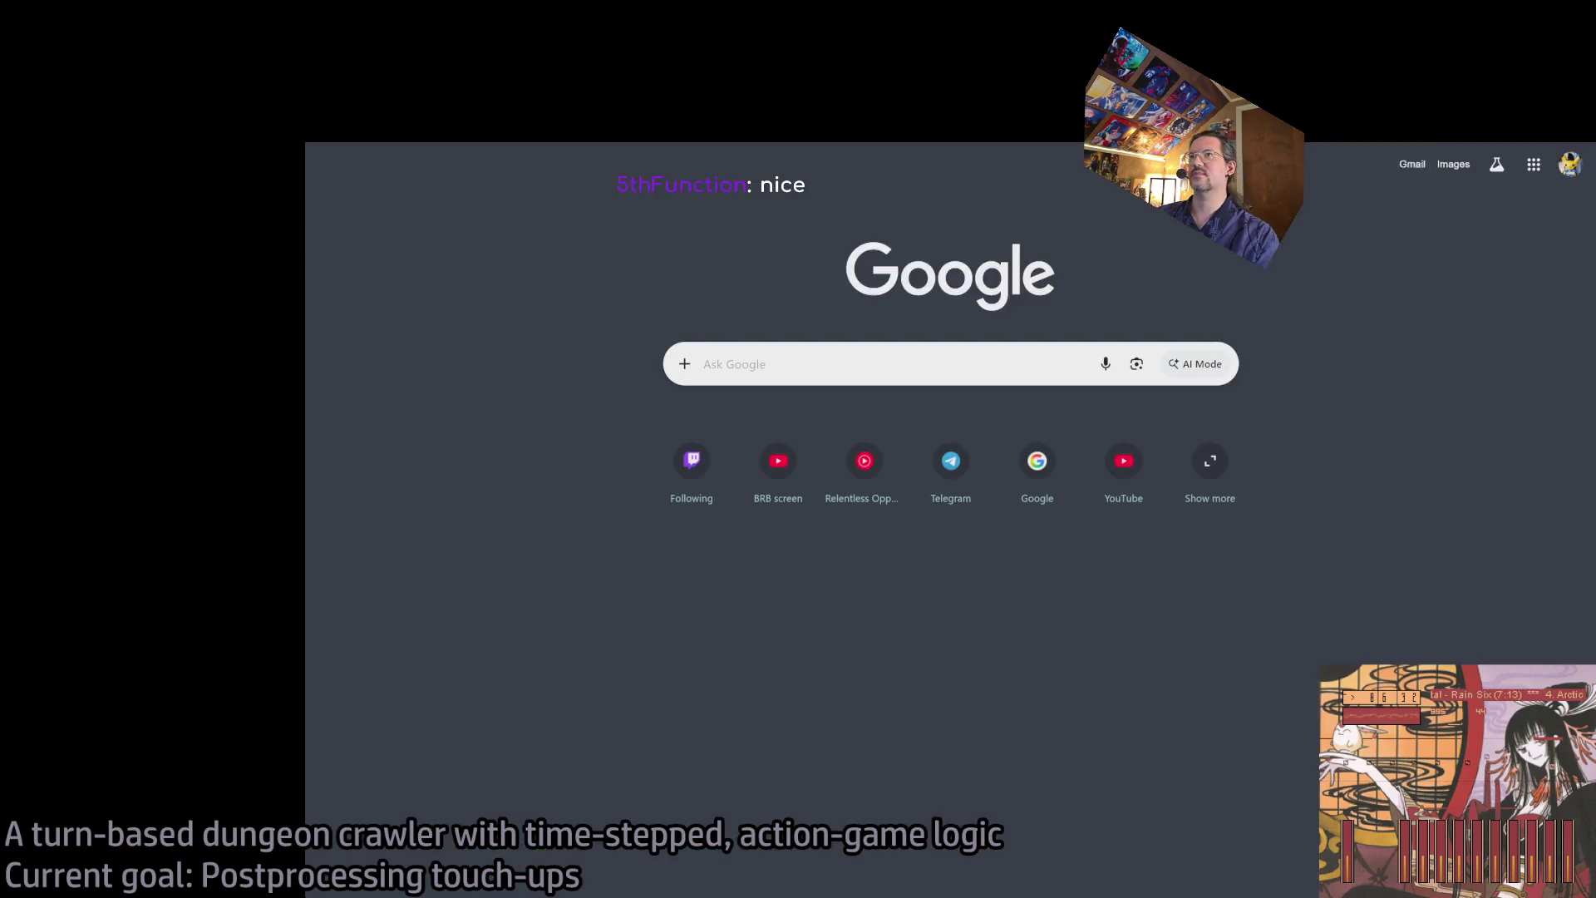
pyautogui.write('anime news network')
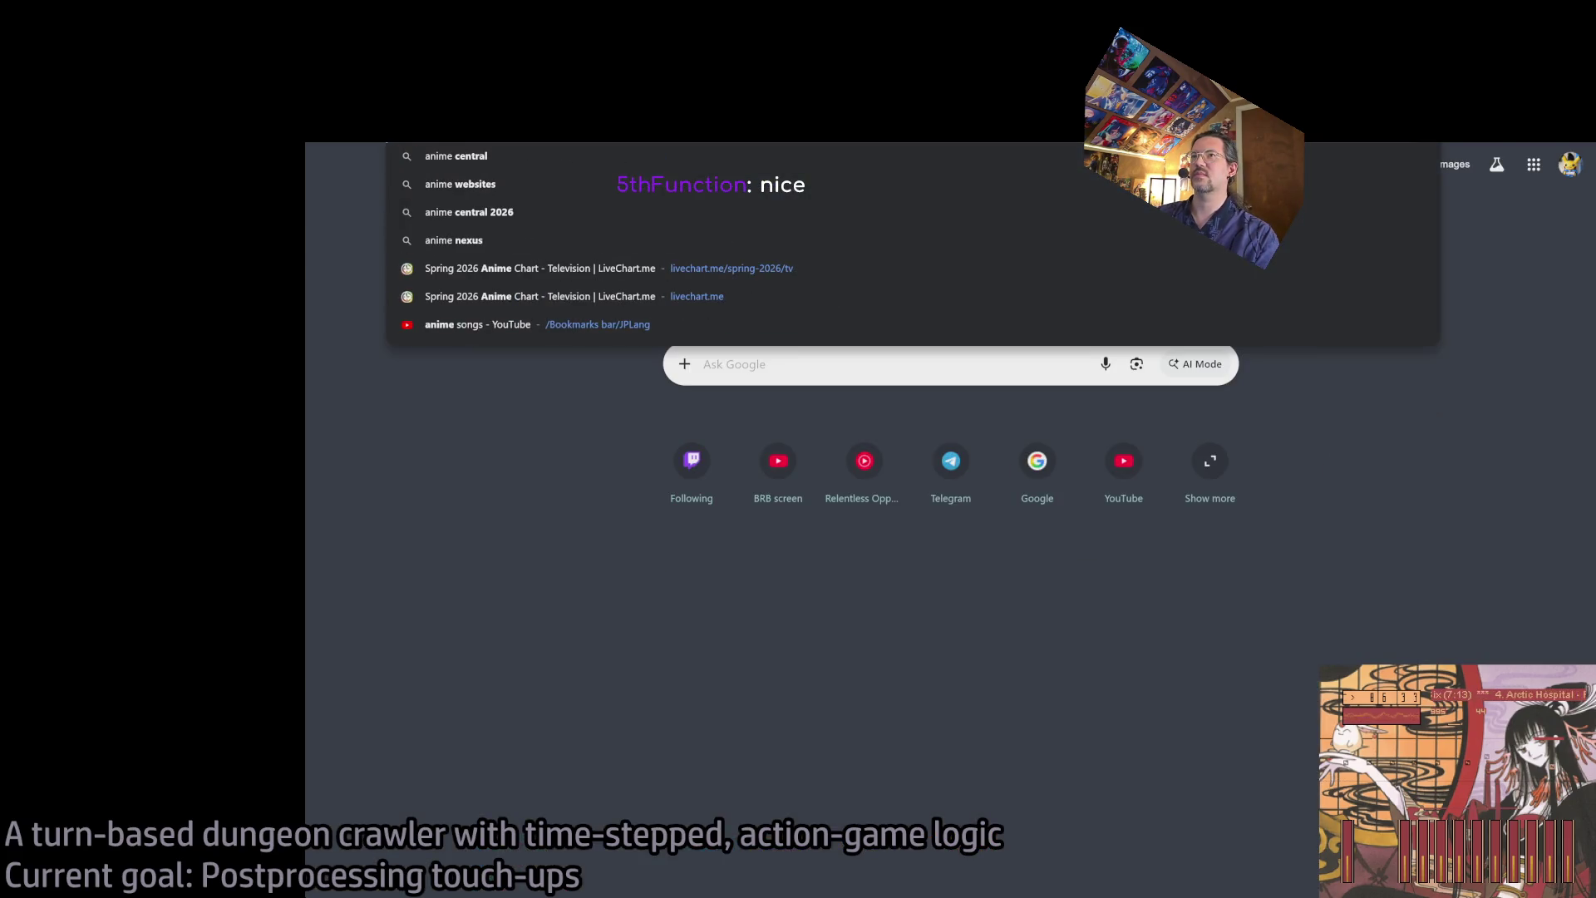
pyautogui.press('Return')
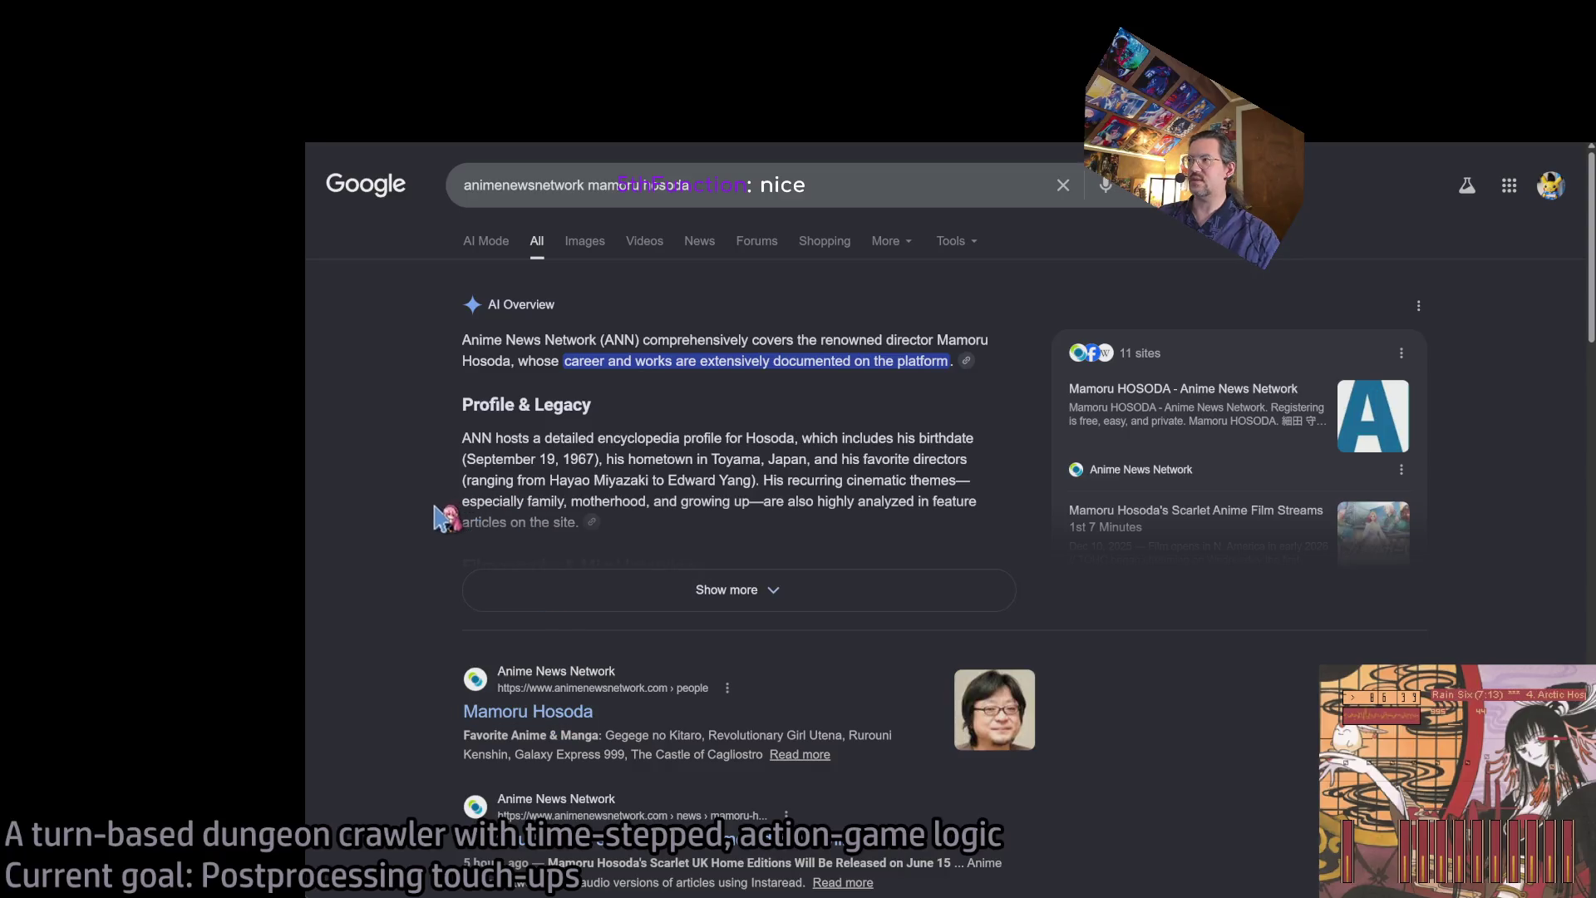
# - Scroll through the director's ANN staff credits, then switch to the YouTube tab
pyautogui.scroll(-13, 648, 499)
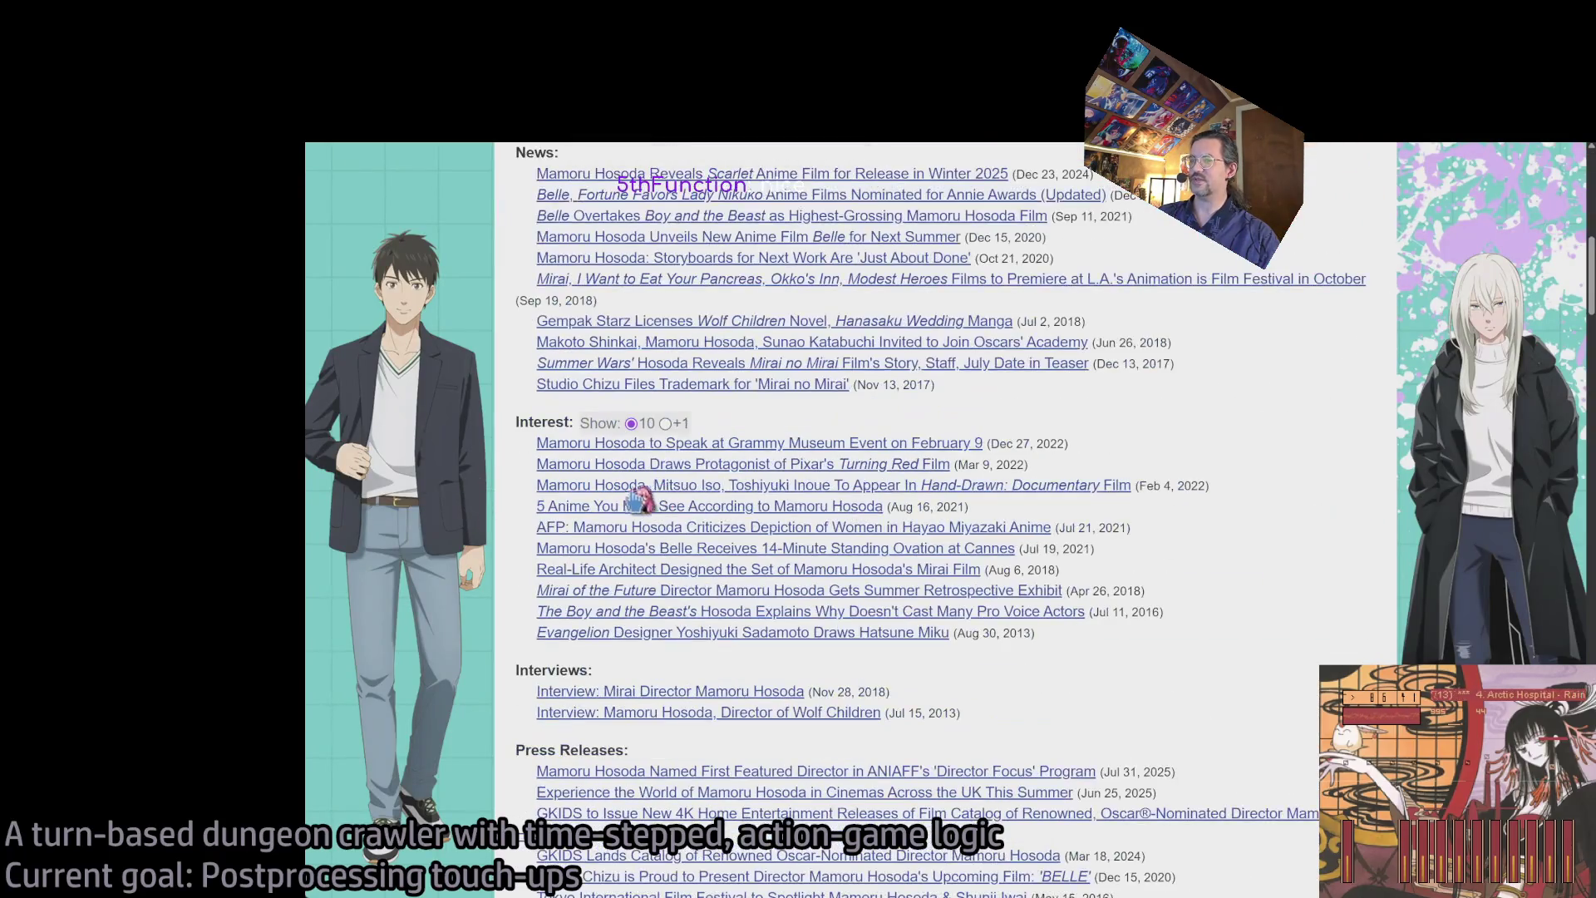
pyautogui.scroll(-15, 1276, 499)
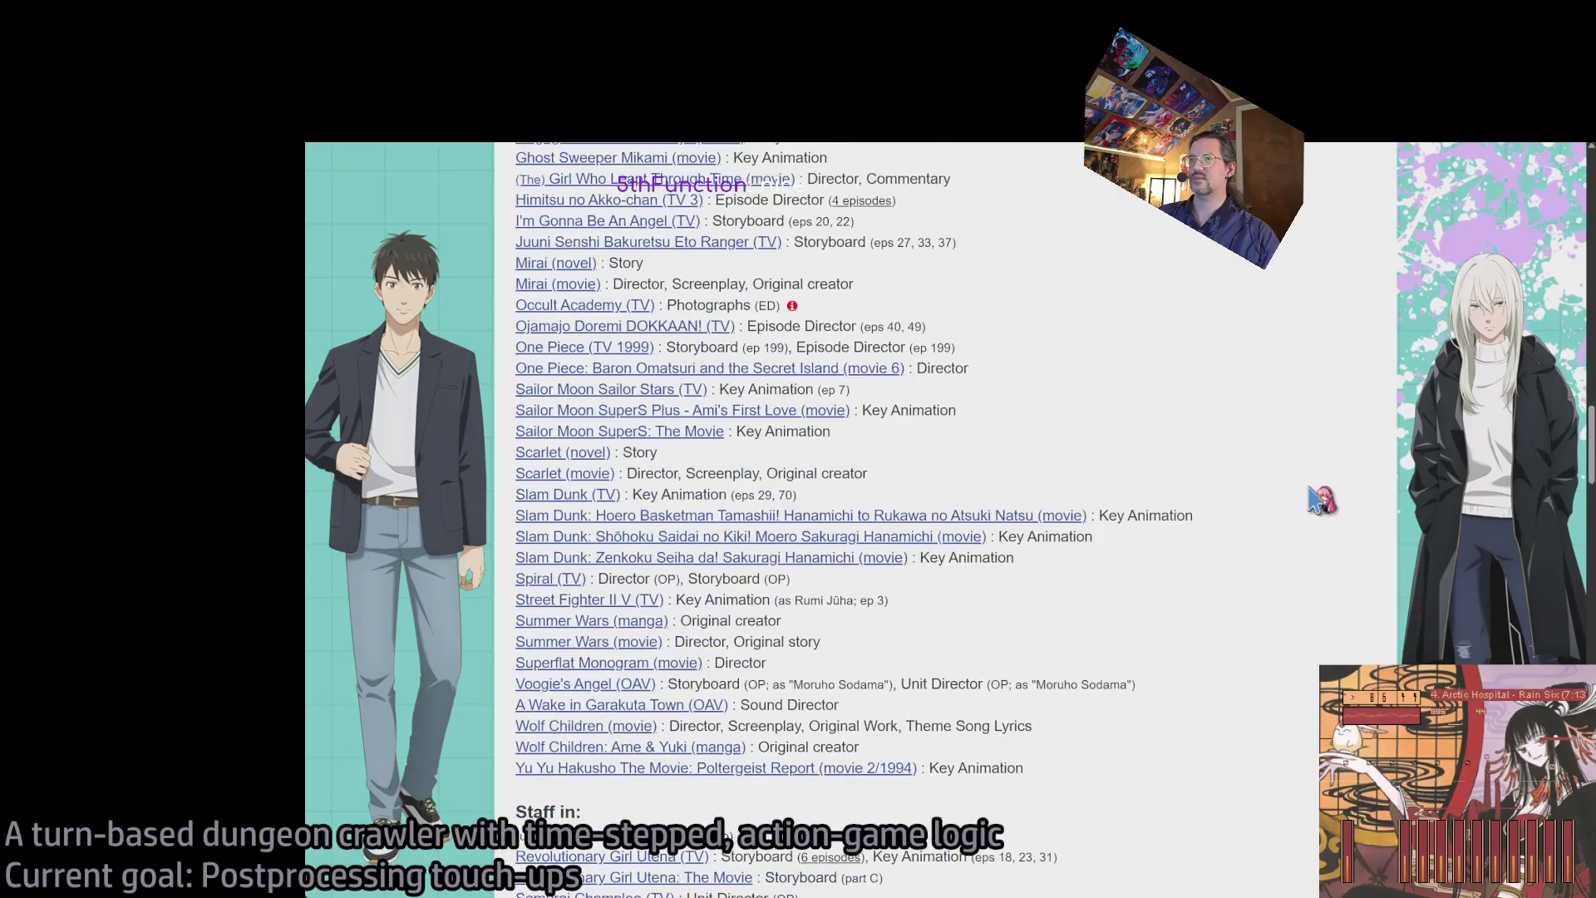
pyautogui.scroll(9, 1320, 499)
pyautogui.scroll(-2, 1314, 497)
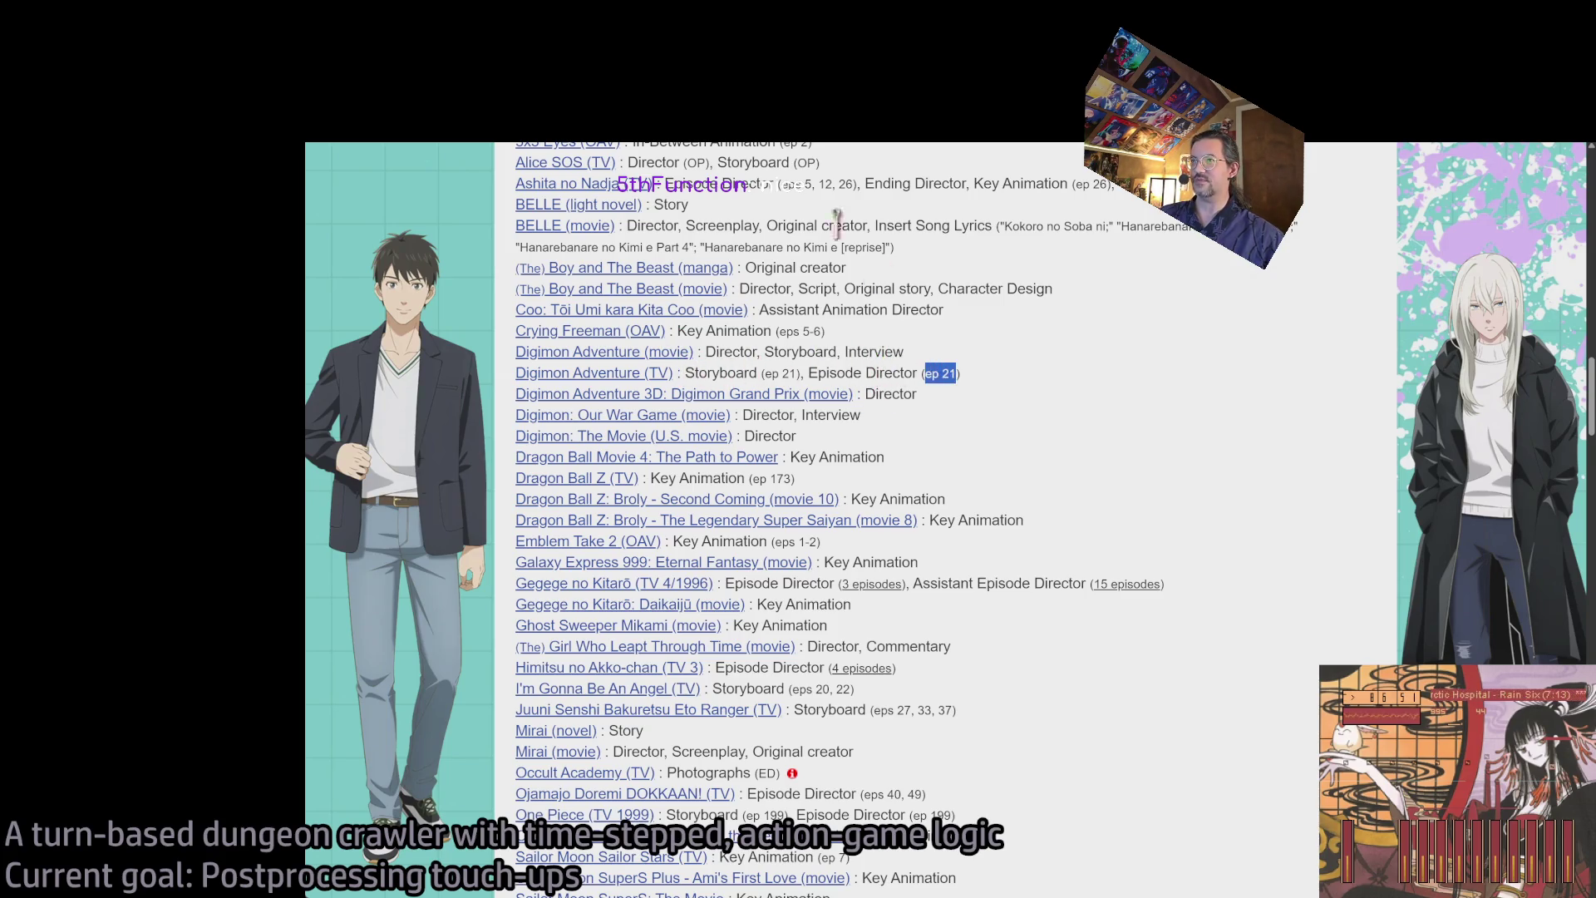
pyautogui.hotkey('ctrl', 'Tab')
pyautogui.hotkey('ctrl', 'shift', 'Tab')
pyautogui.hotkey('ctrl', 'Tab')
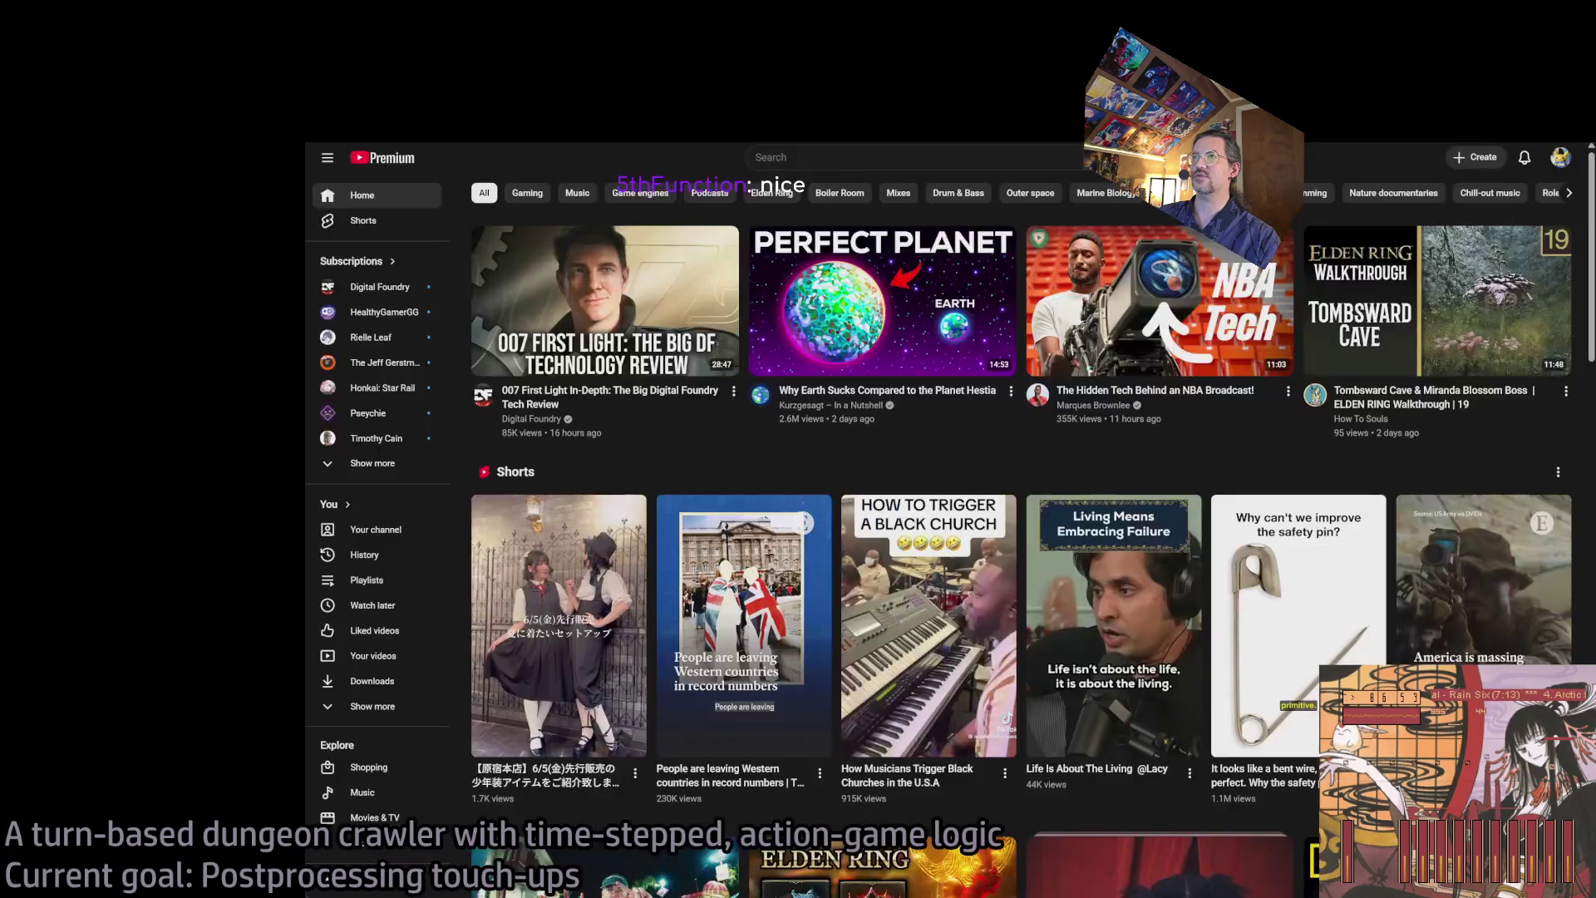
# - Search YouTube for 'digimon 21' and play the 'digimon adventure scene EP21 (2)' clip
pyautogui.click(758, 155)
pyautogui.write('digi')
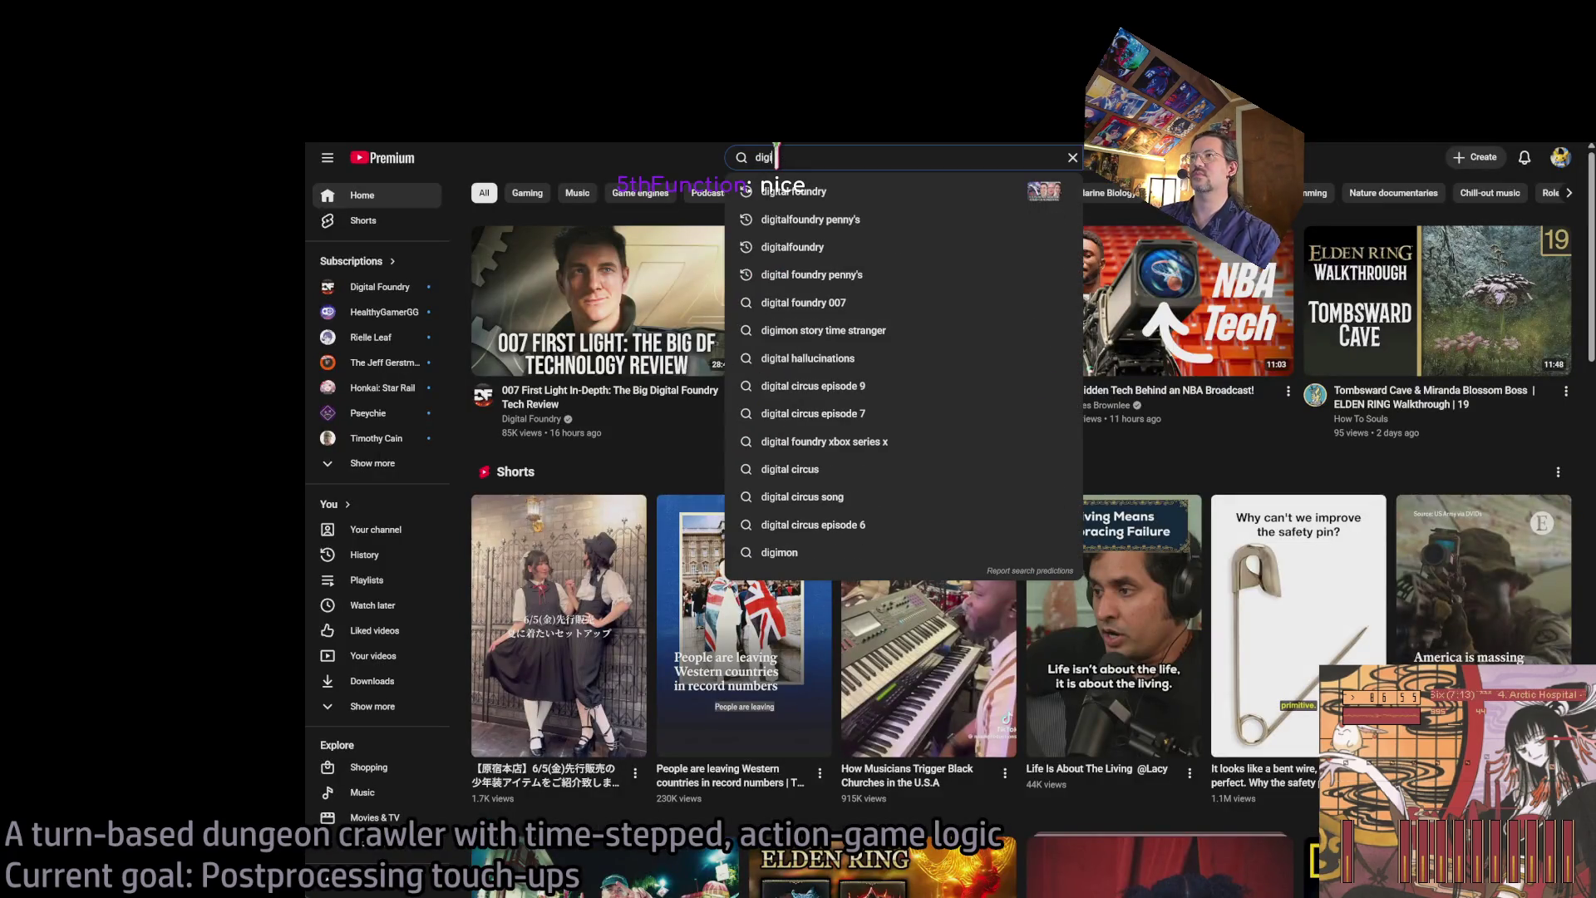
pyautogui.write('mon 21')
pyautogui.press('Return')
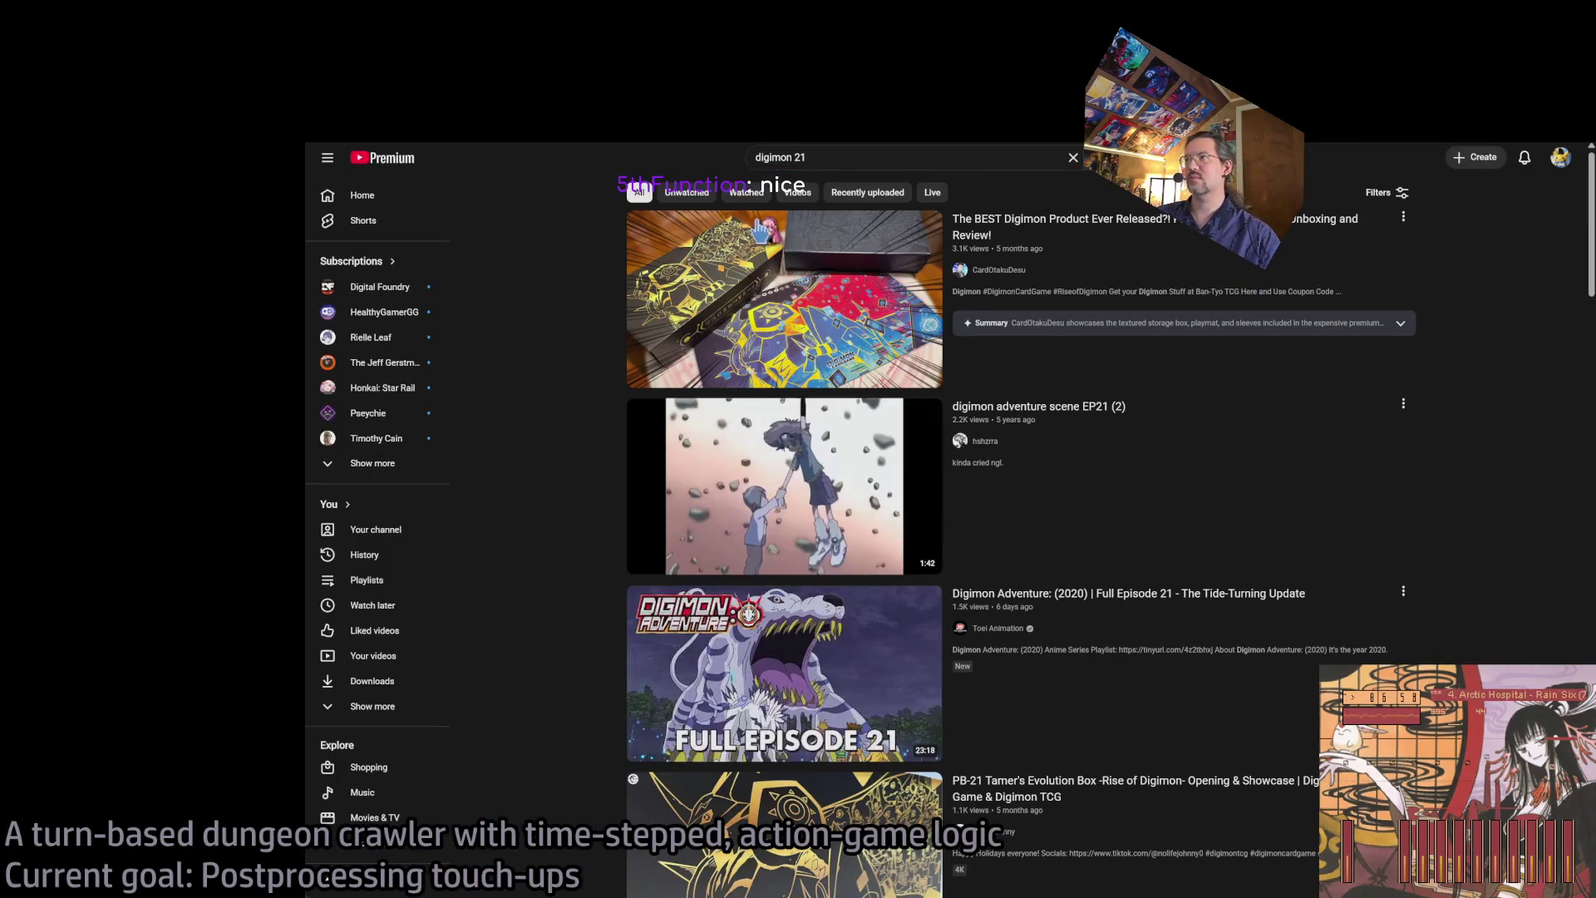
pyautogui.click(1163, 441)
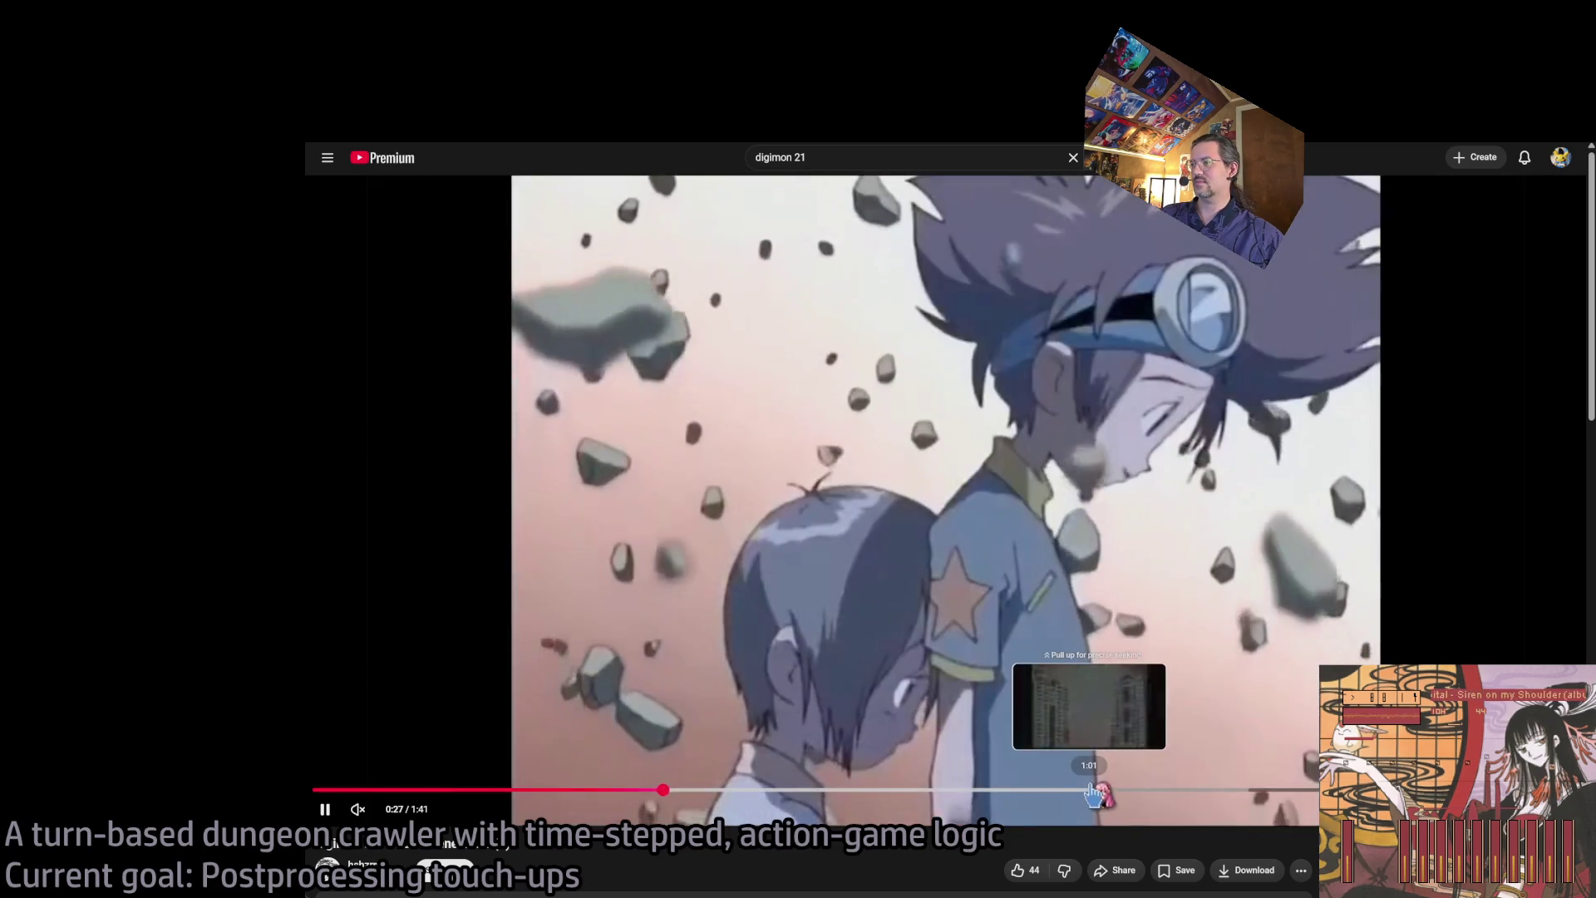
# - Skip the clip to about 1:13 and watch it out, then go back to results and the ANN tab
pyautogui.click(1092, 790)
pyautogui.click(1229, 790)
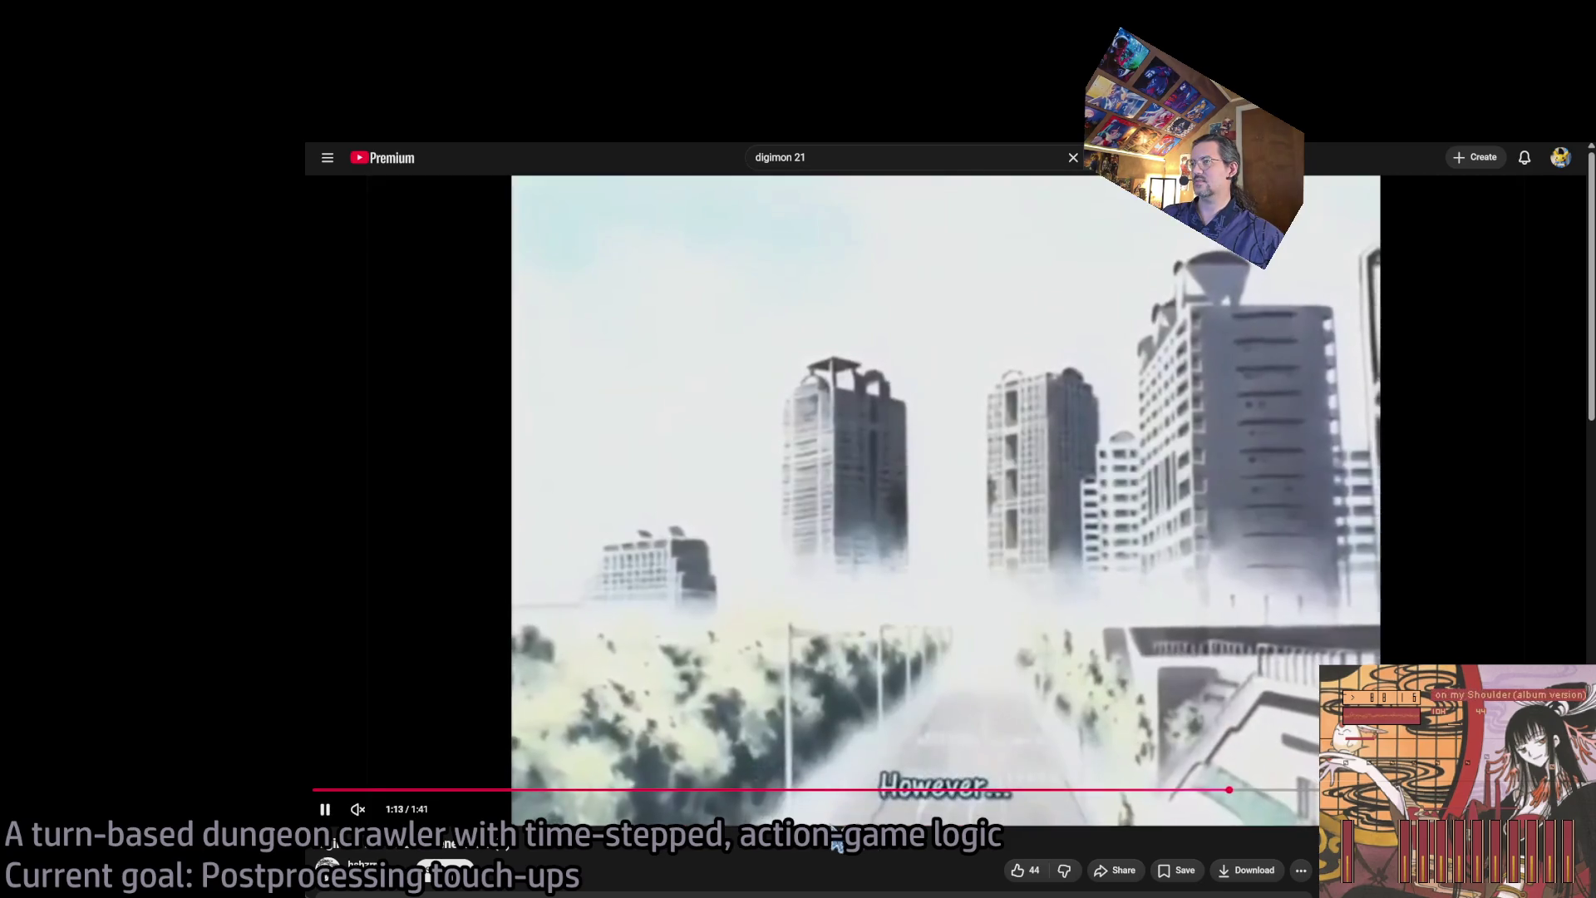
pyautogui.click(375, 708)
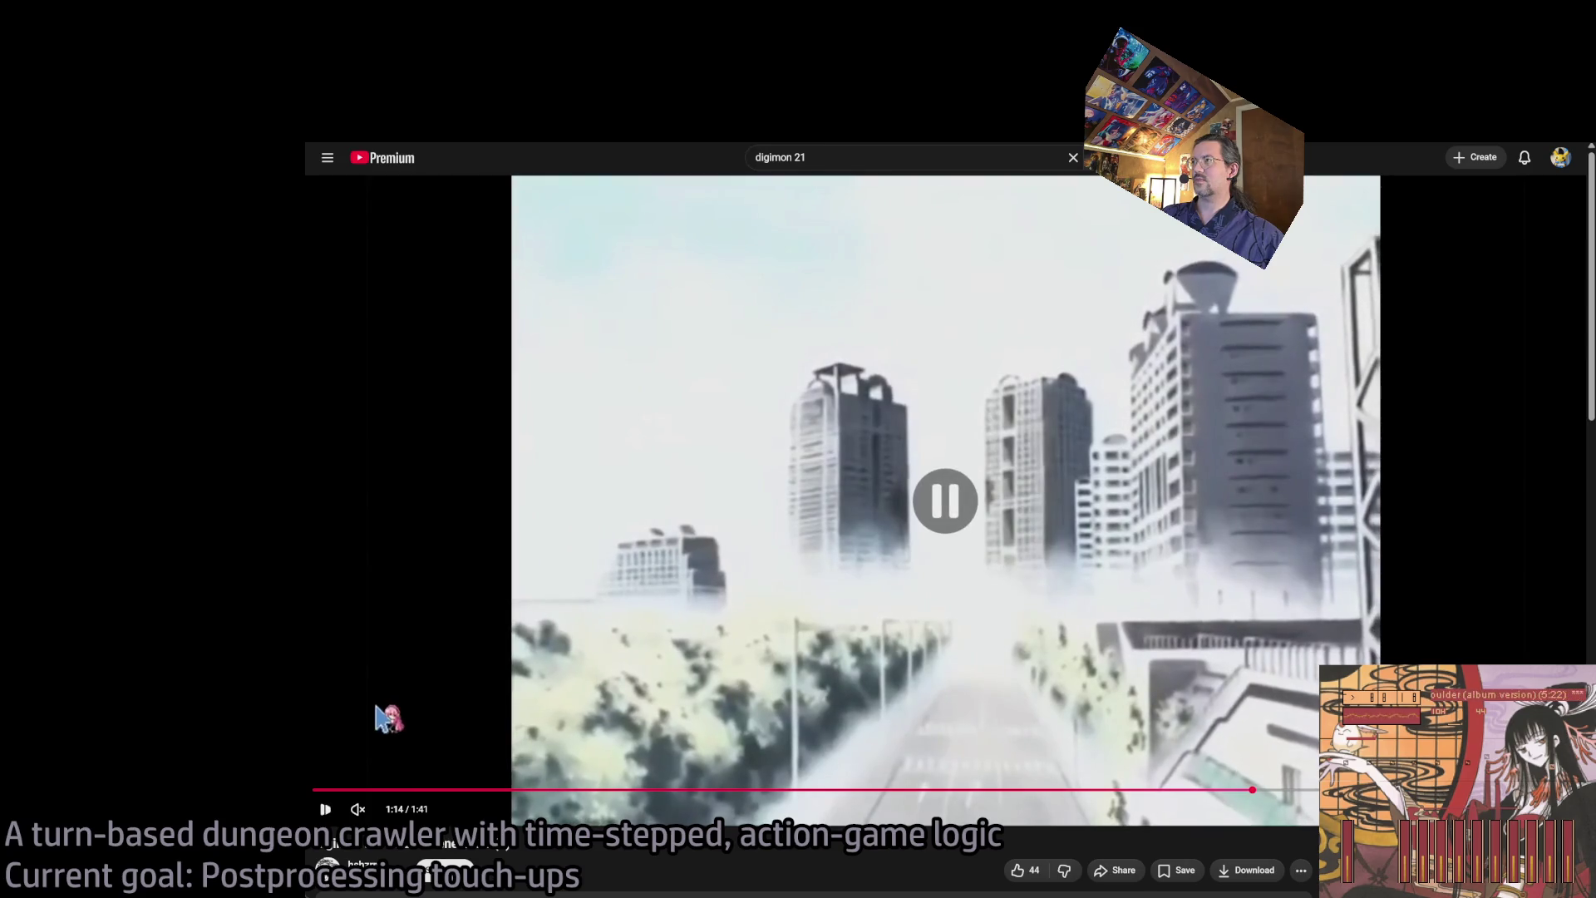
pyautogui.click(412, 615)
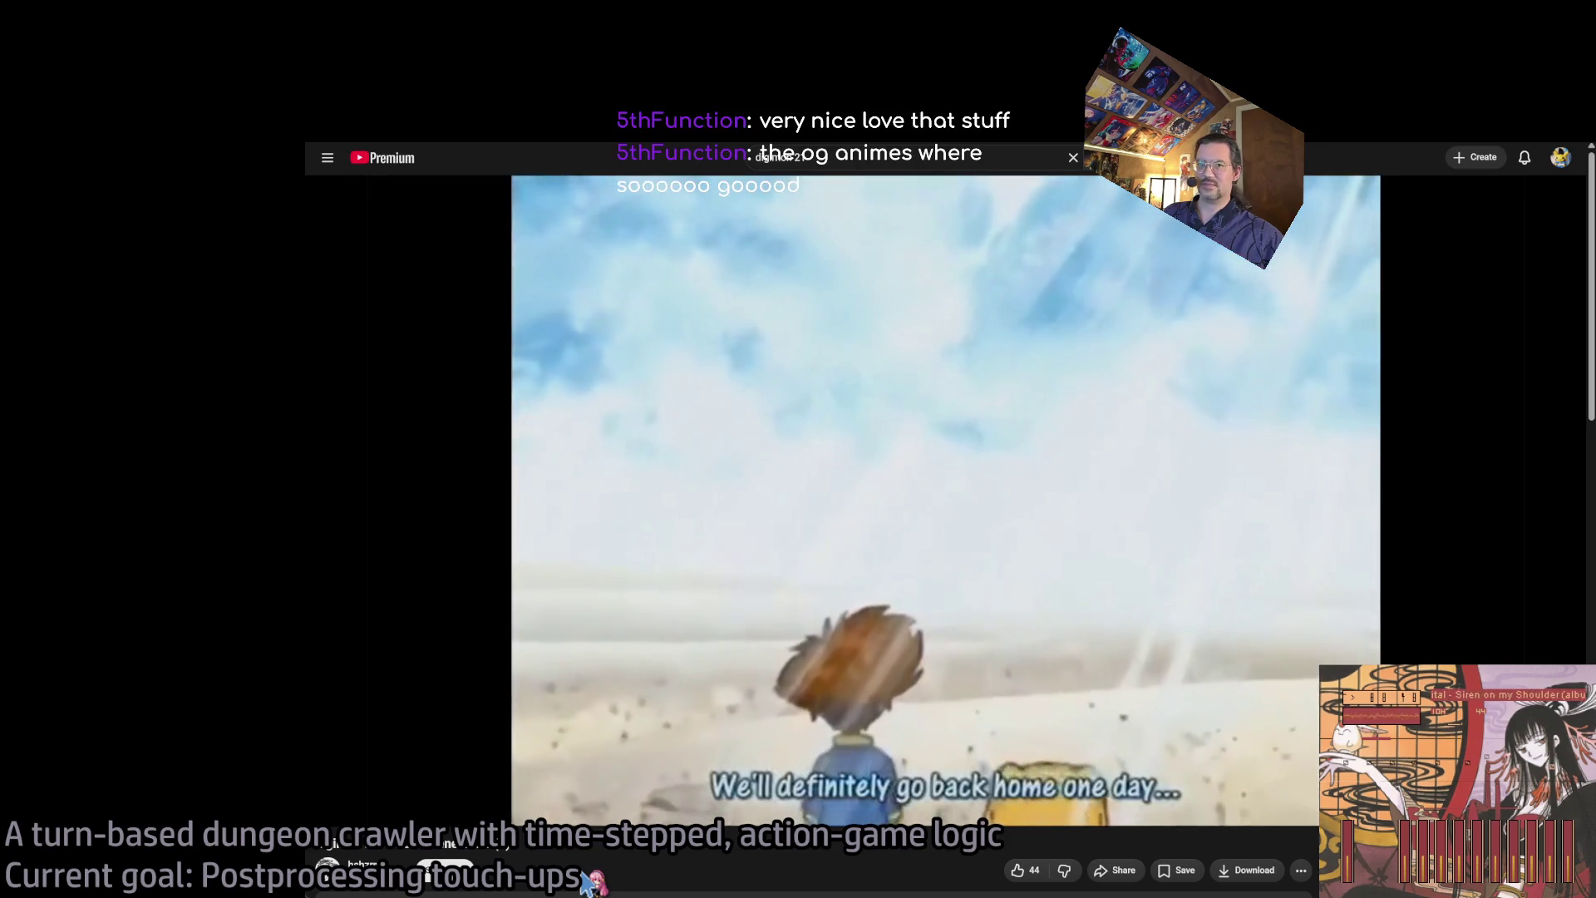
pyautogui.moveTo(535, 732)
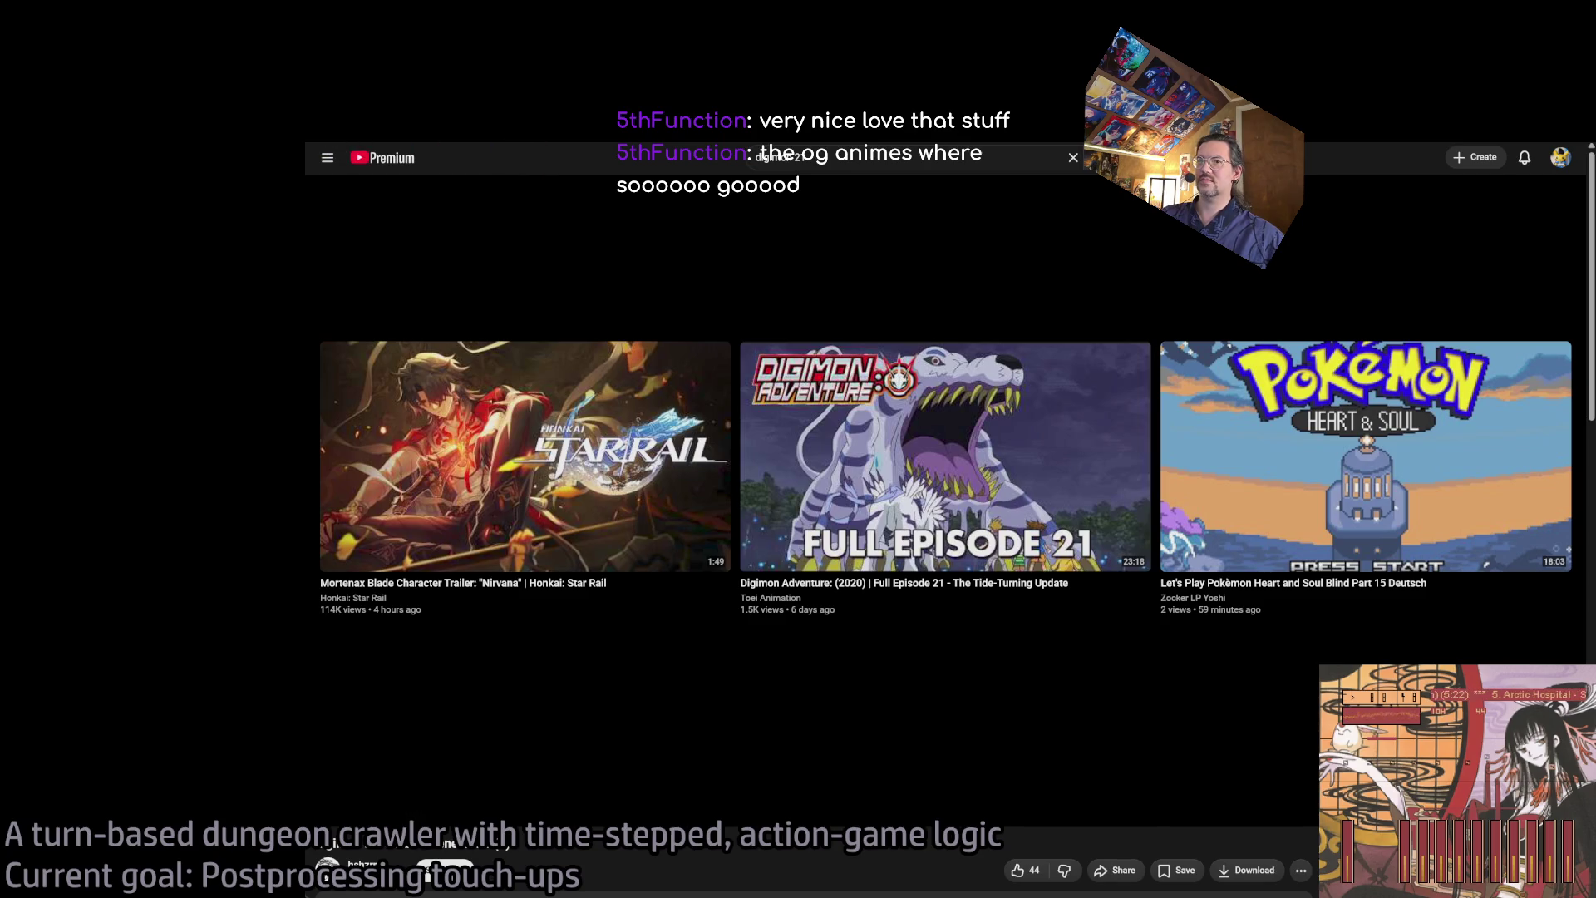
pyautogui.hotkey('alt', 'Left')
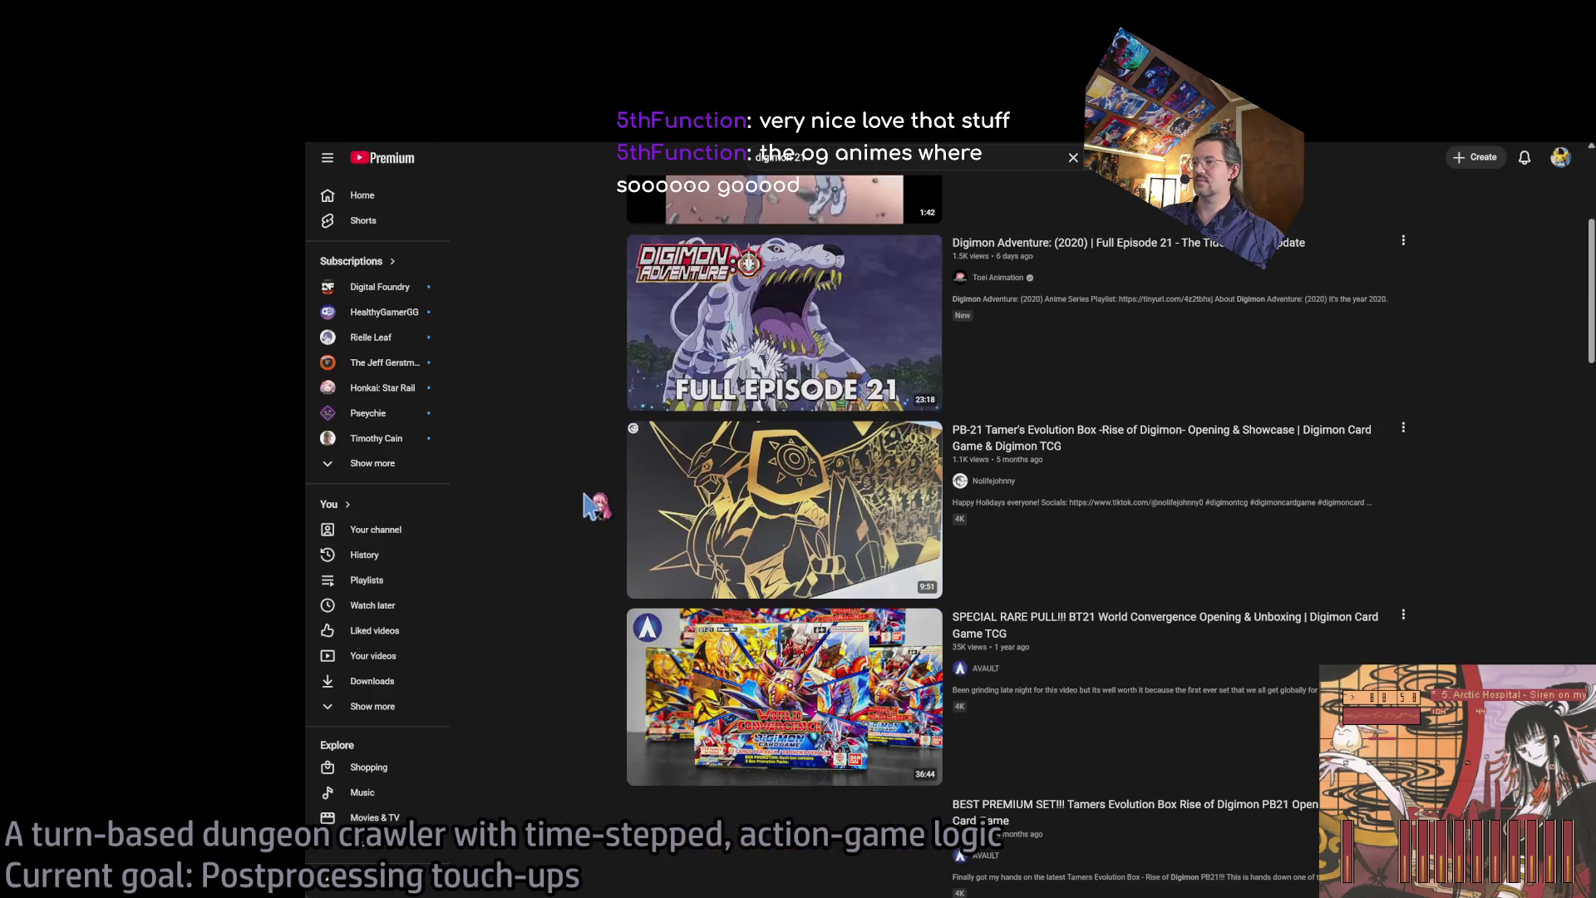
pyautogui.scroll(-8, 595, 503)
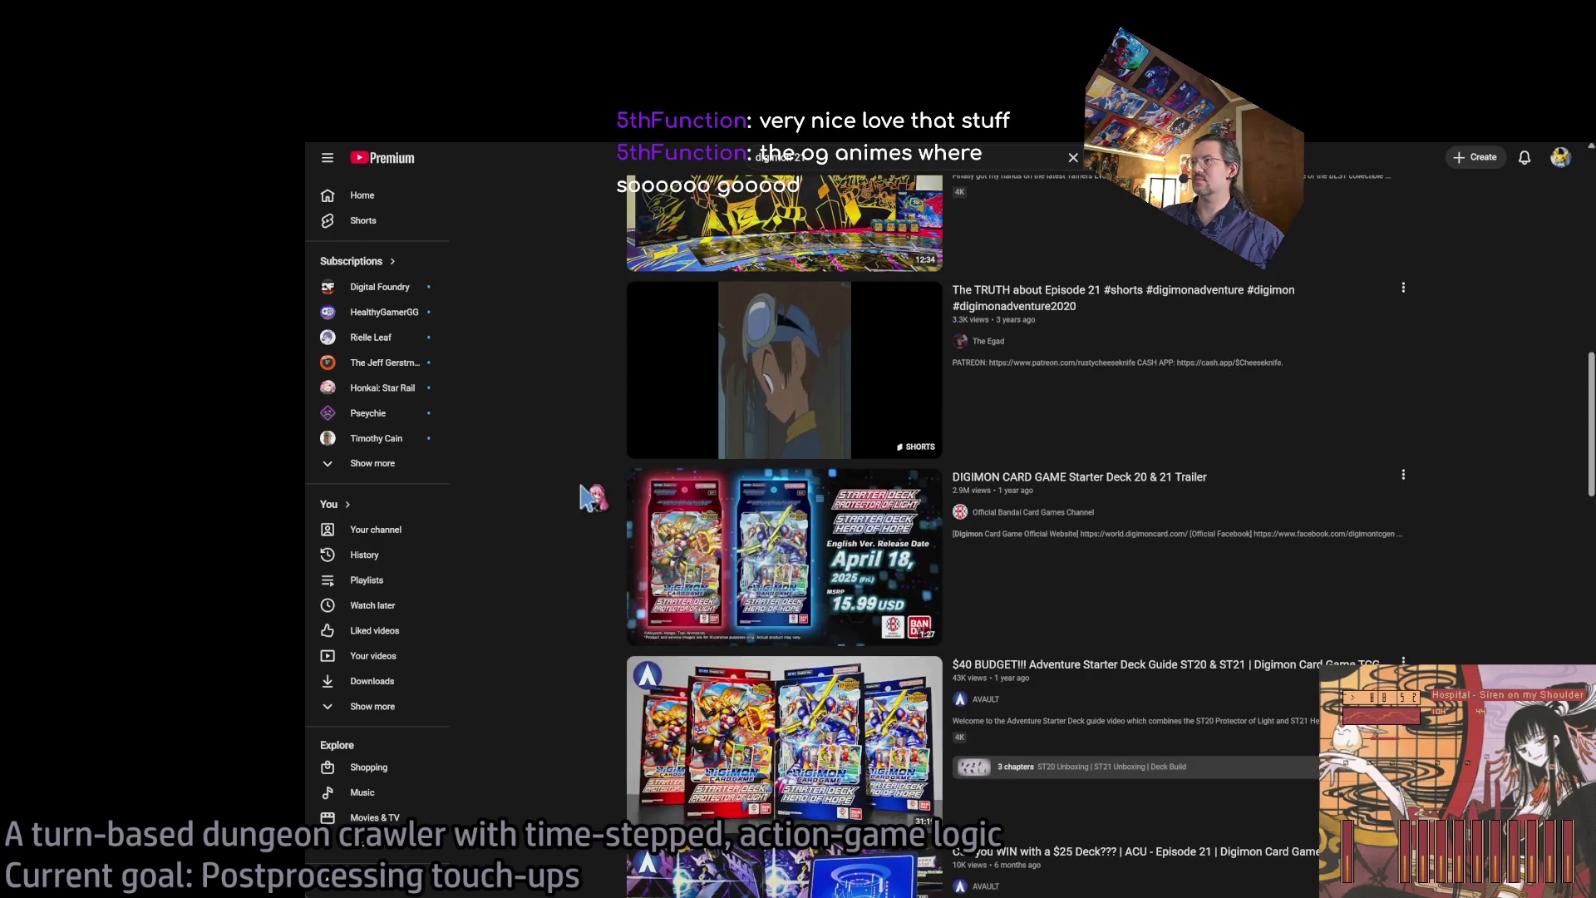
pyautogui.scroll(10, 581, 486)
pyautogui.hotkey('ctrl', 'Tab')
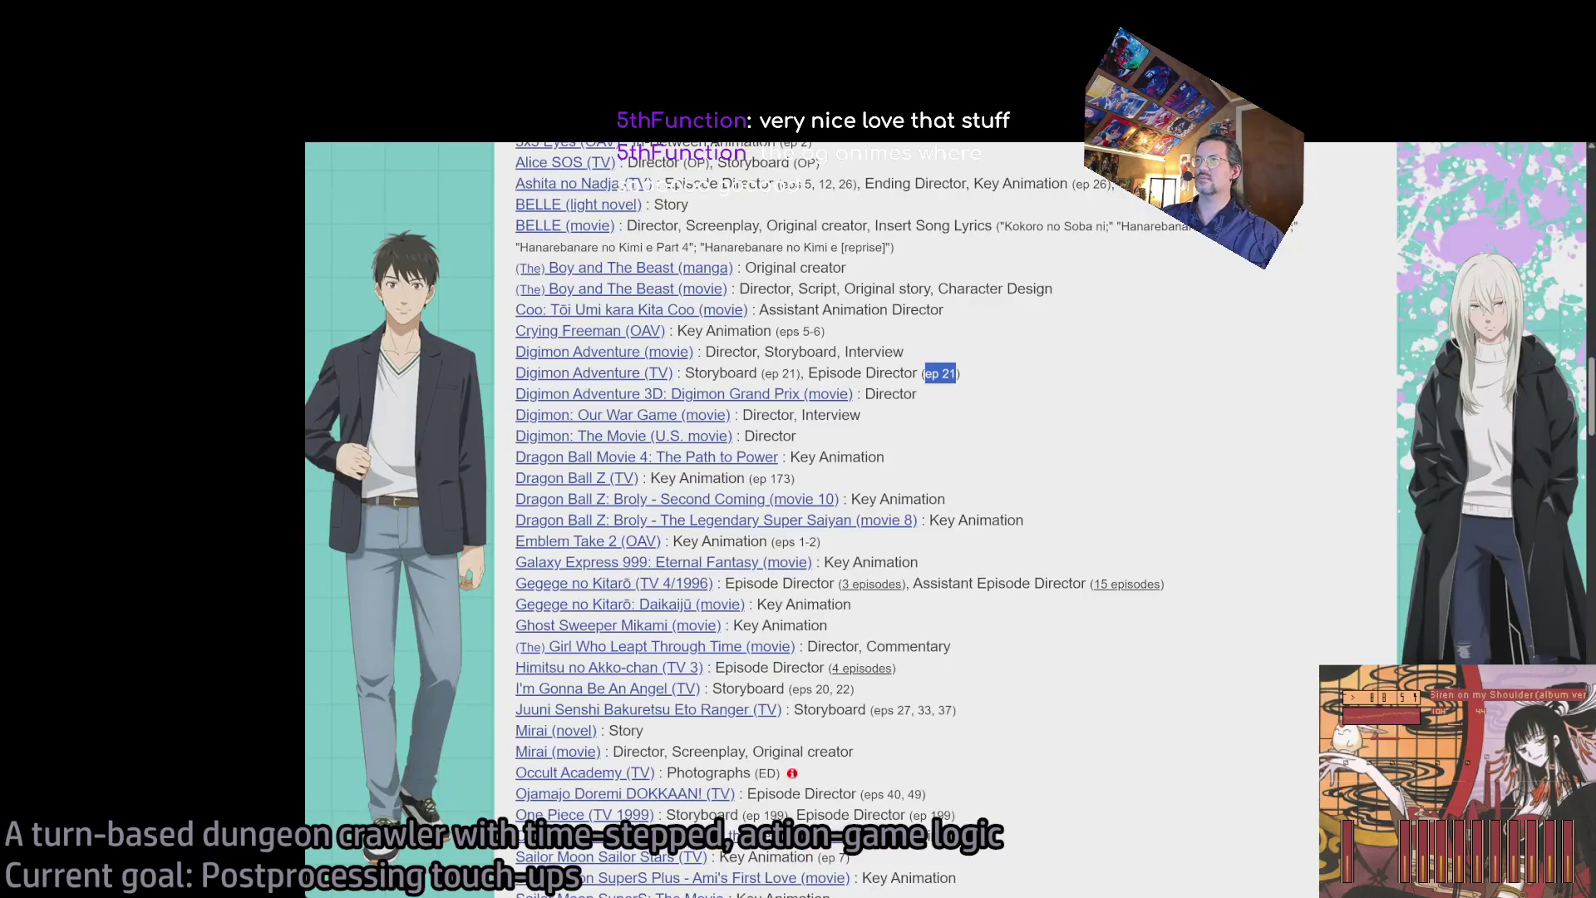
# - Switch from the Anime News Network credits page to the to-do document tab
pyautogui.hotkey('ctrl', 'Tab')
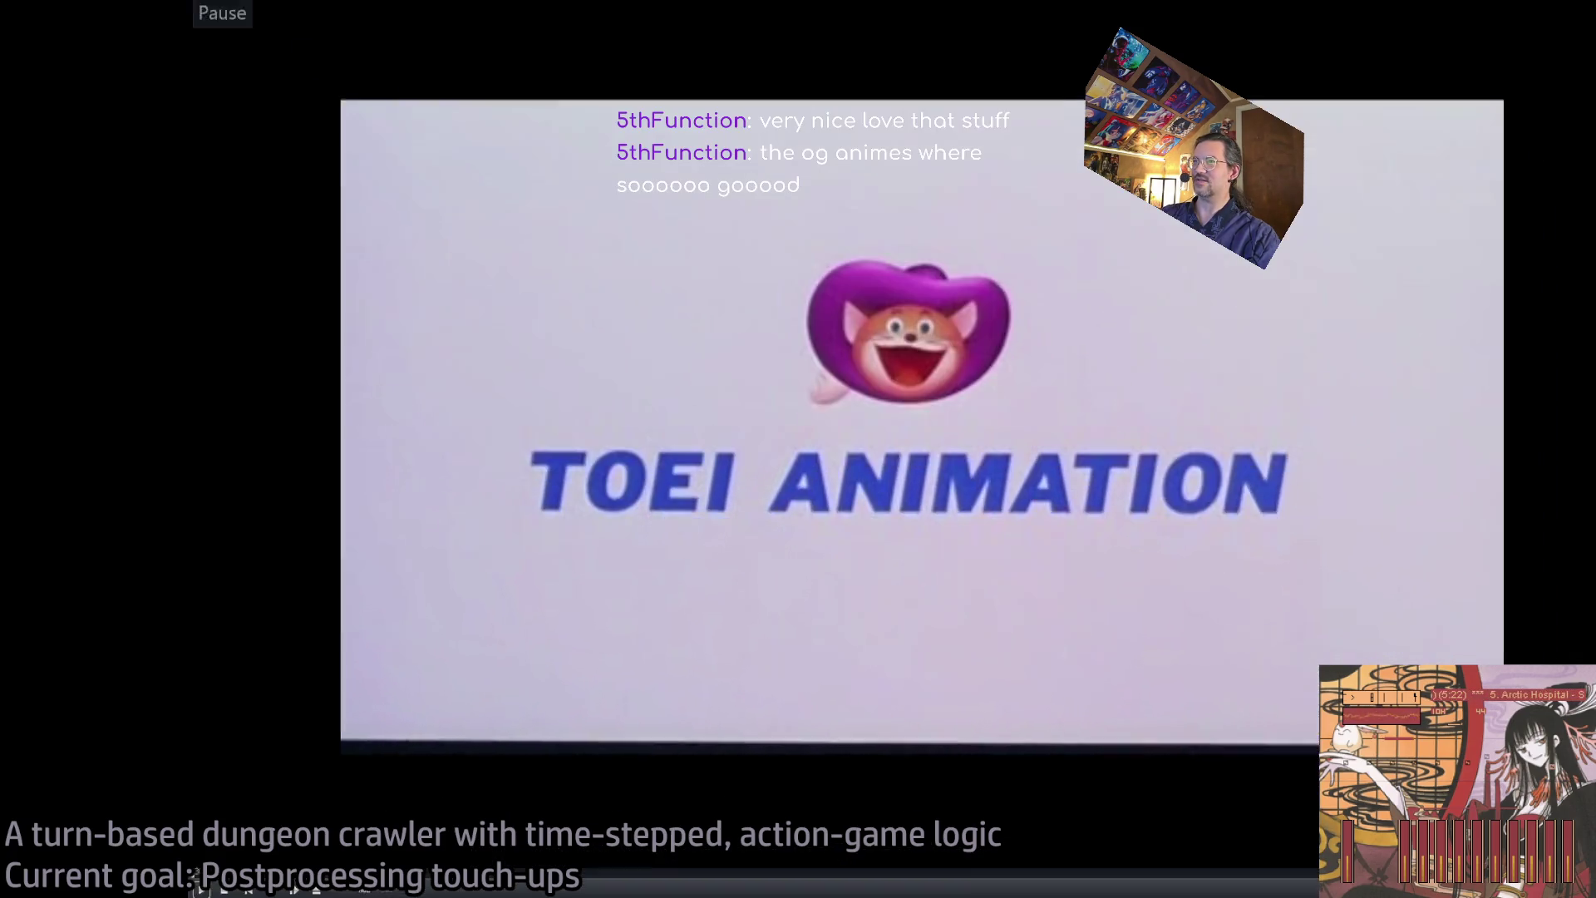
# - Resume the anime film and skip ahead past the room scene to the apartment building scene
pyautogui.press('space')
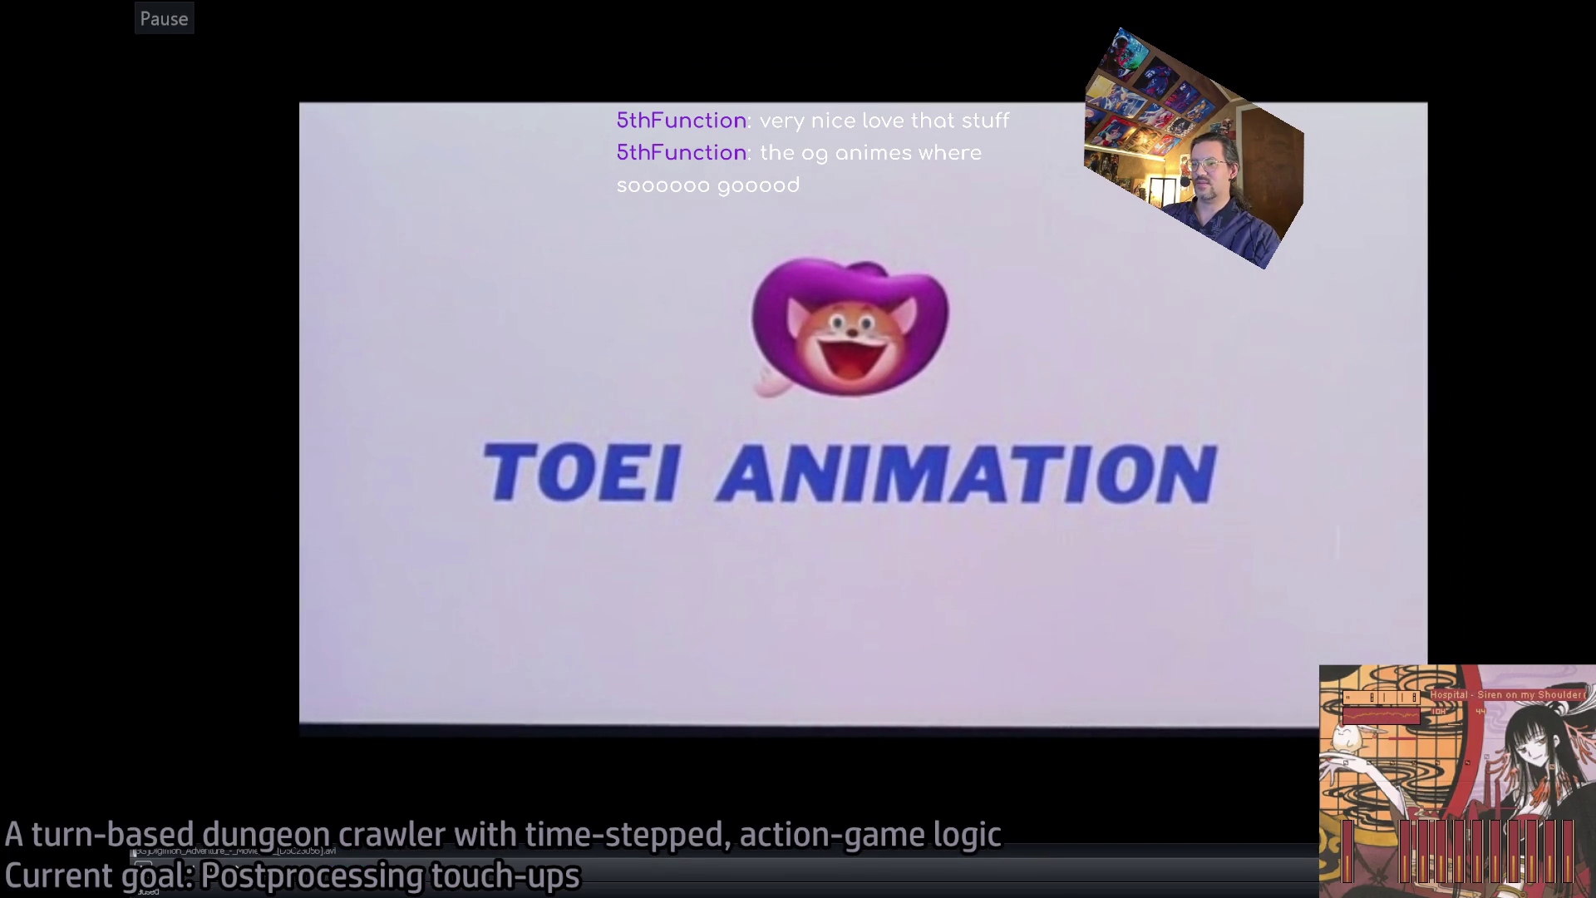
pyautogui.click(380, 857)
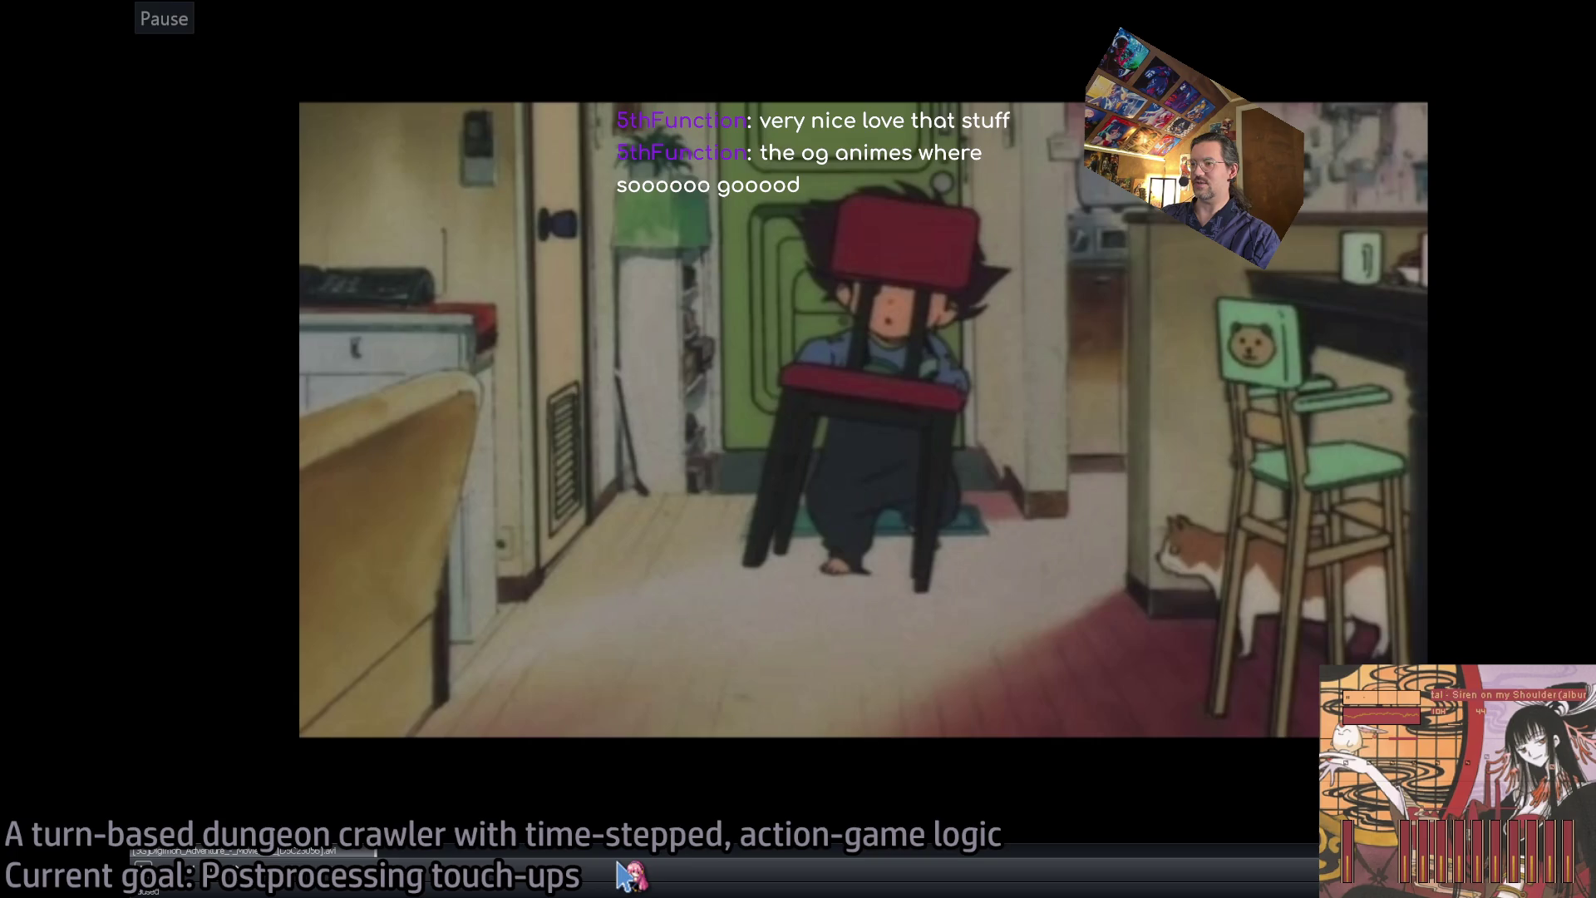
pyautogui.scroll(1, 616, 873)
pyautogui.click(669, 869)
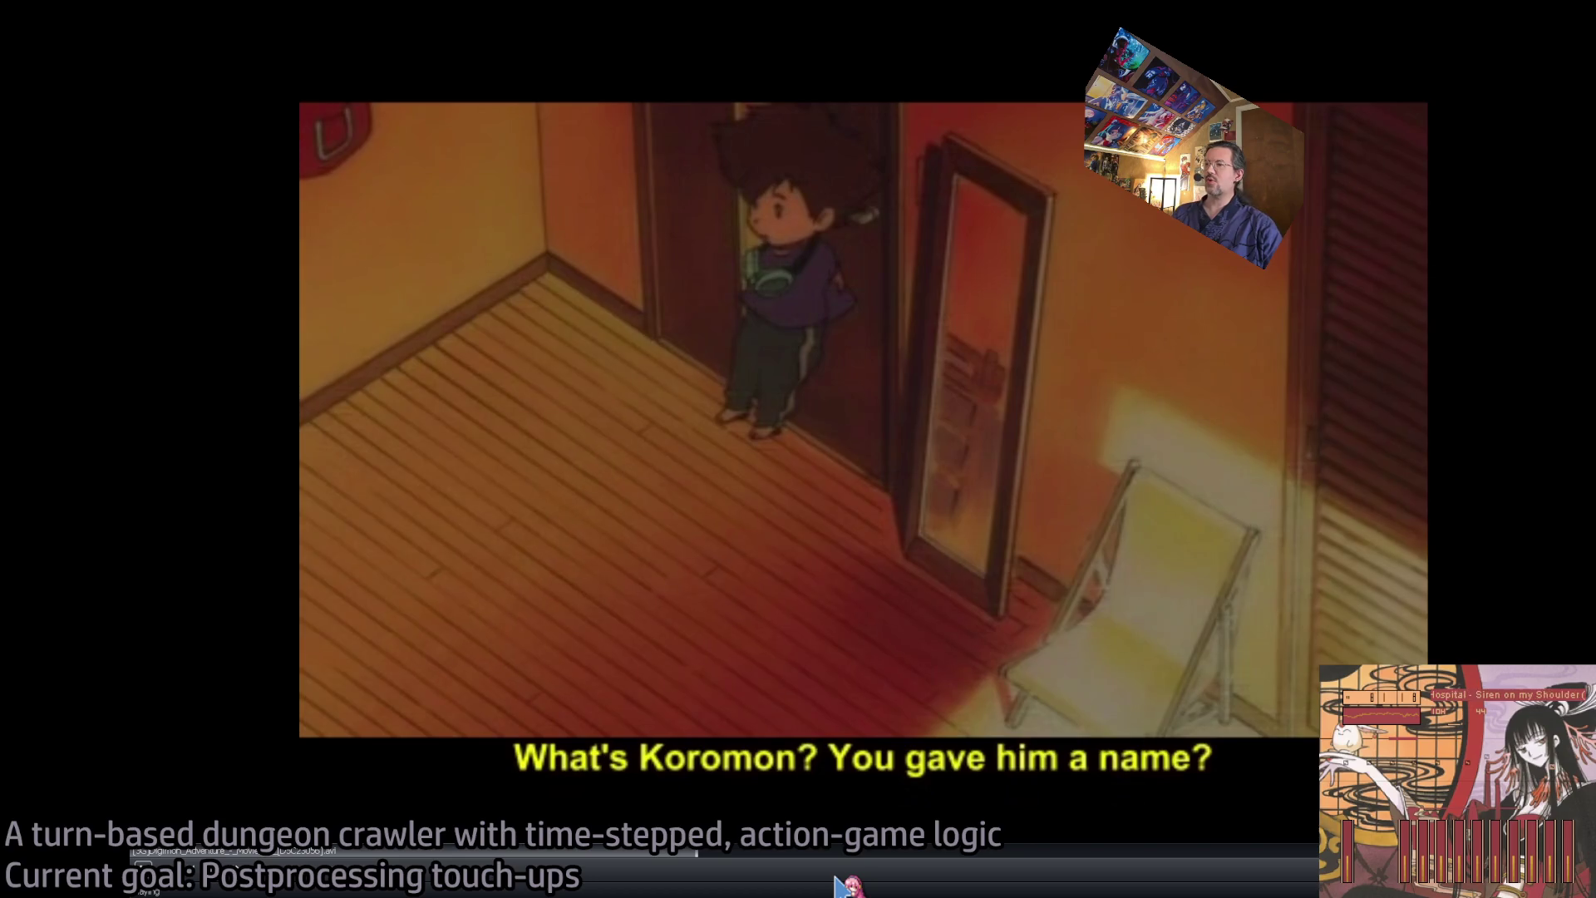
pyautogui.click(908, 865)
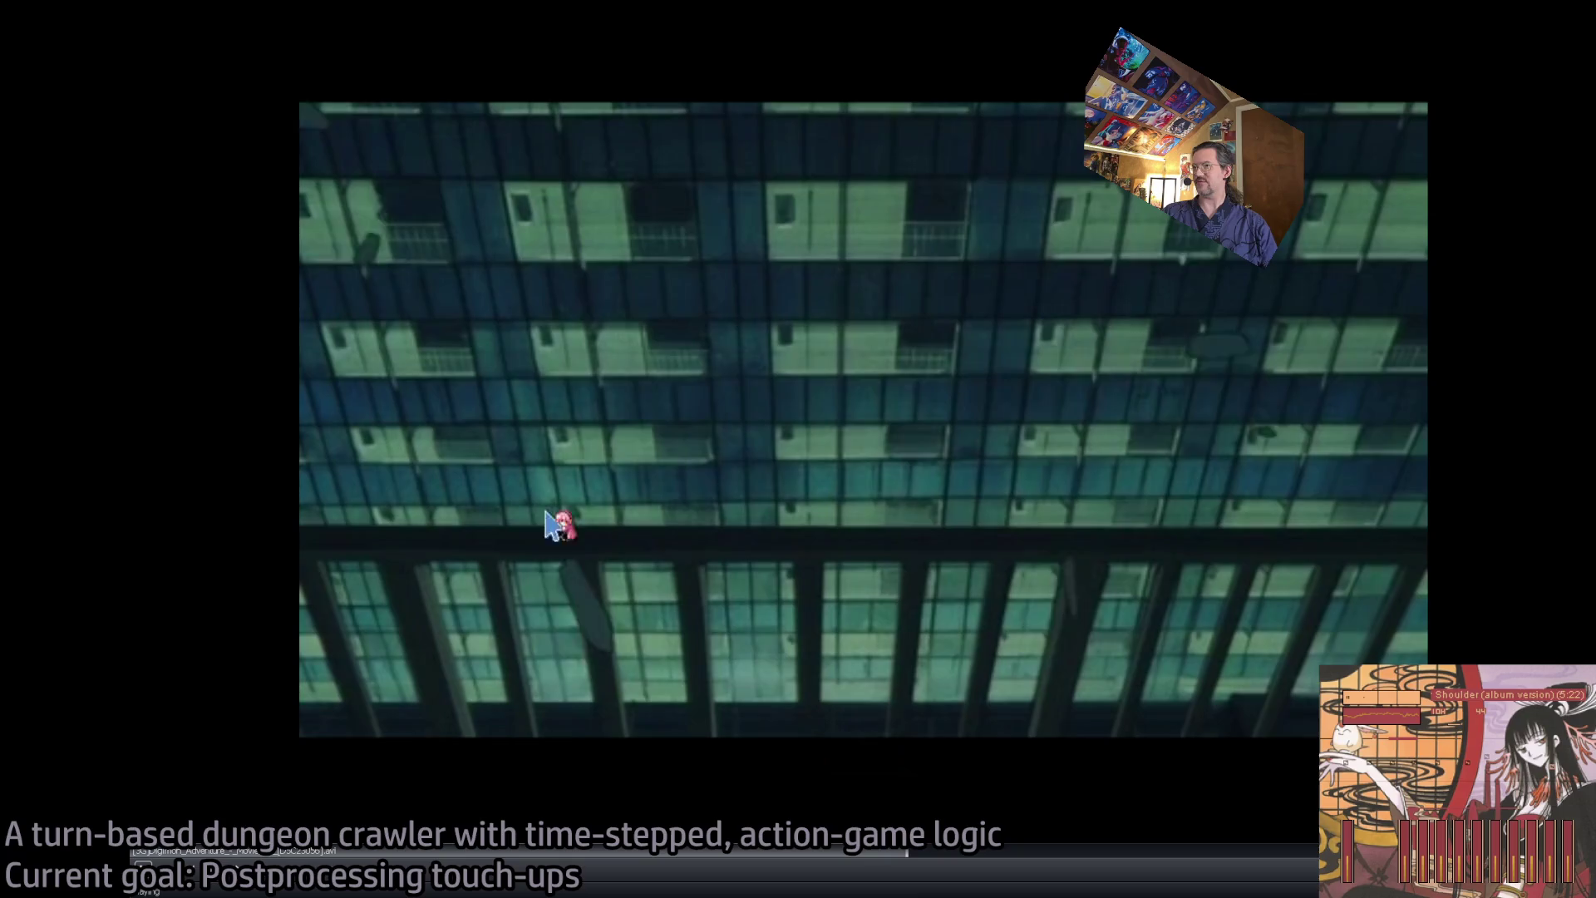
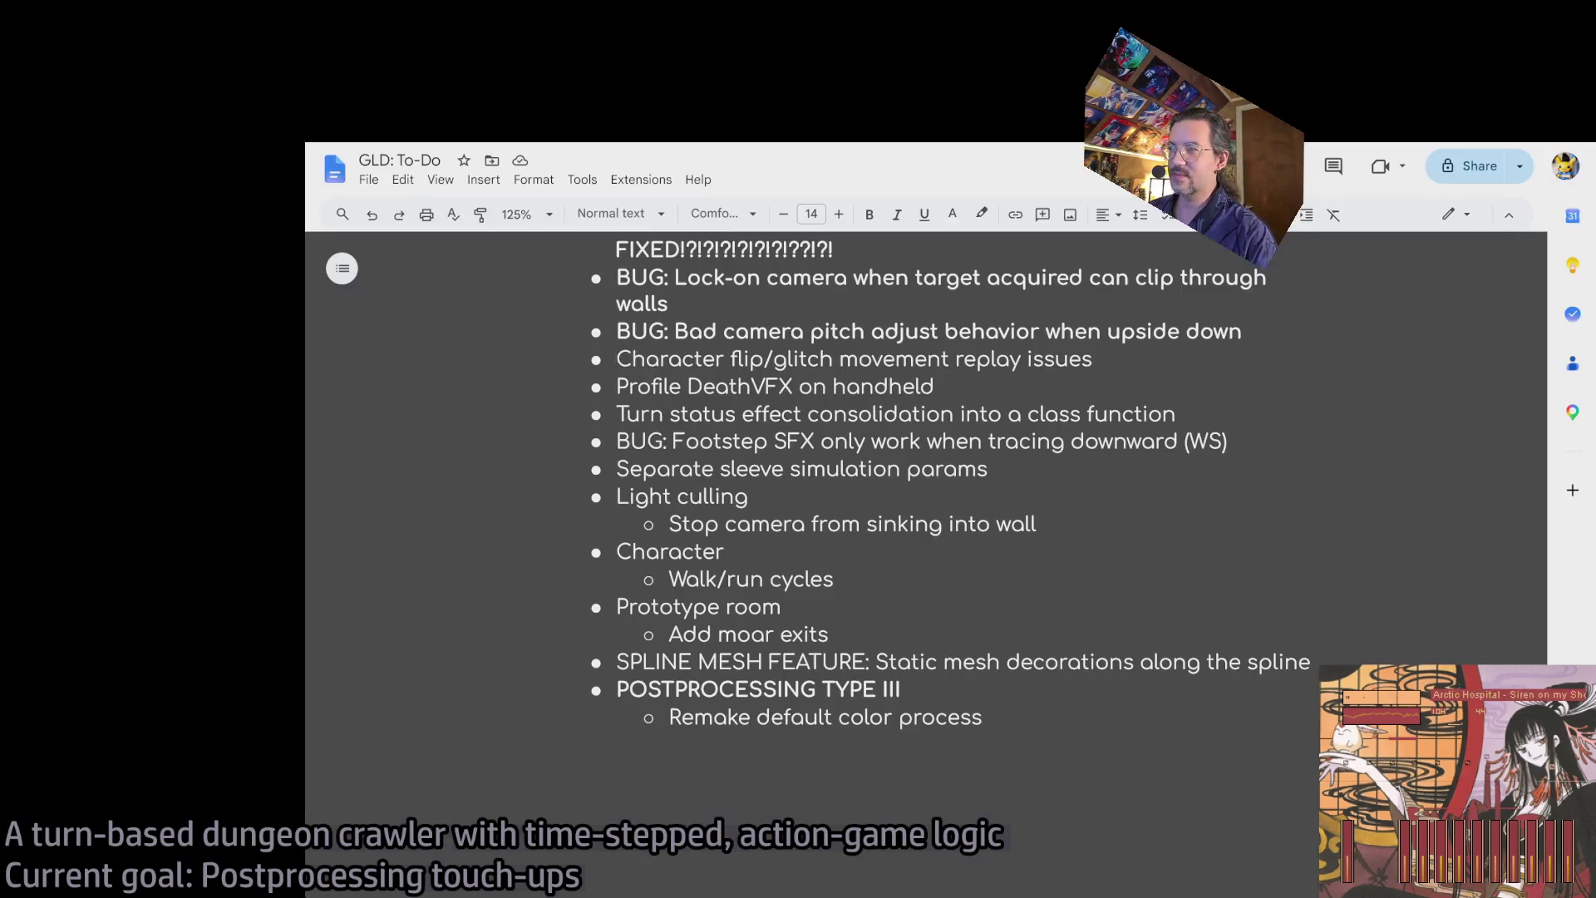
# - Open a new browser tab from the Google Docs to-do list
pyautogui.hotkey('ctrl', 't')
# - Load Nyaa and search it for Digimon Adventure
pyautogui.write('nyaa')
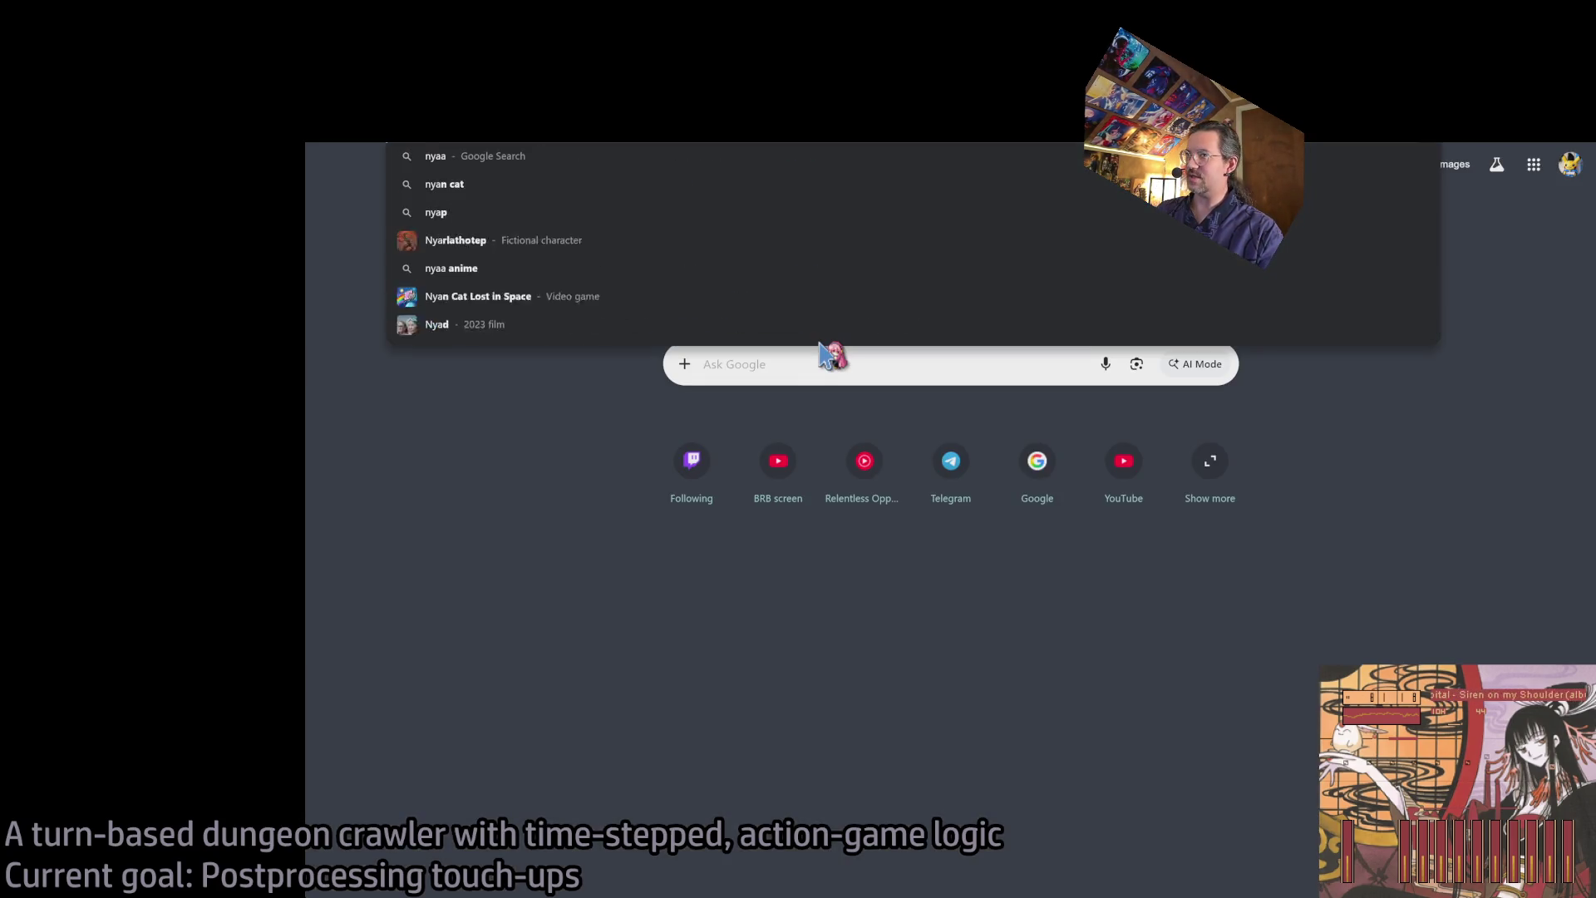
pyautogui.press('Return')
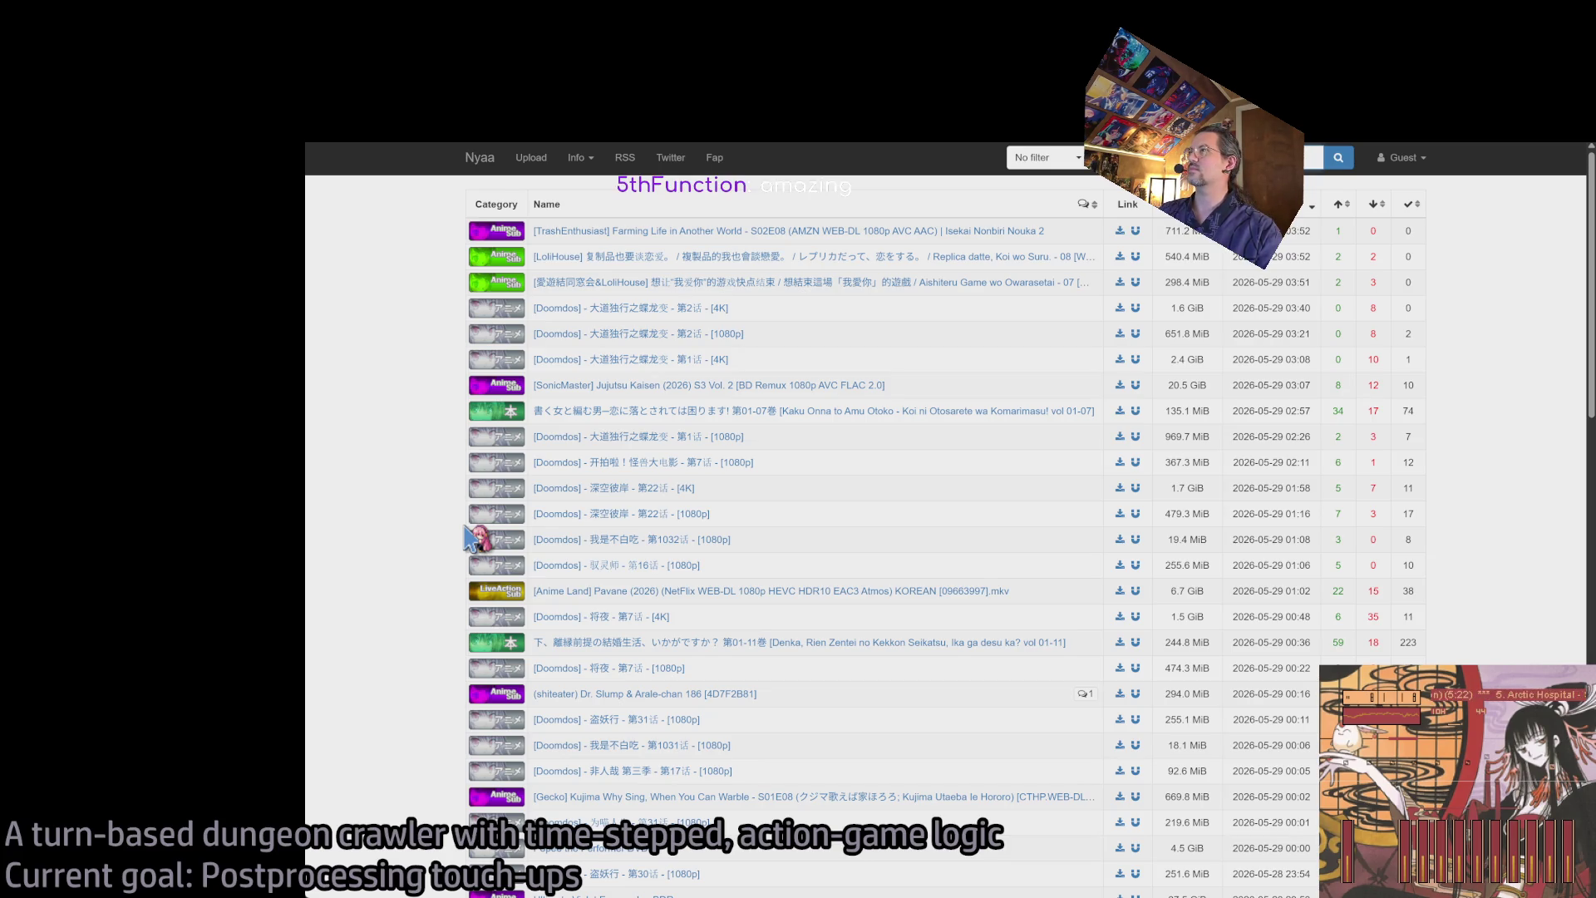
pyautogui.press('Return')
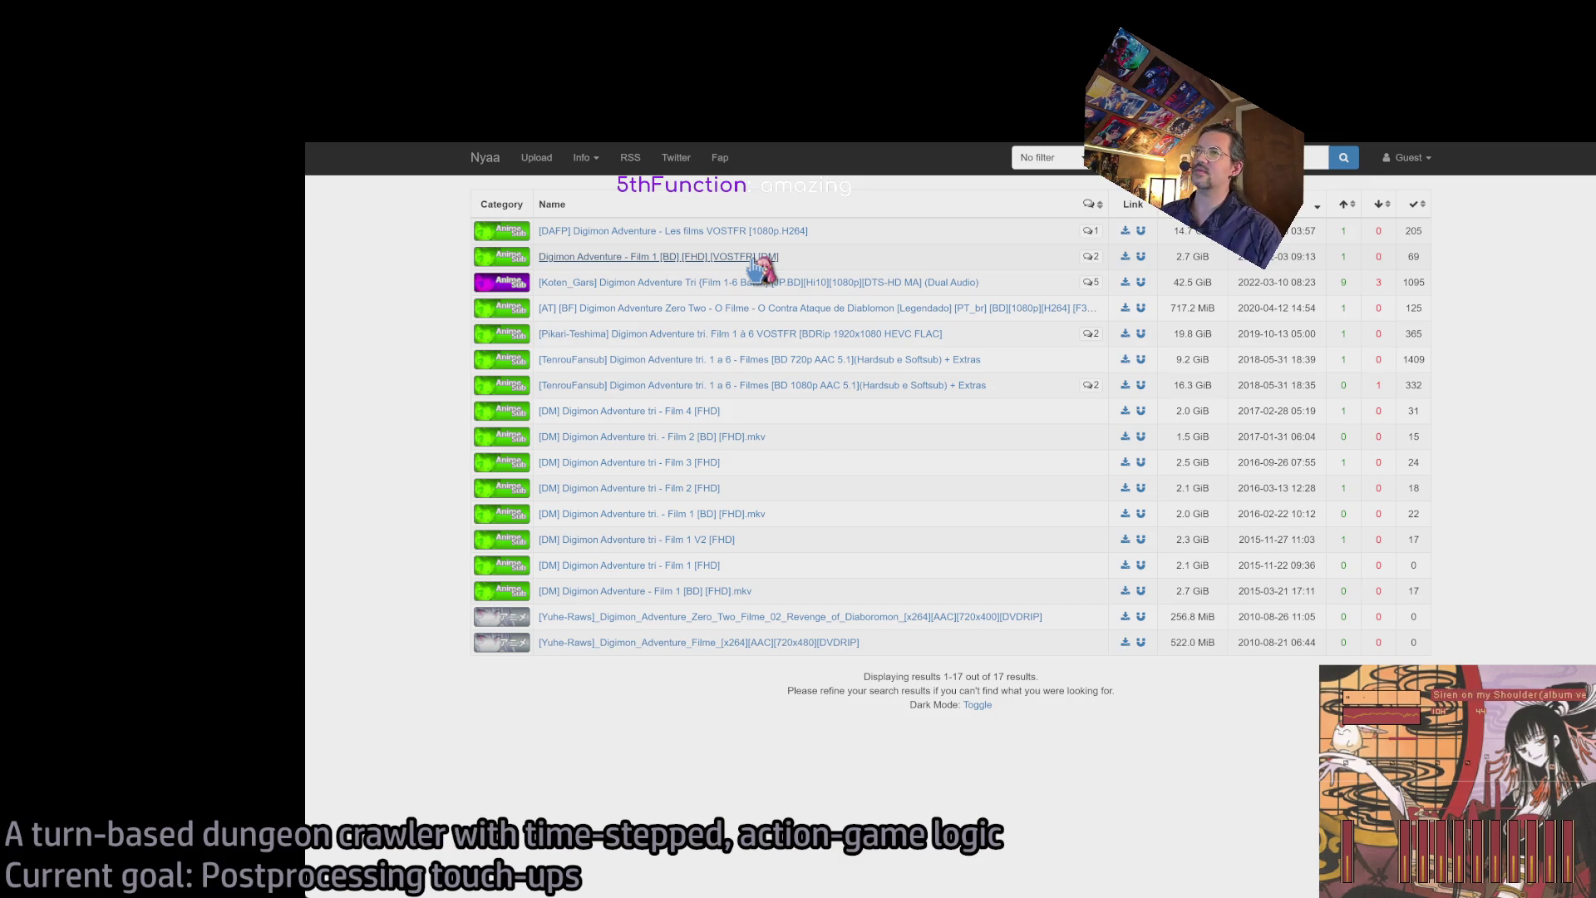
# - Browse the Digimon Adventure – Film 1 torrent page, then switch away from the browser
pyautogui.click(758, 258)
pyautogui.scroll(-5, 418, 476)
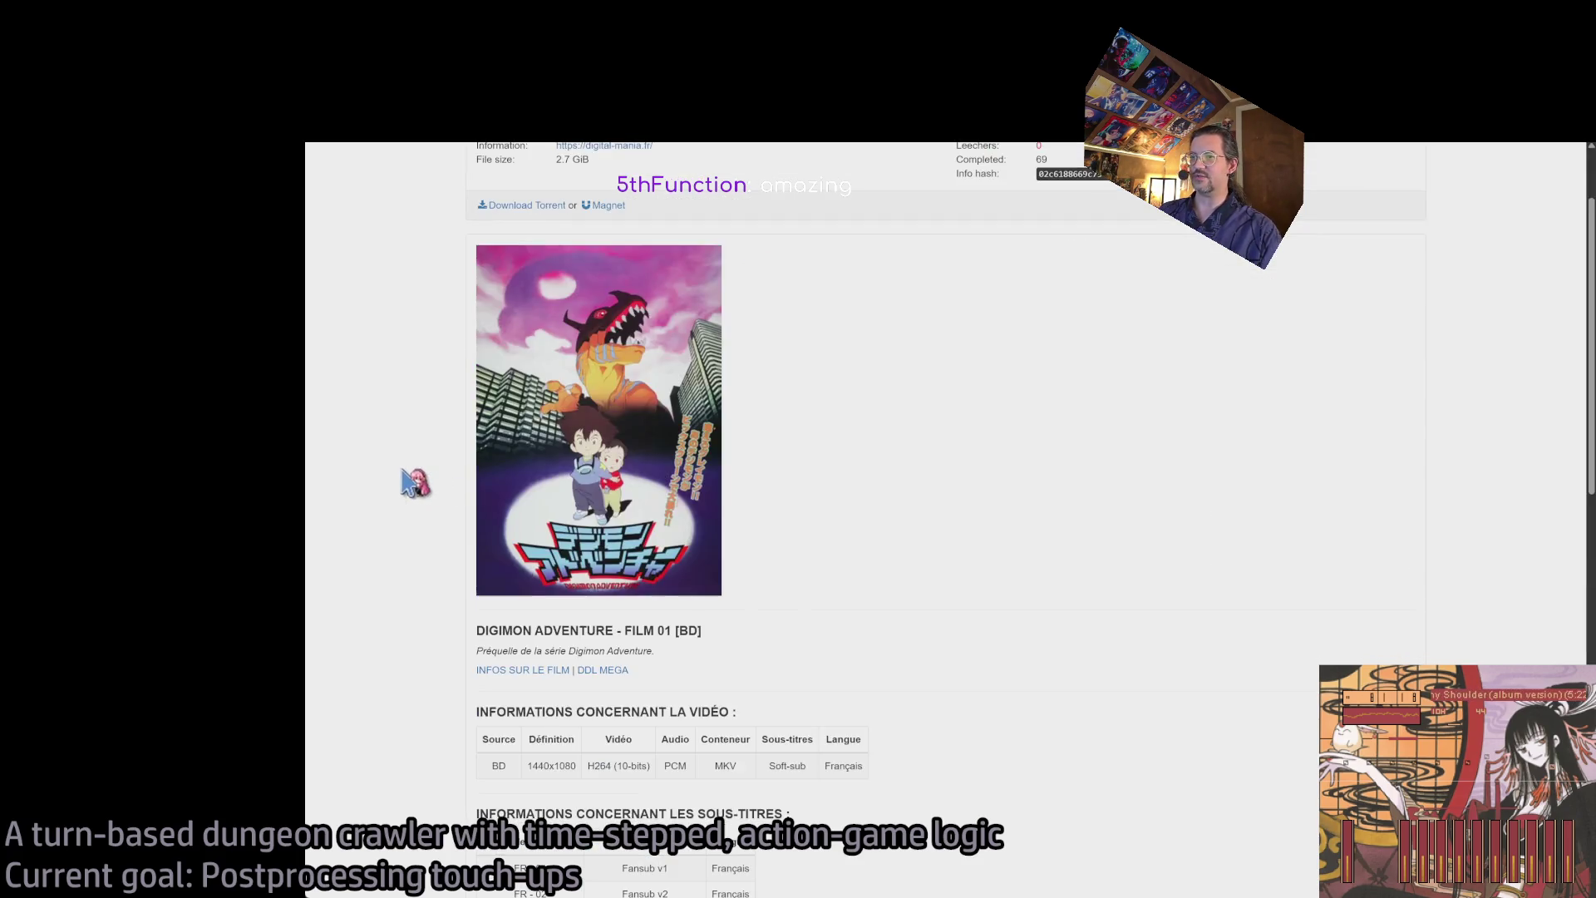
pyautogui.scroll(-3, 766, 499)
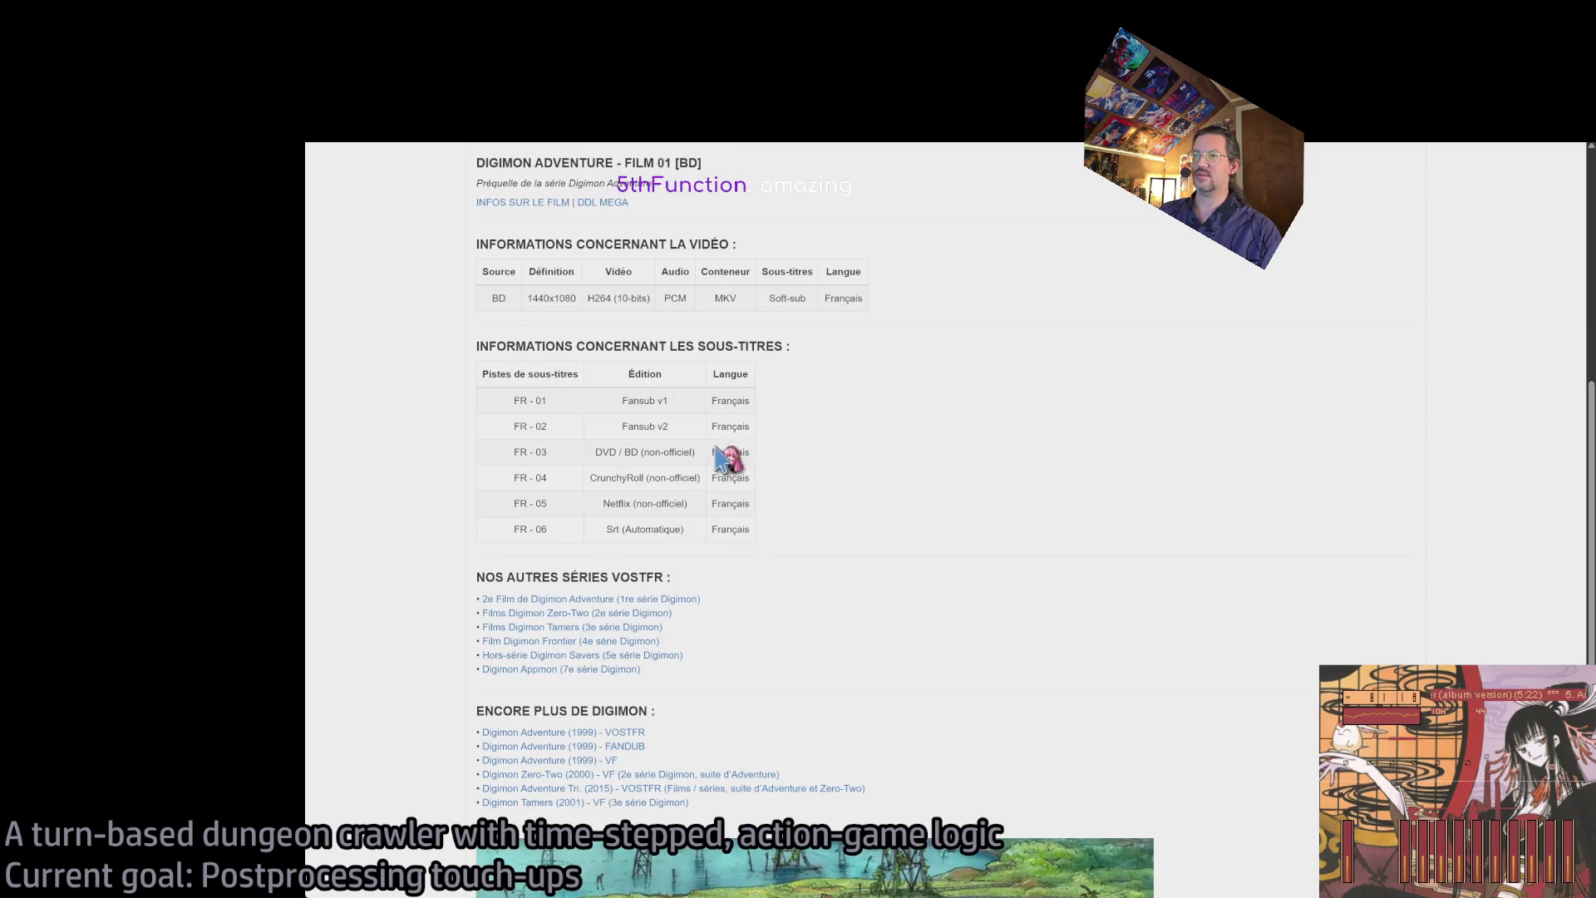
pyautogui.scroll(-6, 862, 402)
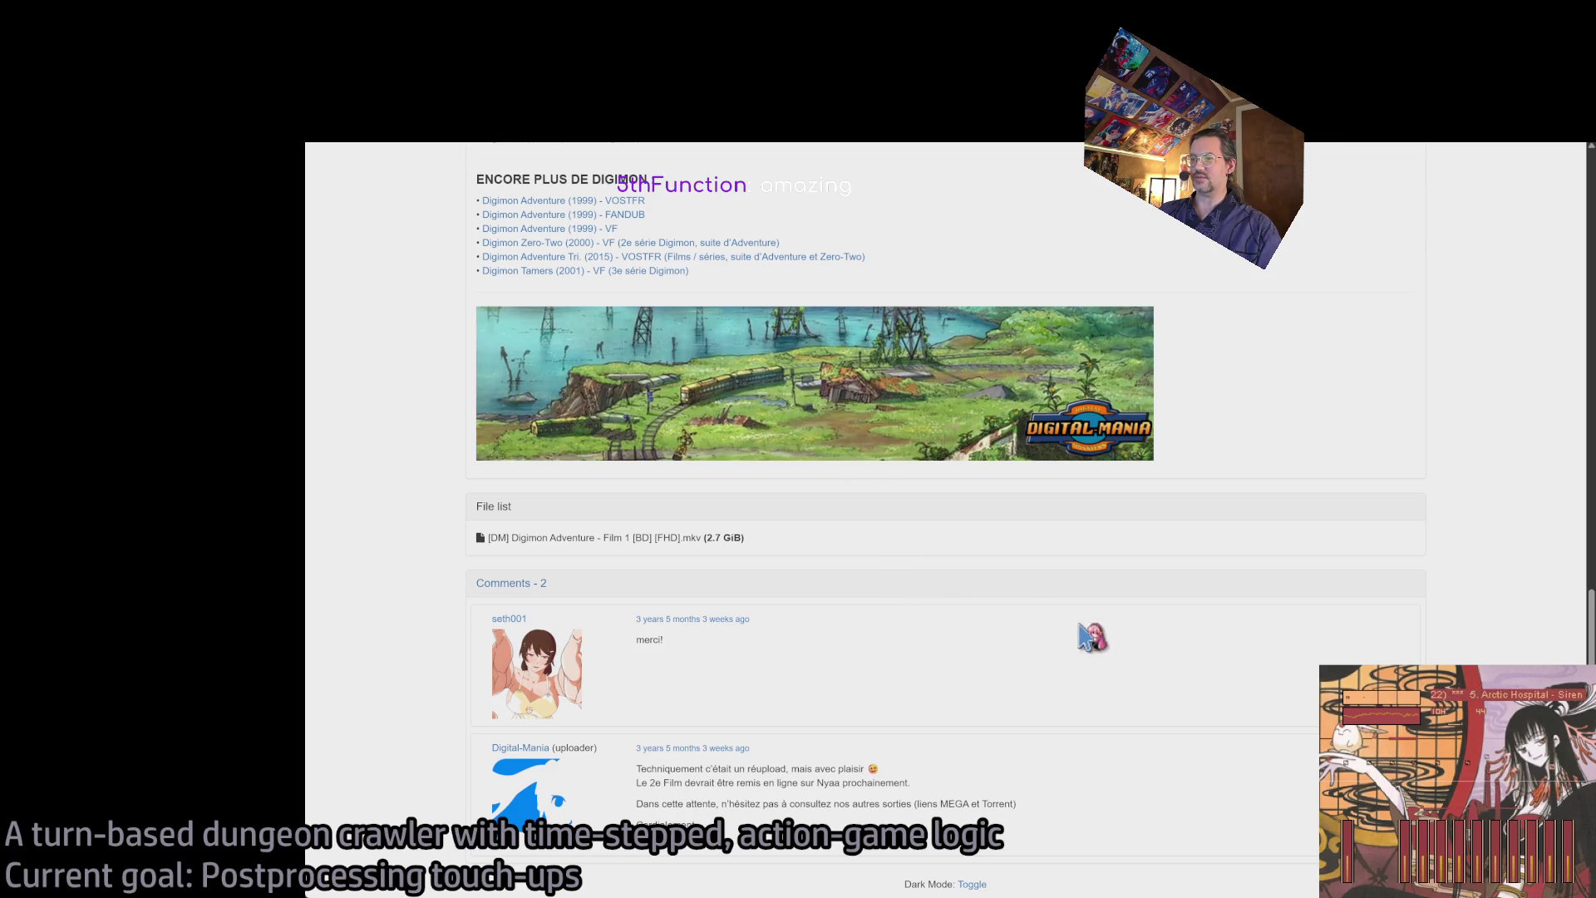
pyautogui.scroll(15, 1081, 632)
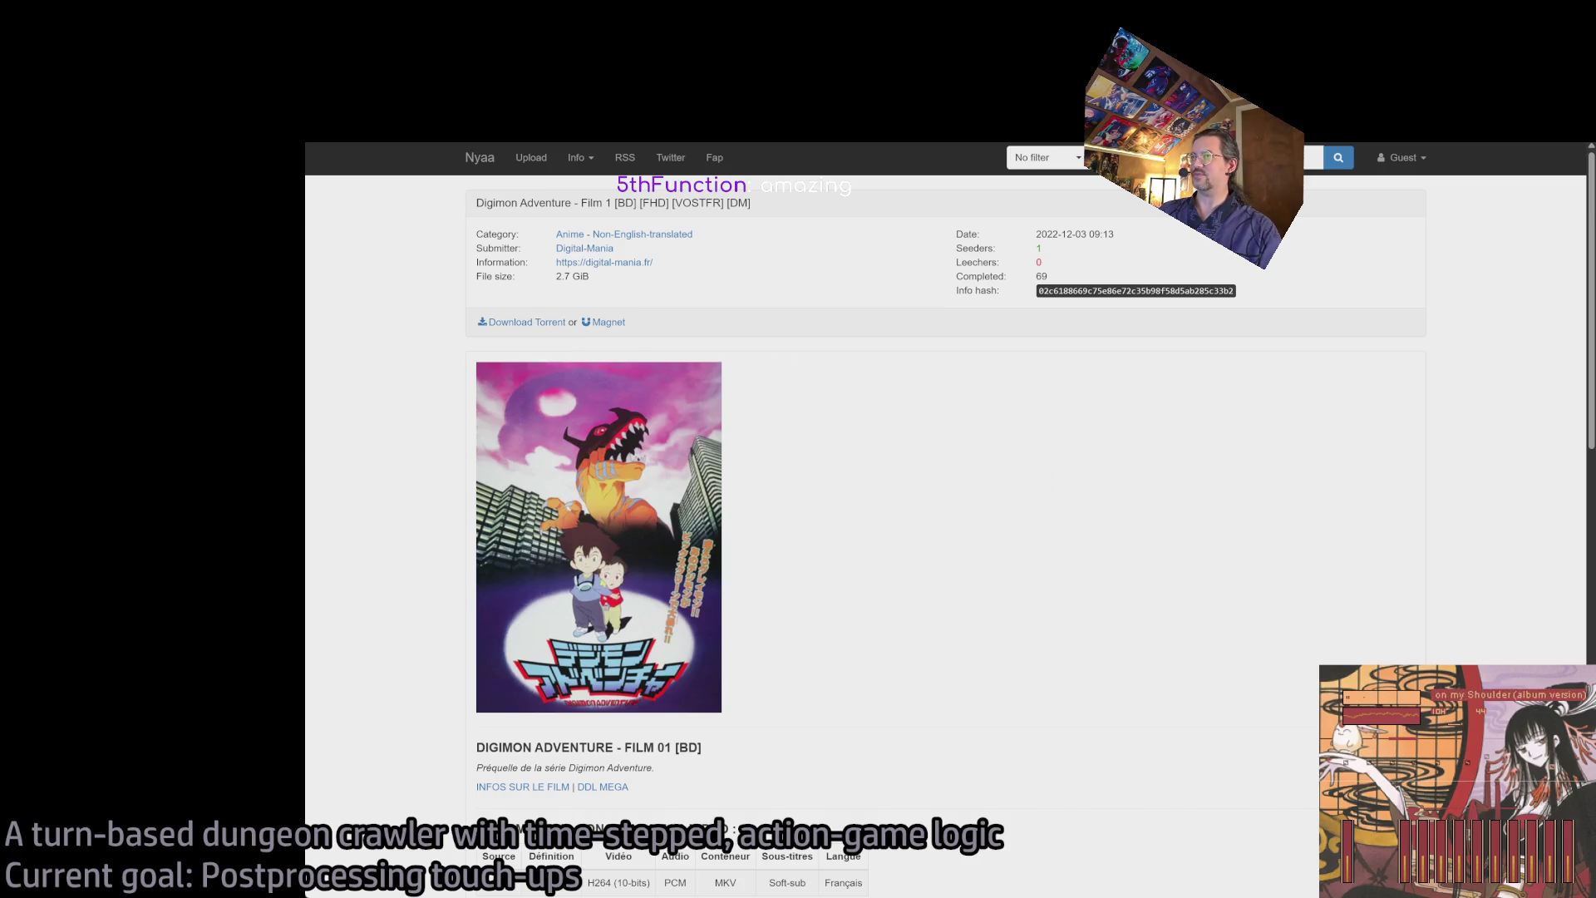
pyautogui.hotkey('alt', 'Tab')
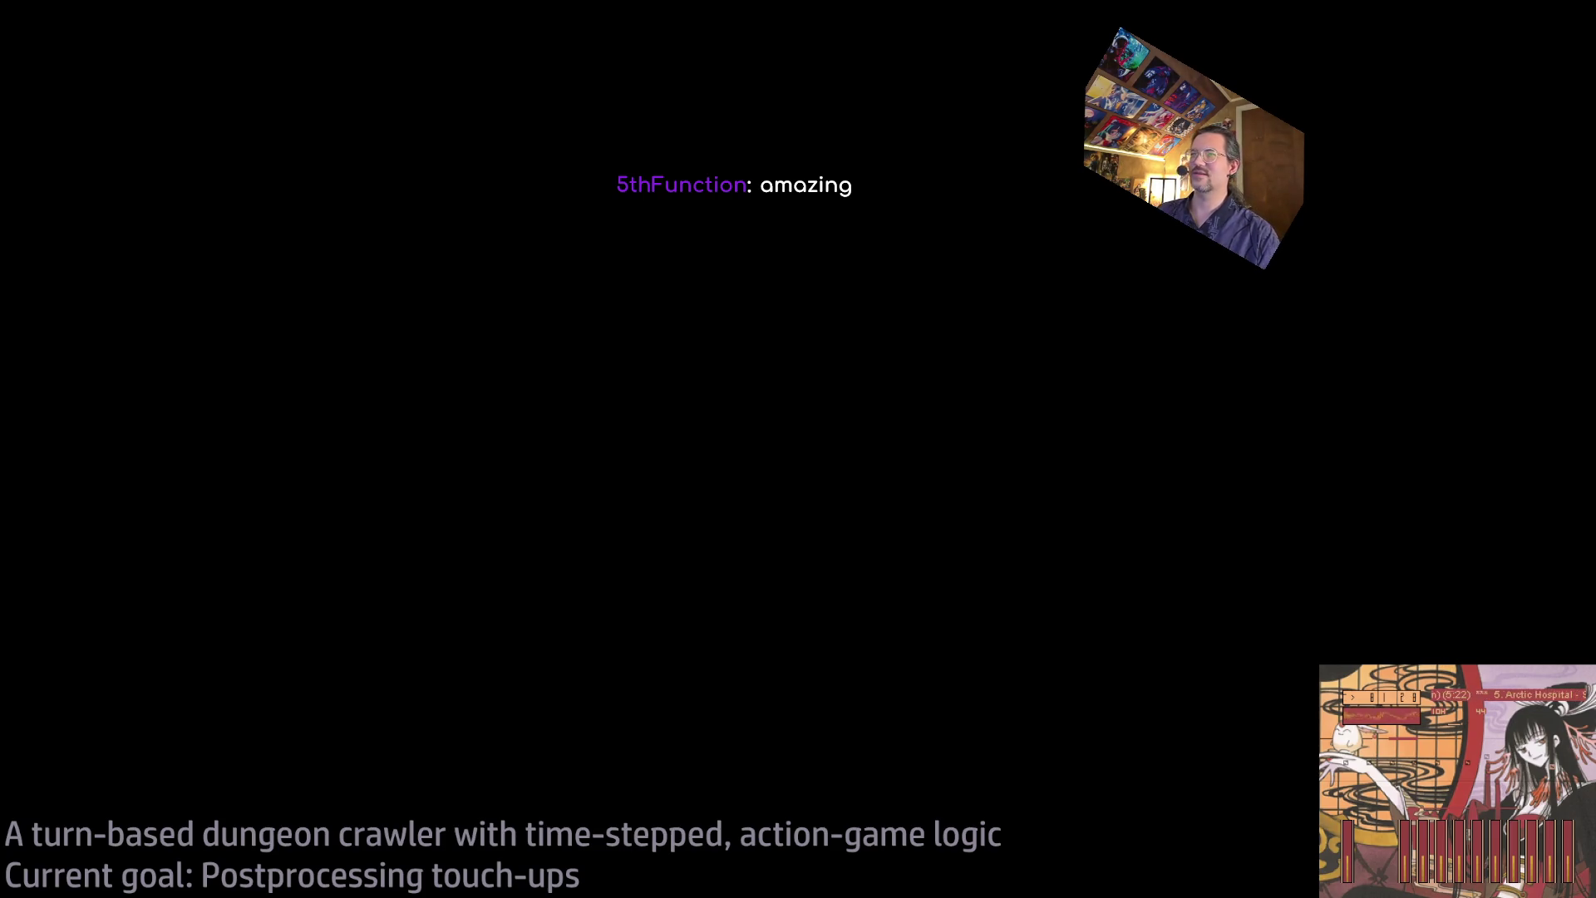
# - Switch back to the Unreal Editor showing level 1-10
pyautogui.hotkey('alt', 'Tab')
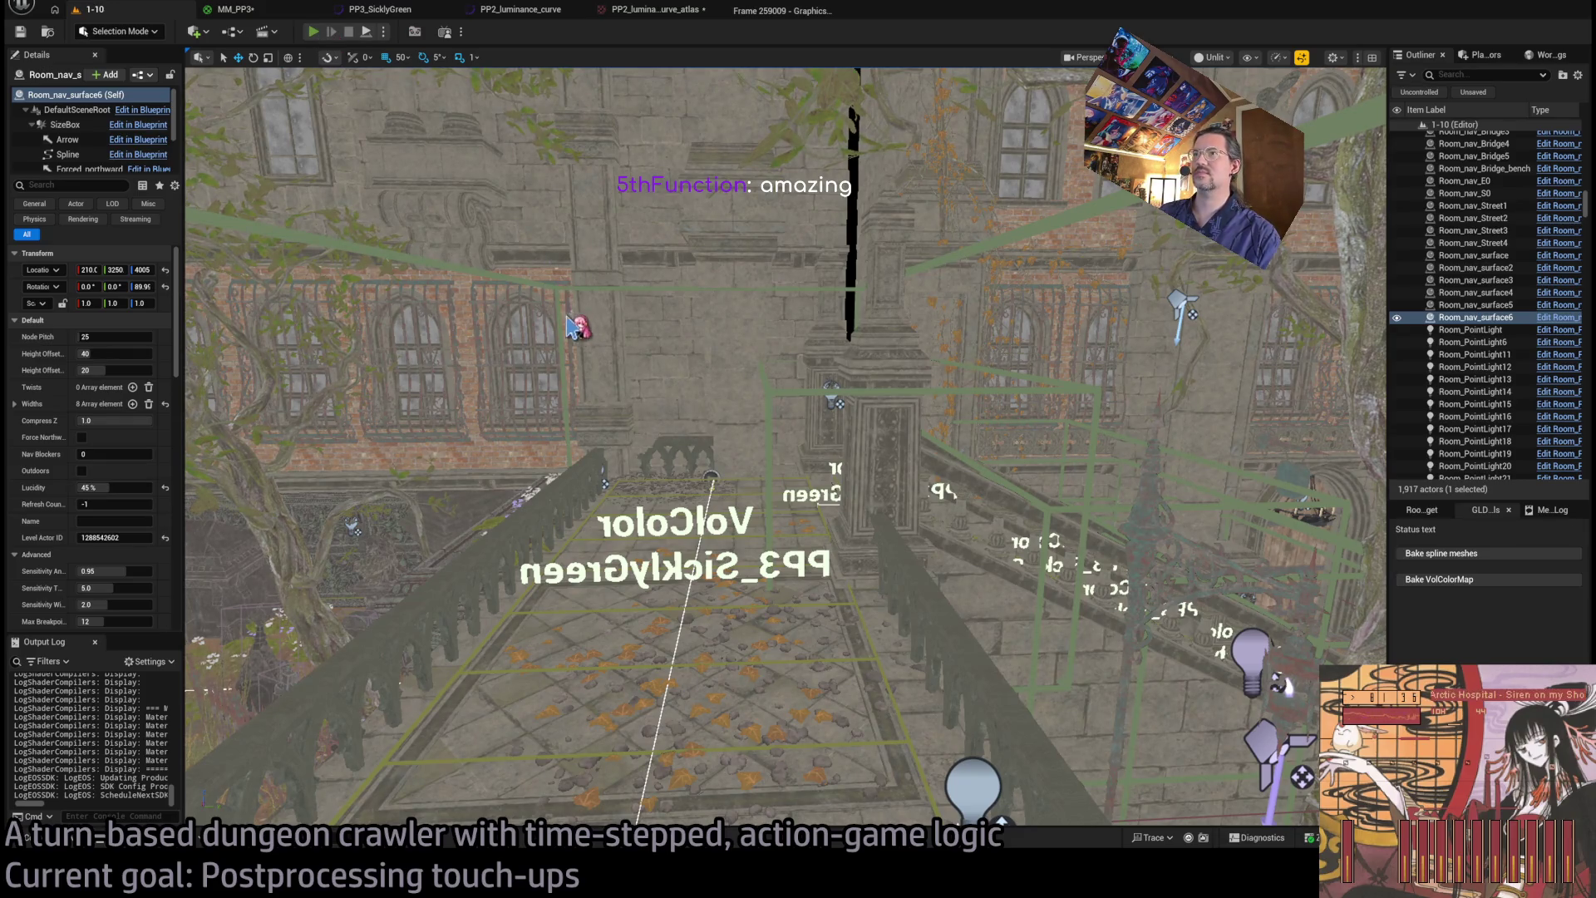
# - Play-test level 1-05, stop the session, and relaunch it
pyautogui.hotkey('alt', 'p')
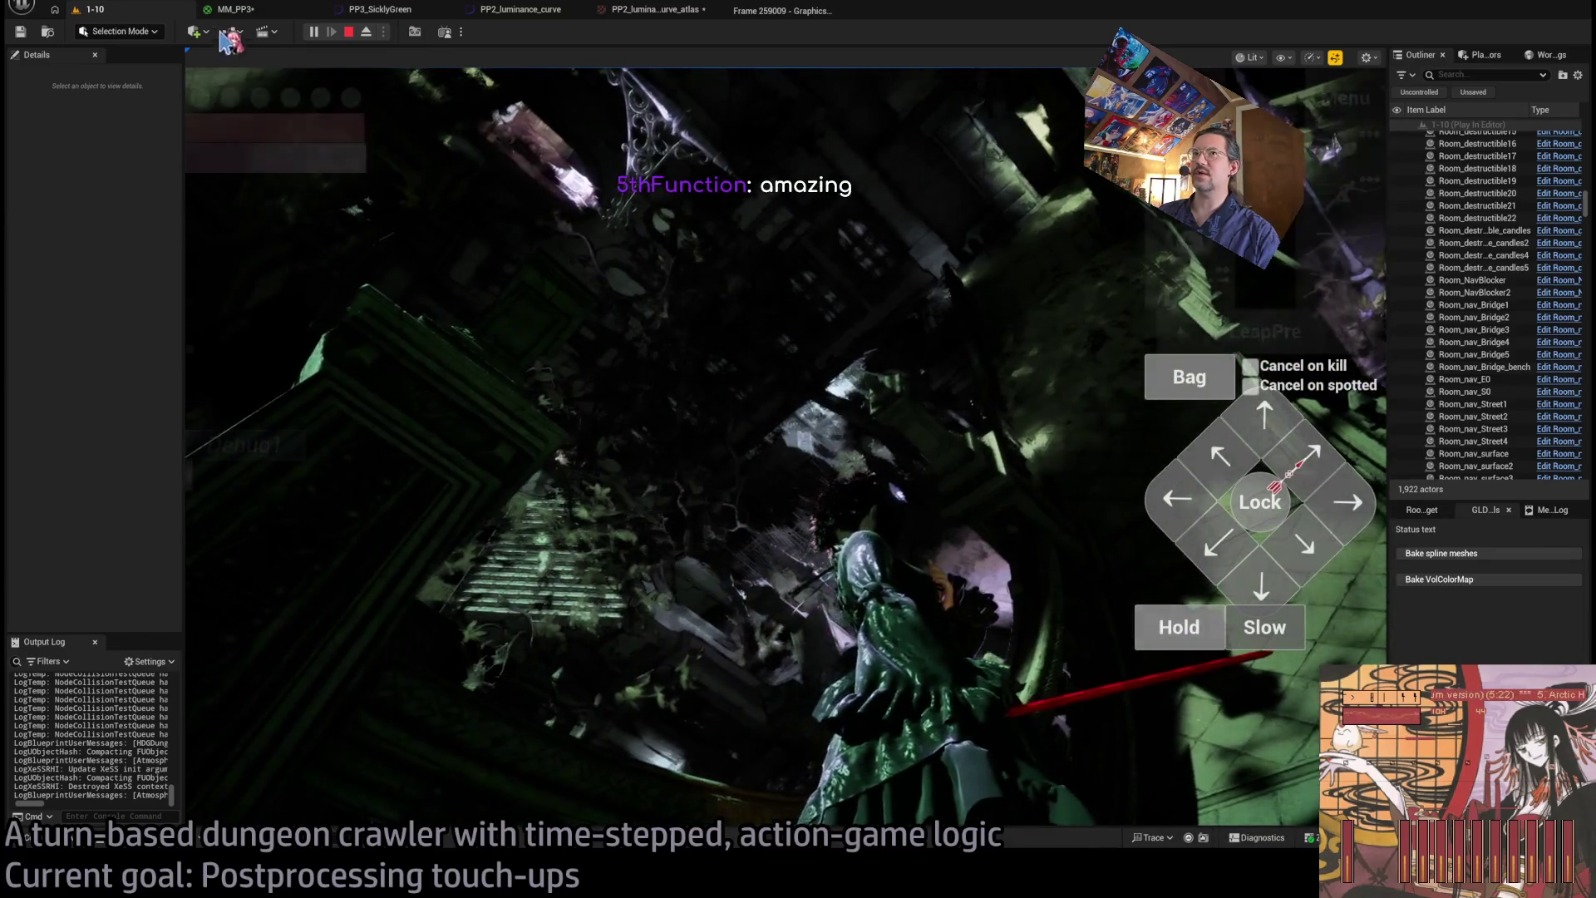
pyautogui.click(348, 32)
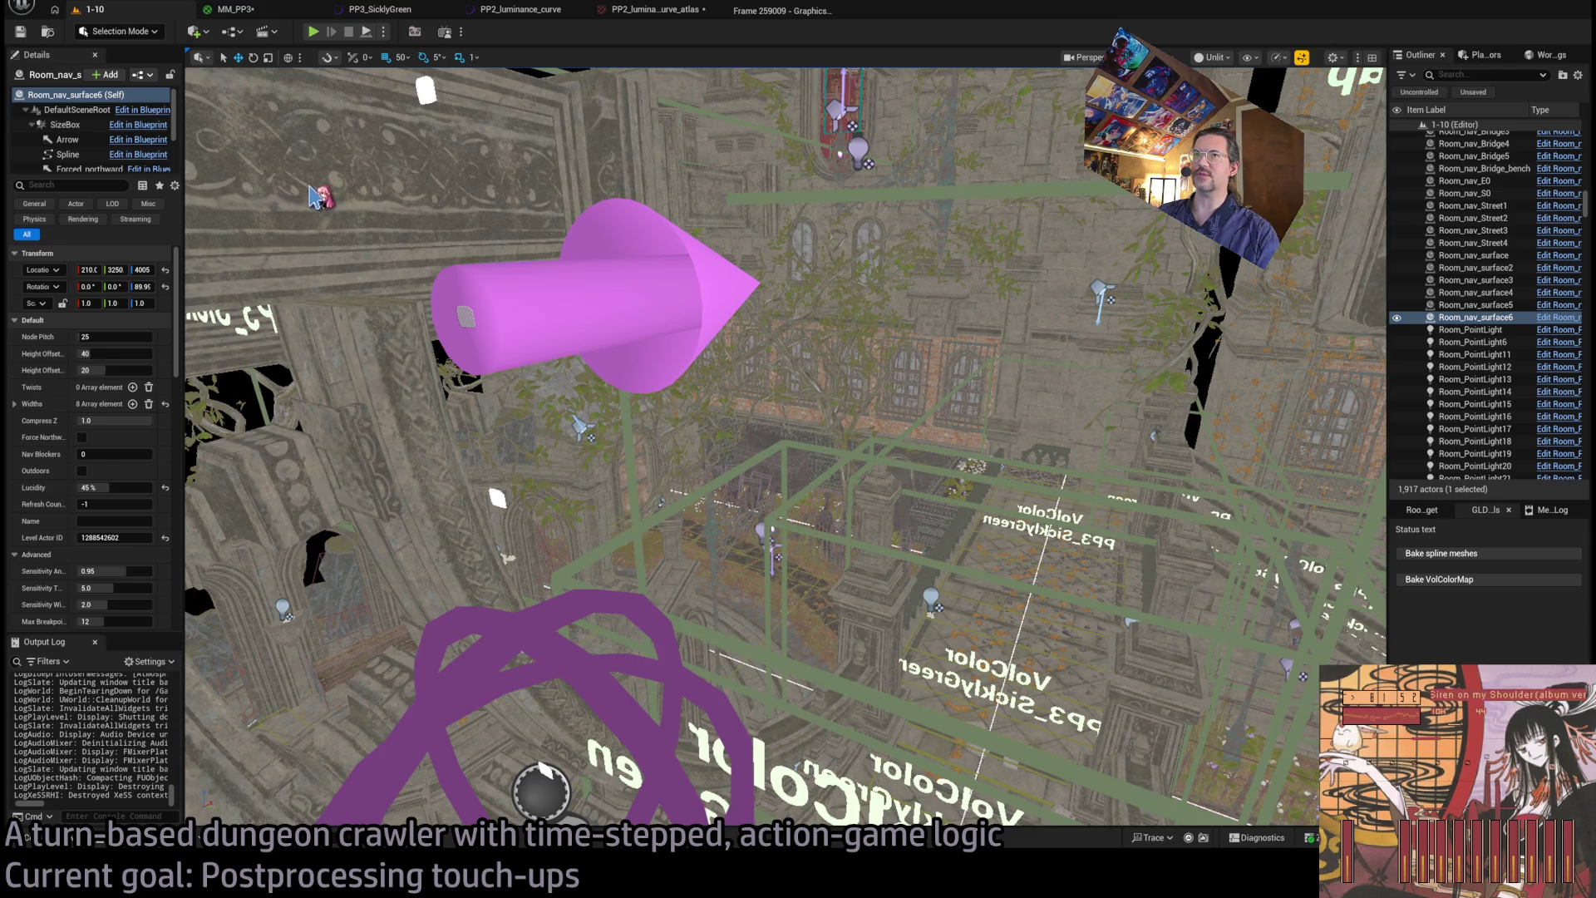
pyautogui.click(313, 35)
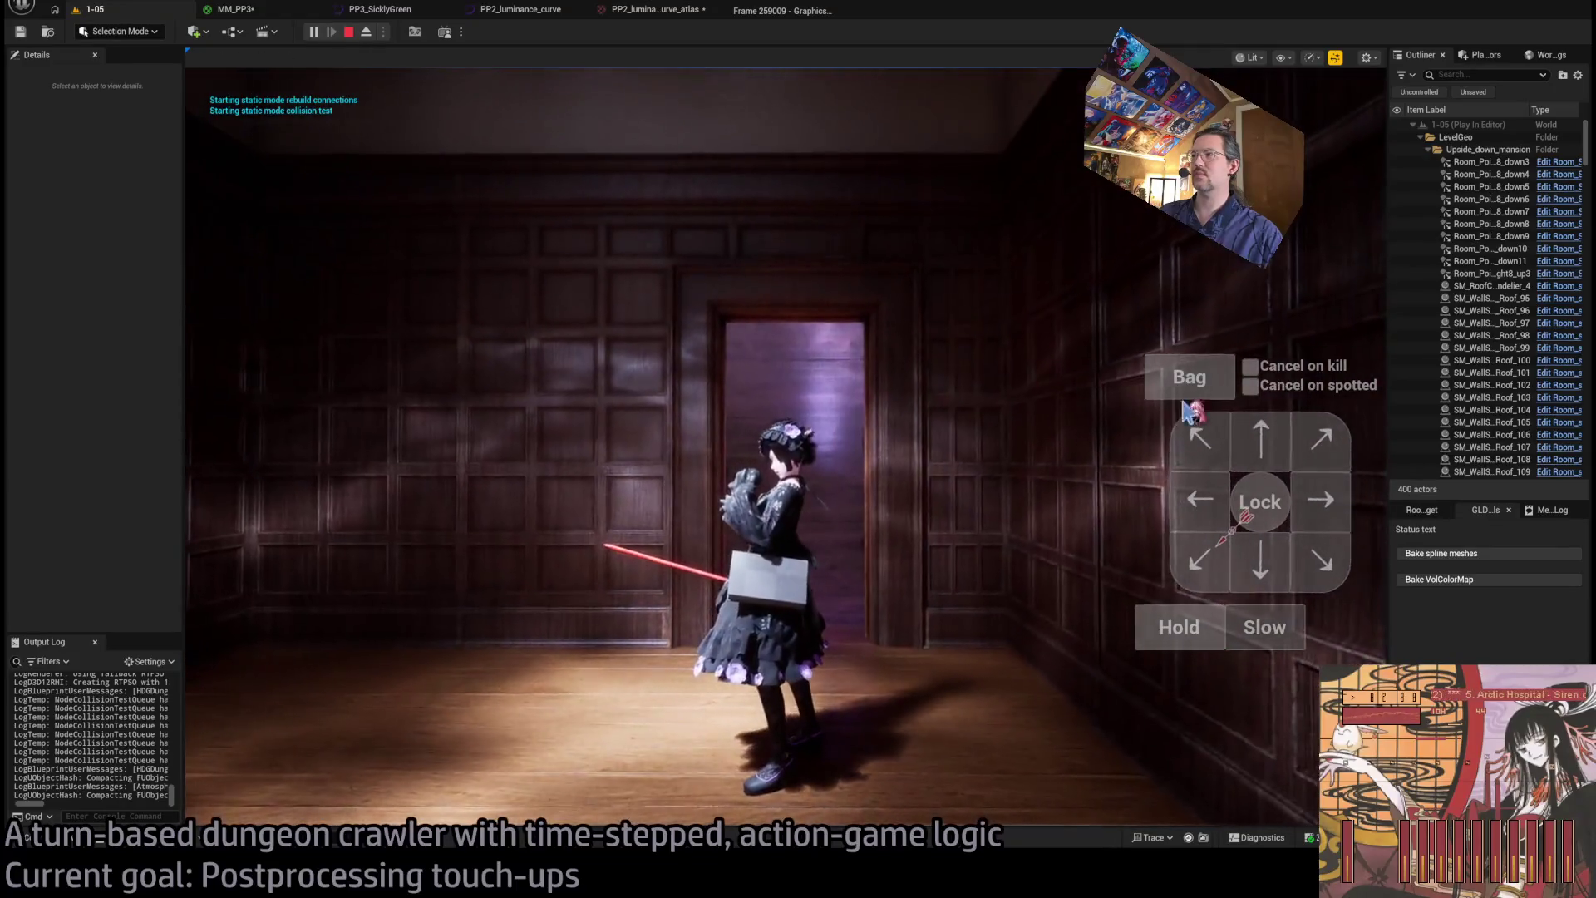
# - Move the character through the door into the purple corridor, then view the MM_PP3 graph
pyautogui.click(1261, 439)
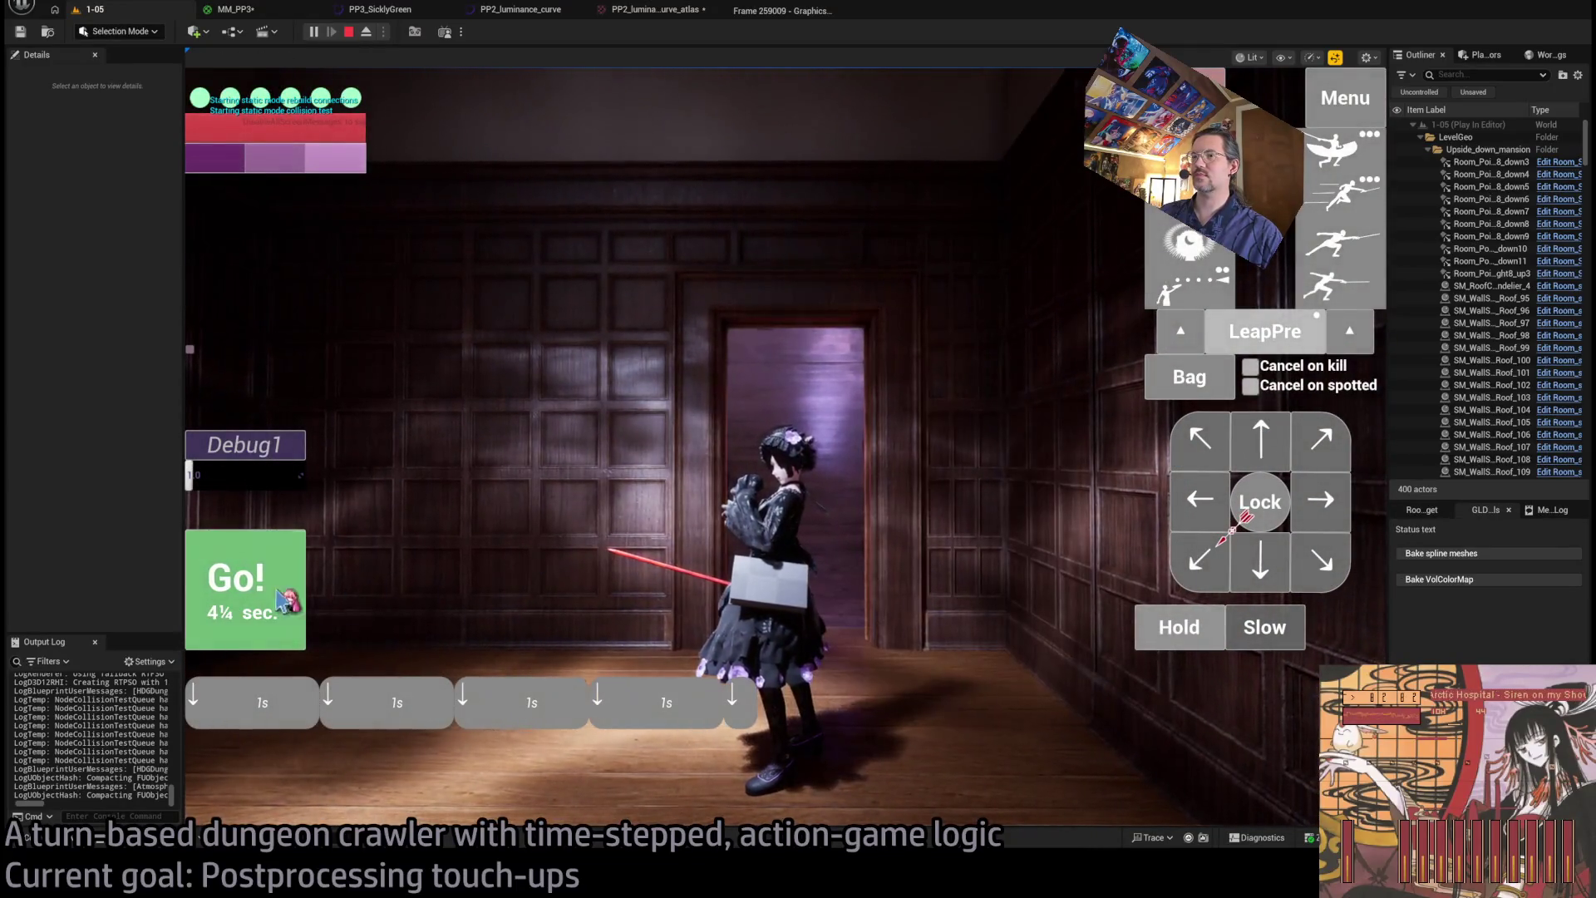
pyautogui.click(282, 595)
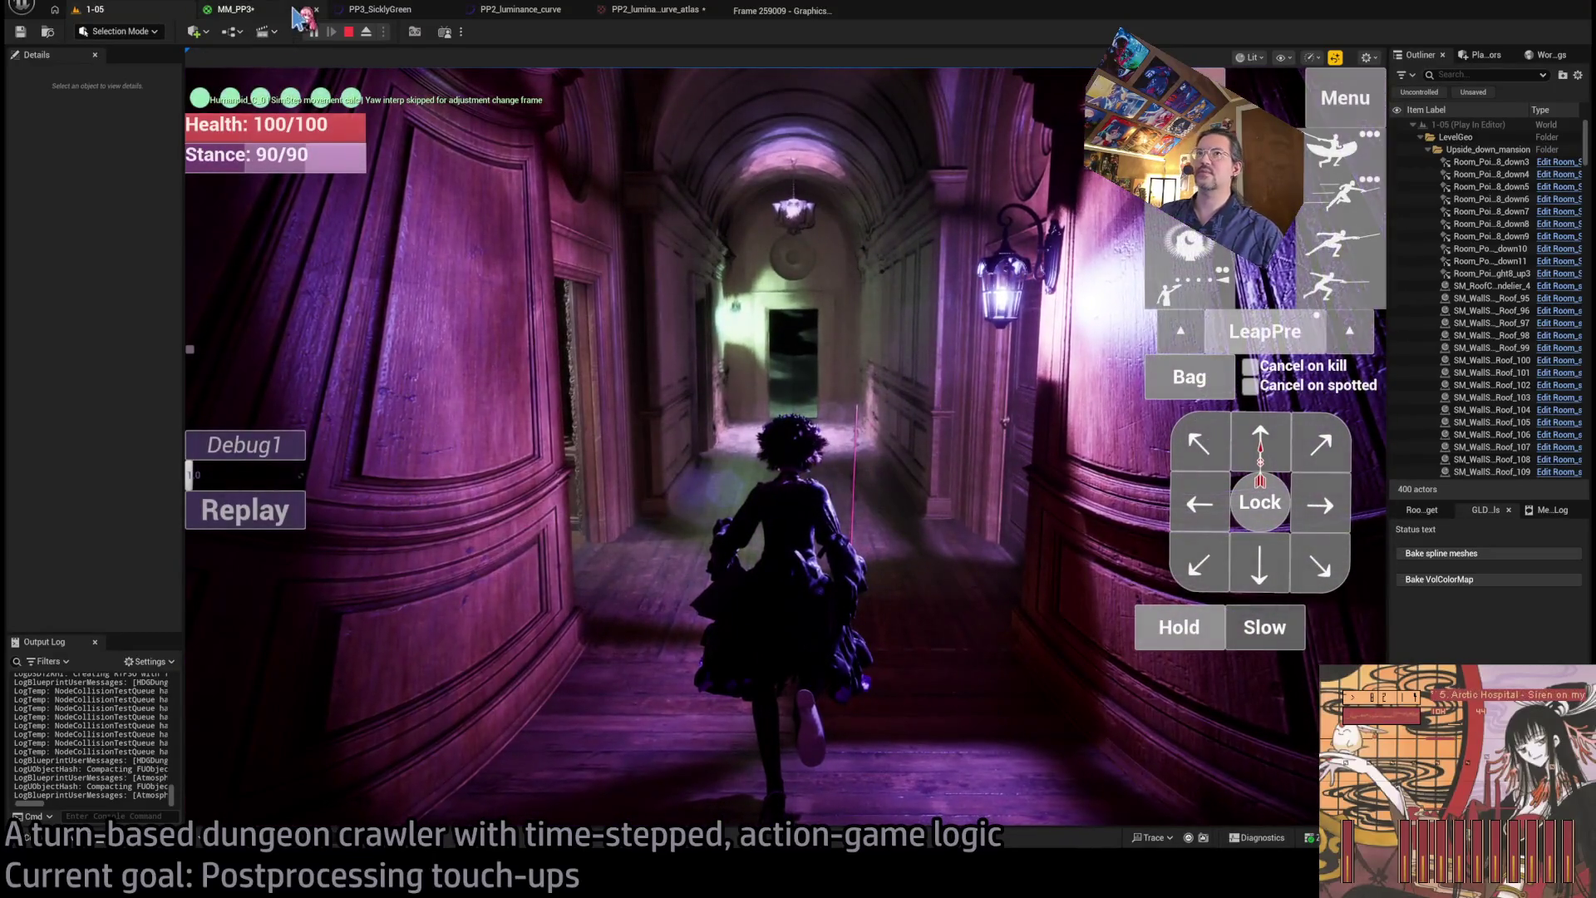
pyautogui.click(284, 15)
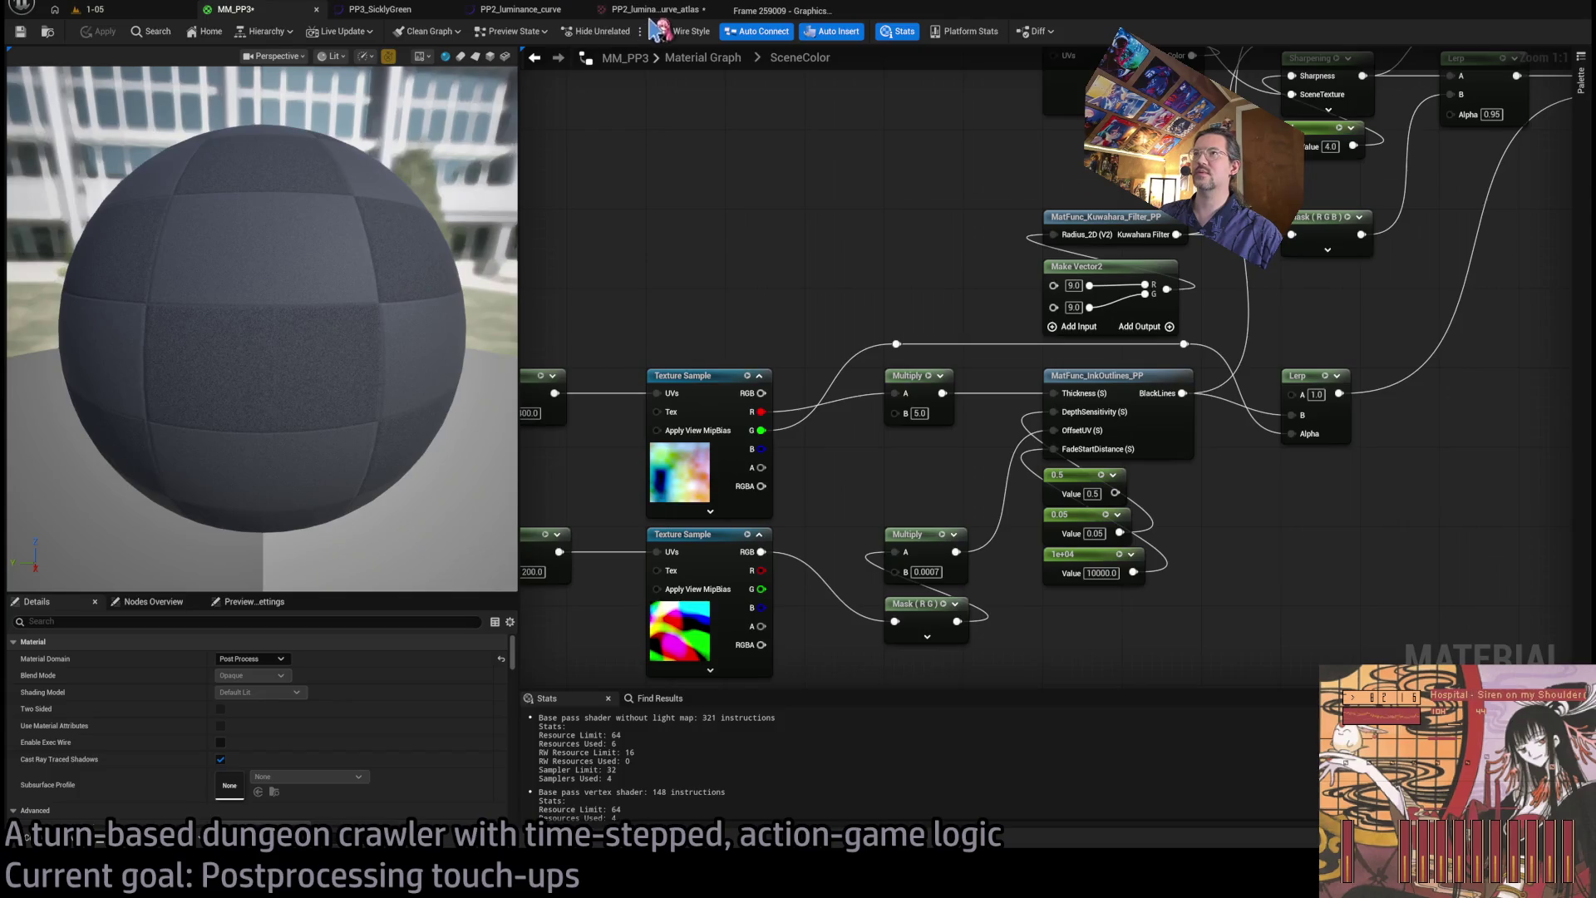
# - Open PP2_luminance_curve in the curve editor and check the start key's 0.02 value
pyautogui.click(656, 10)
pyautogui.click(519, 10)
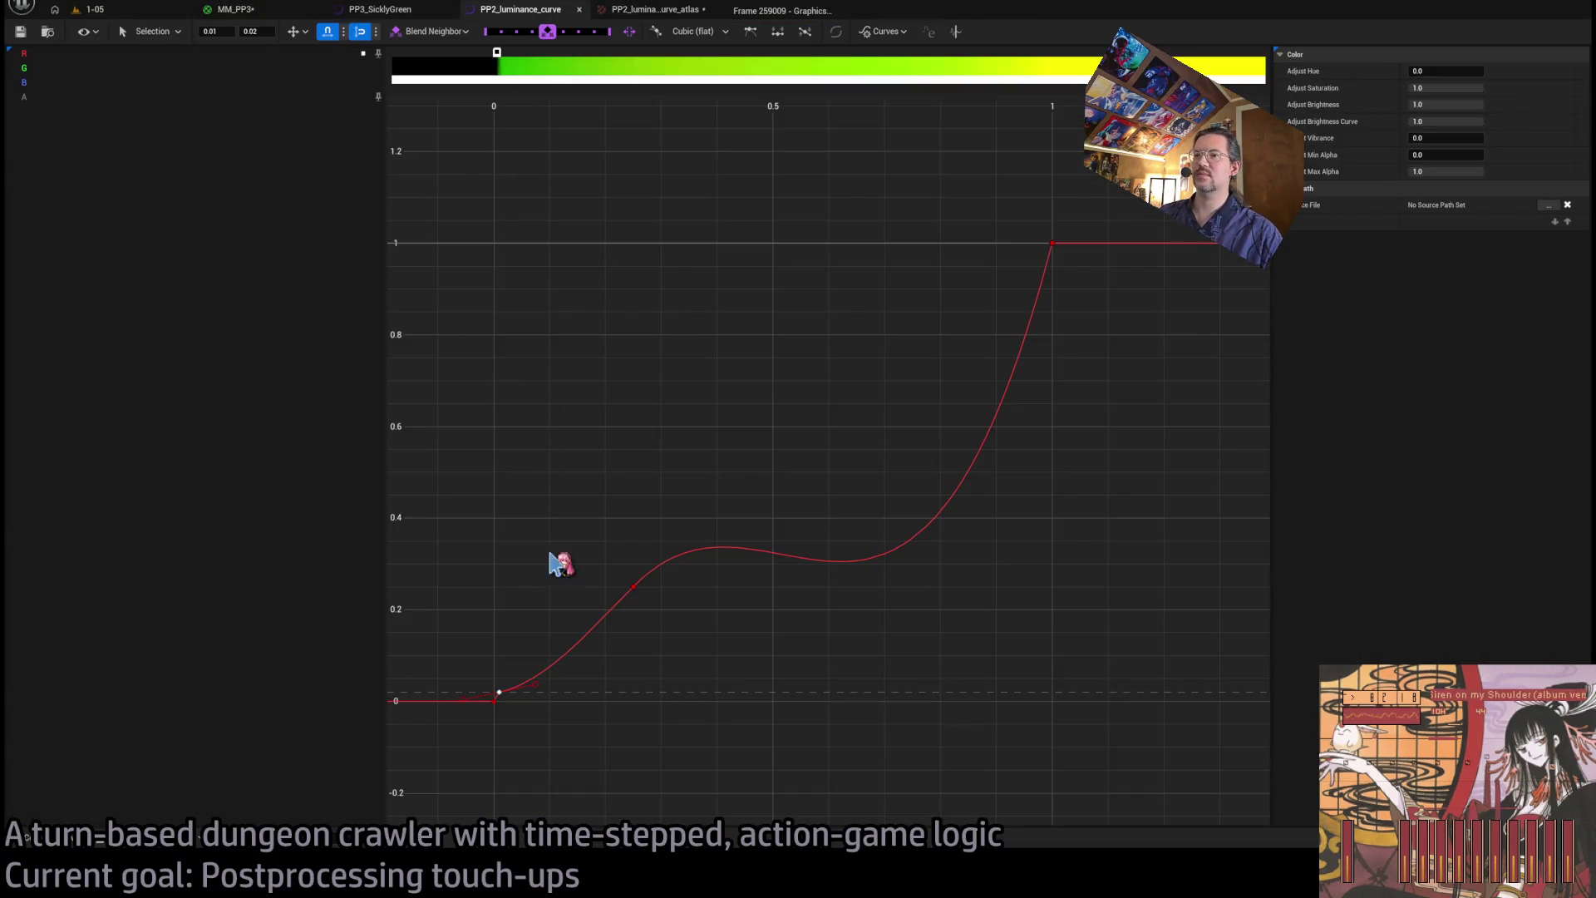
pyautogui.click(500, 696)
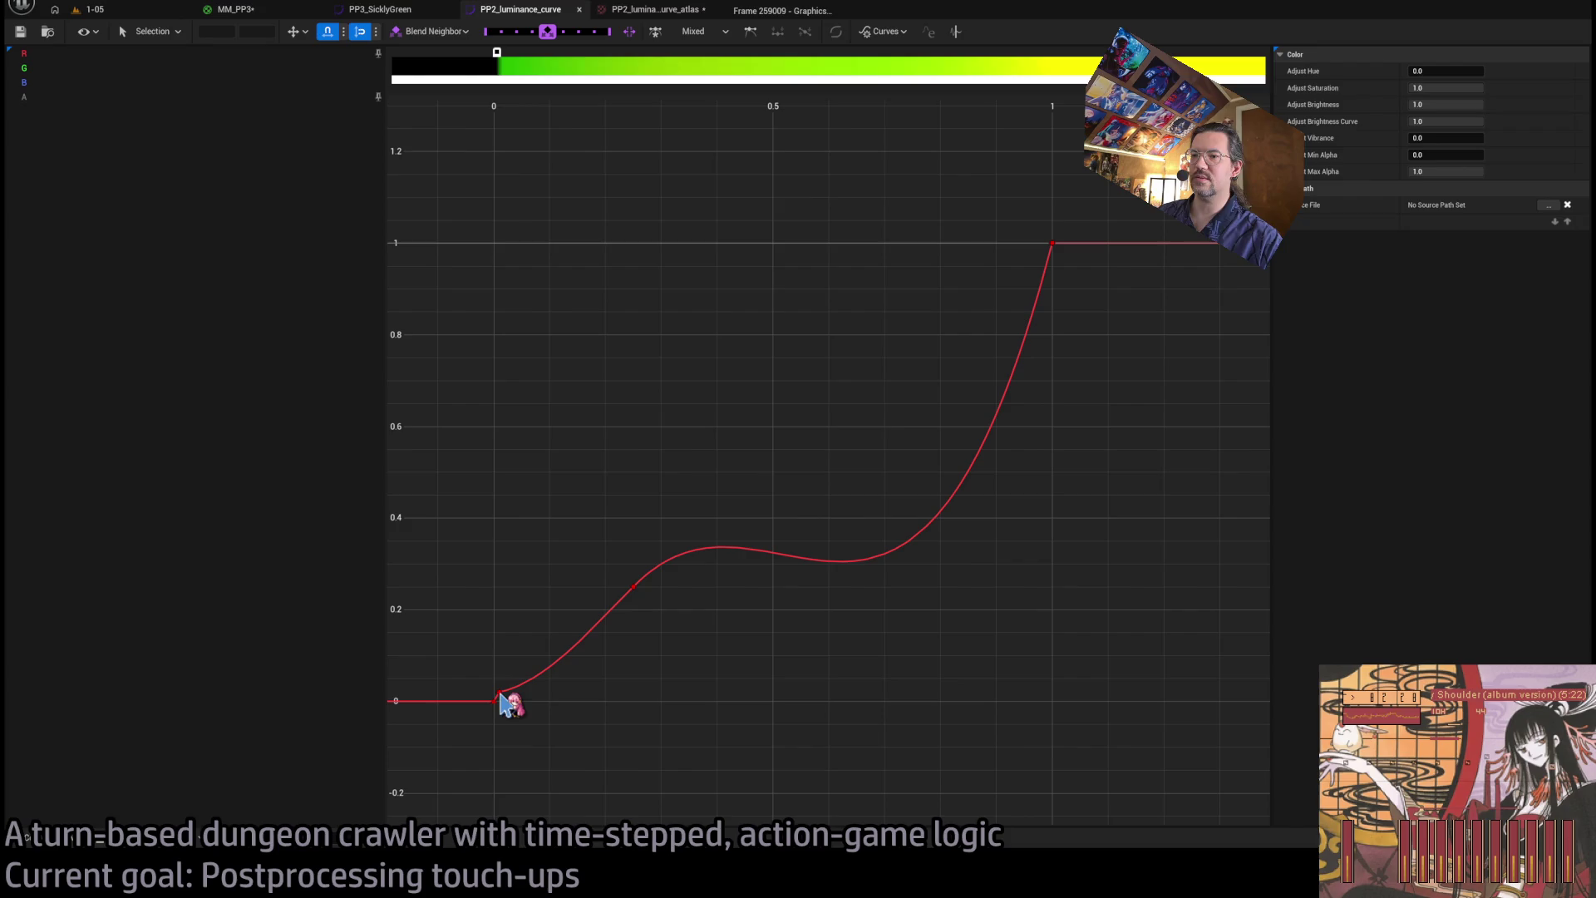
pyautogui.click(258, 31)
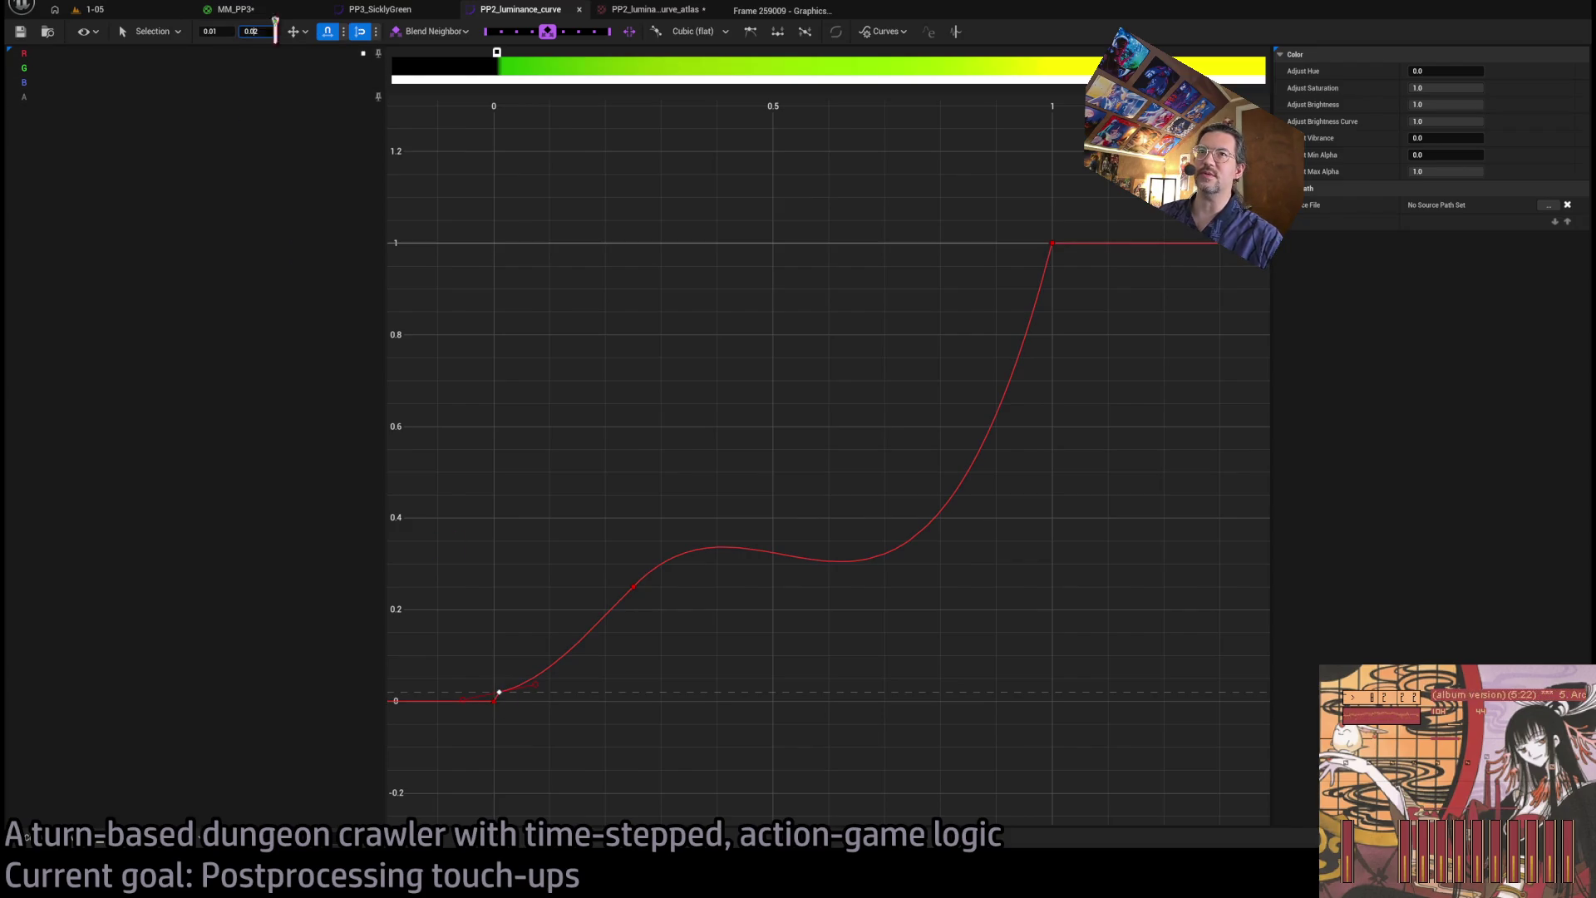
pyautogui.click(600, 579)
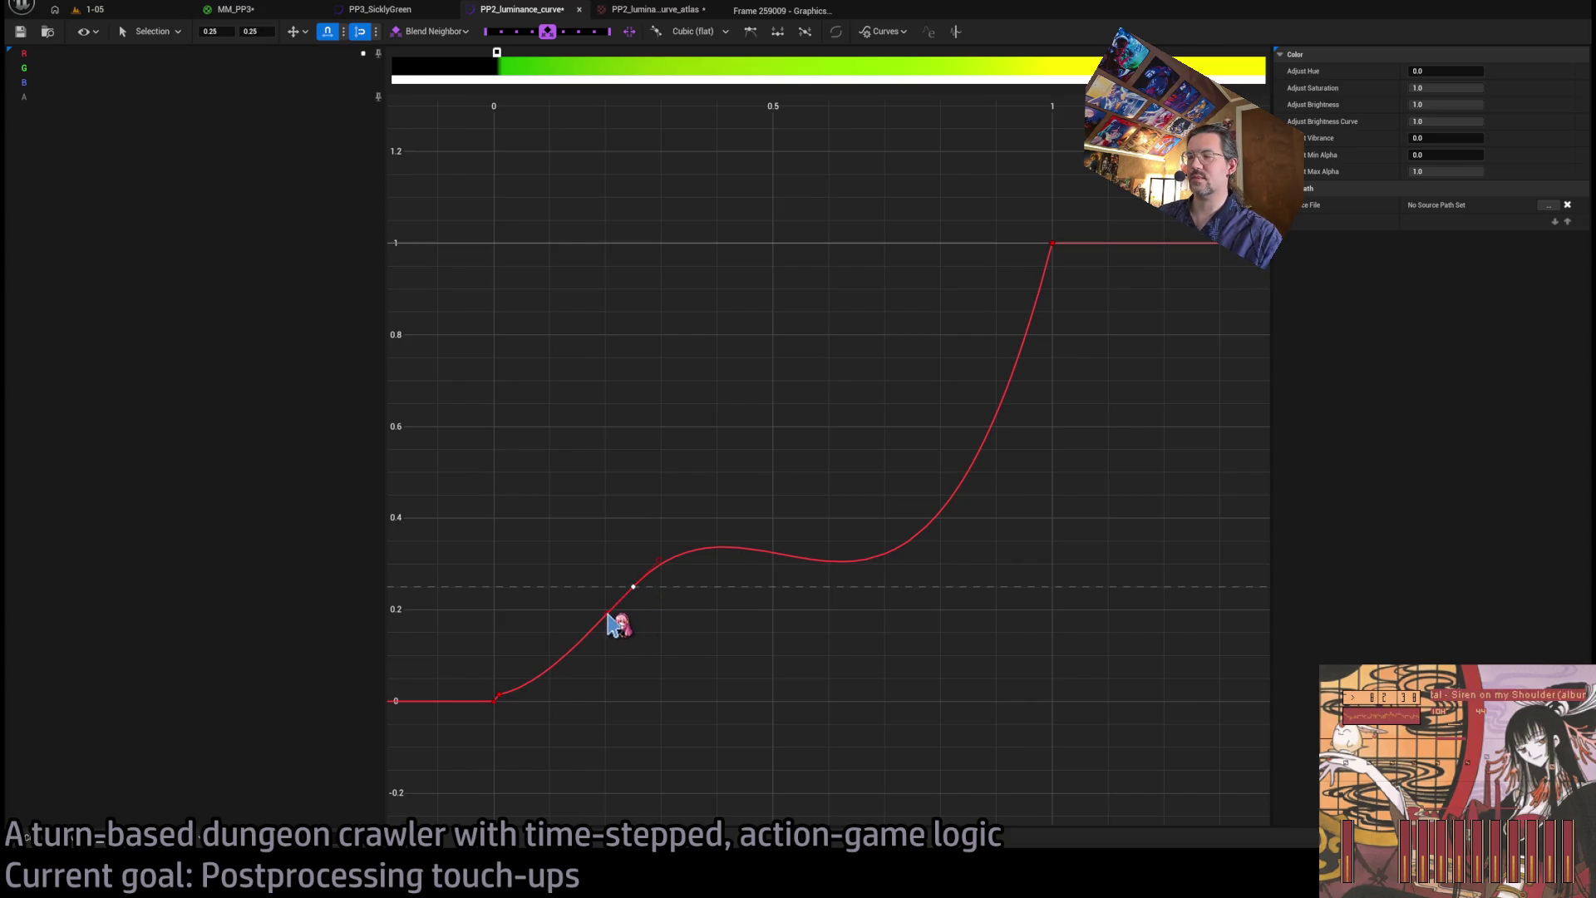
# - Steepen the hump toward 0.45 and flatten the 1.0 key into a smoother S-shape
pyautogui.moveTo(608, 614); pyautogui.dragTo(618, 622)
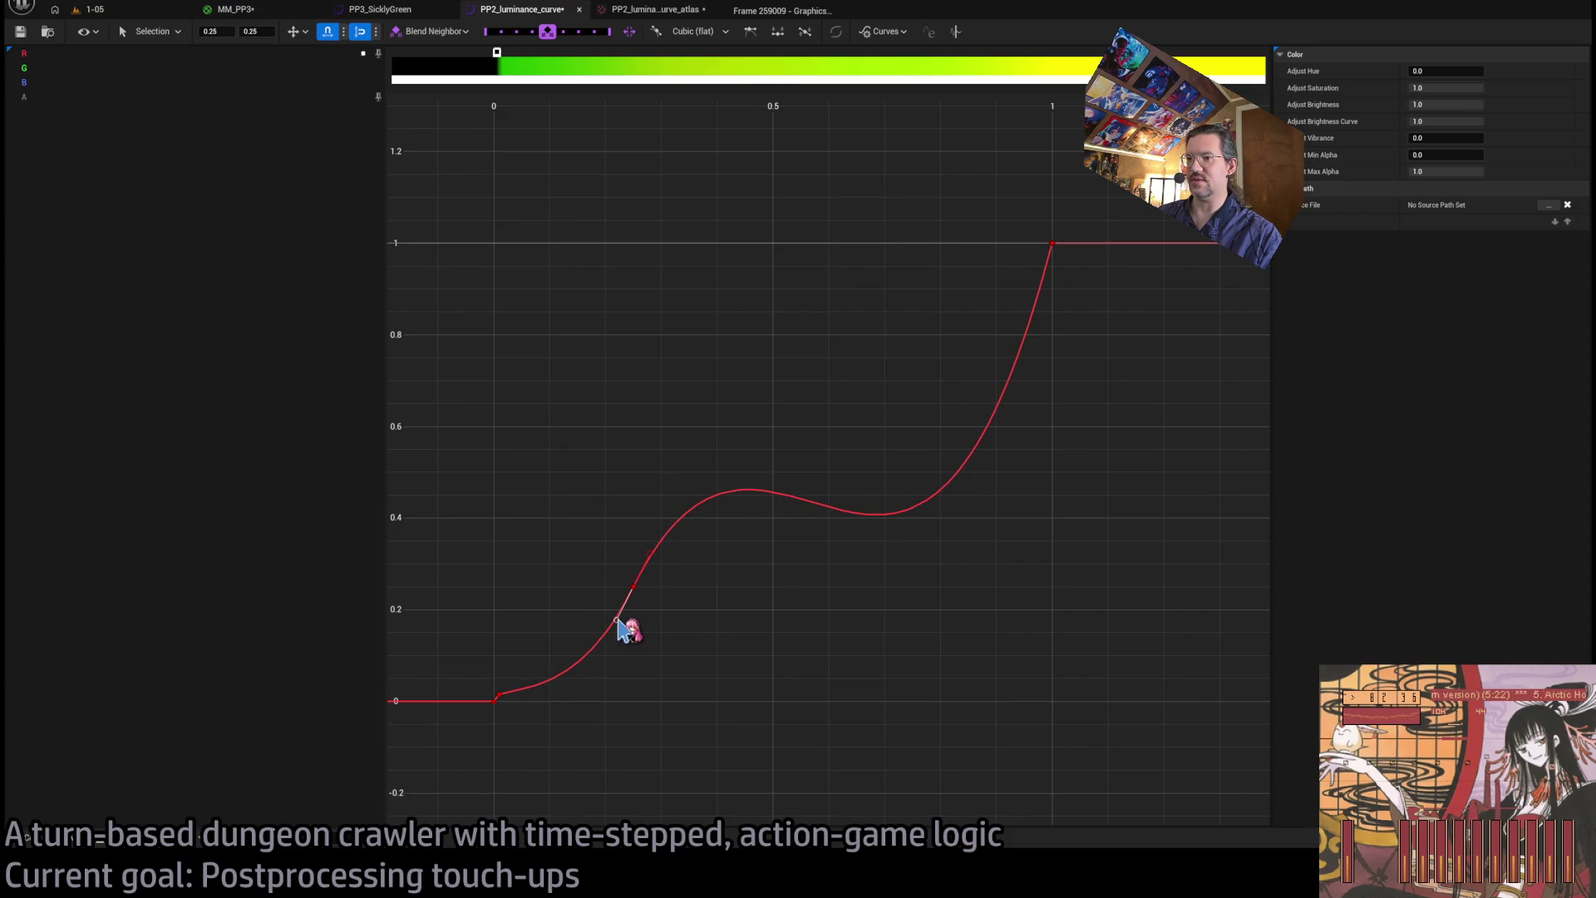
pyautogui.click(640, 592)
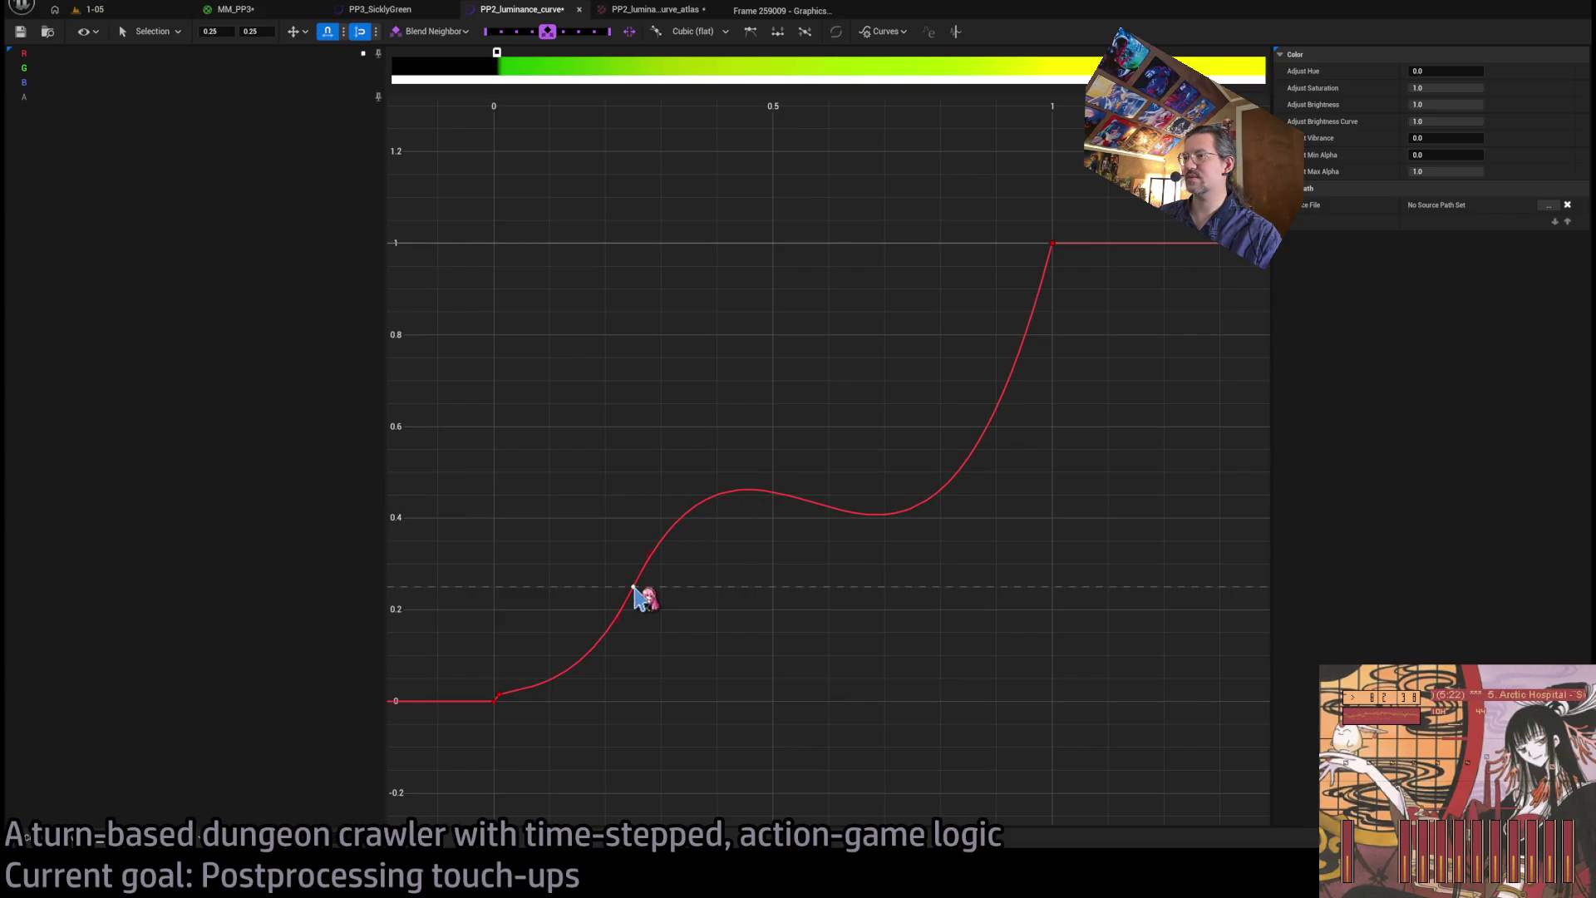
pyautogui.click(1052, 242)
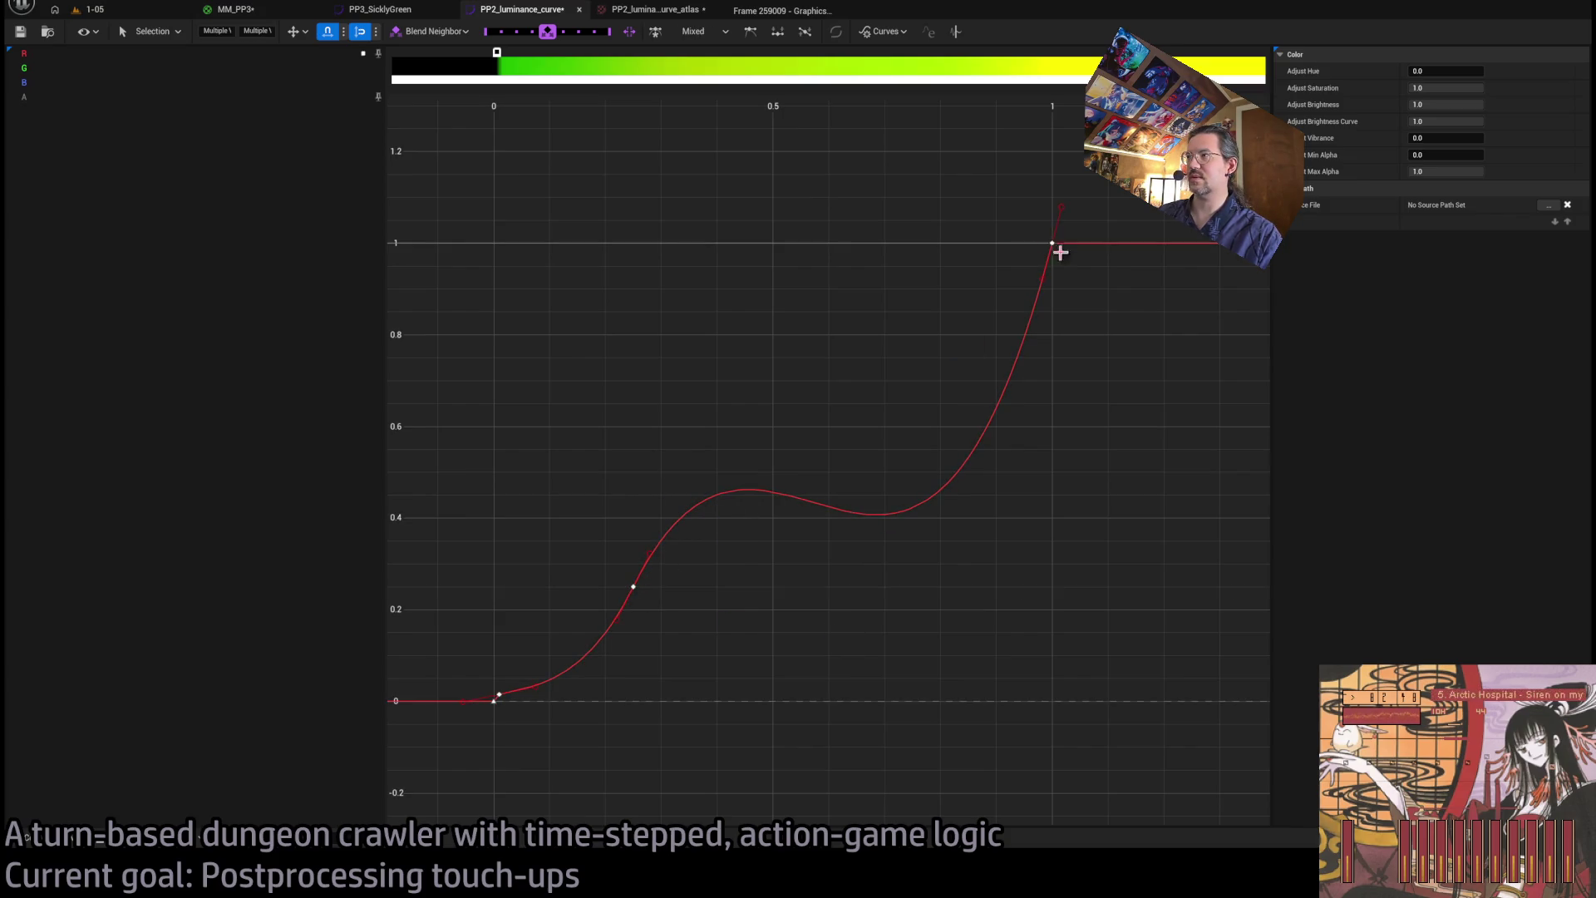
pyautogui.moveTo(1053, 277)
pyautogui.mouseDown()
pyautogui.moveTo(1030, 272)
pyautogui.moveTo(1042, 278)
pyautogui.mouseUp()
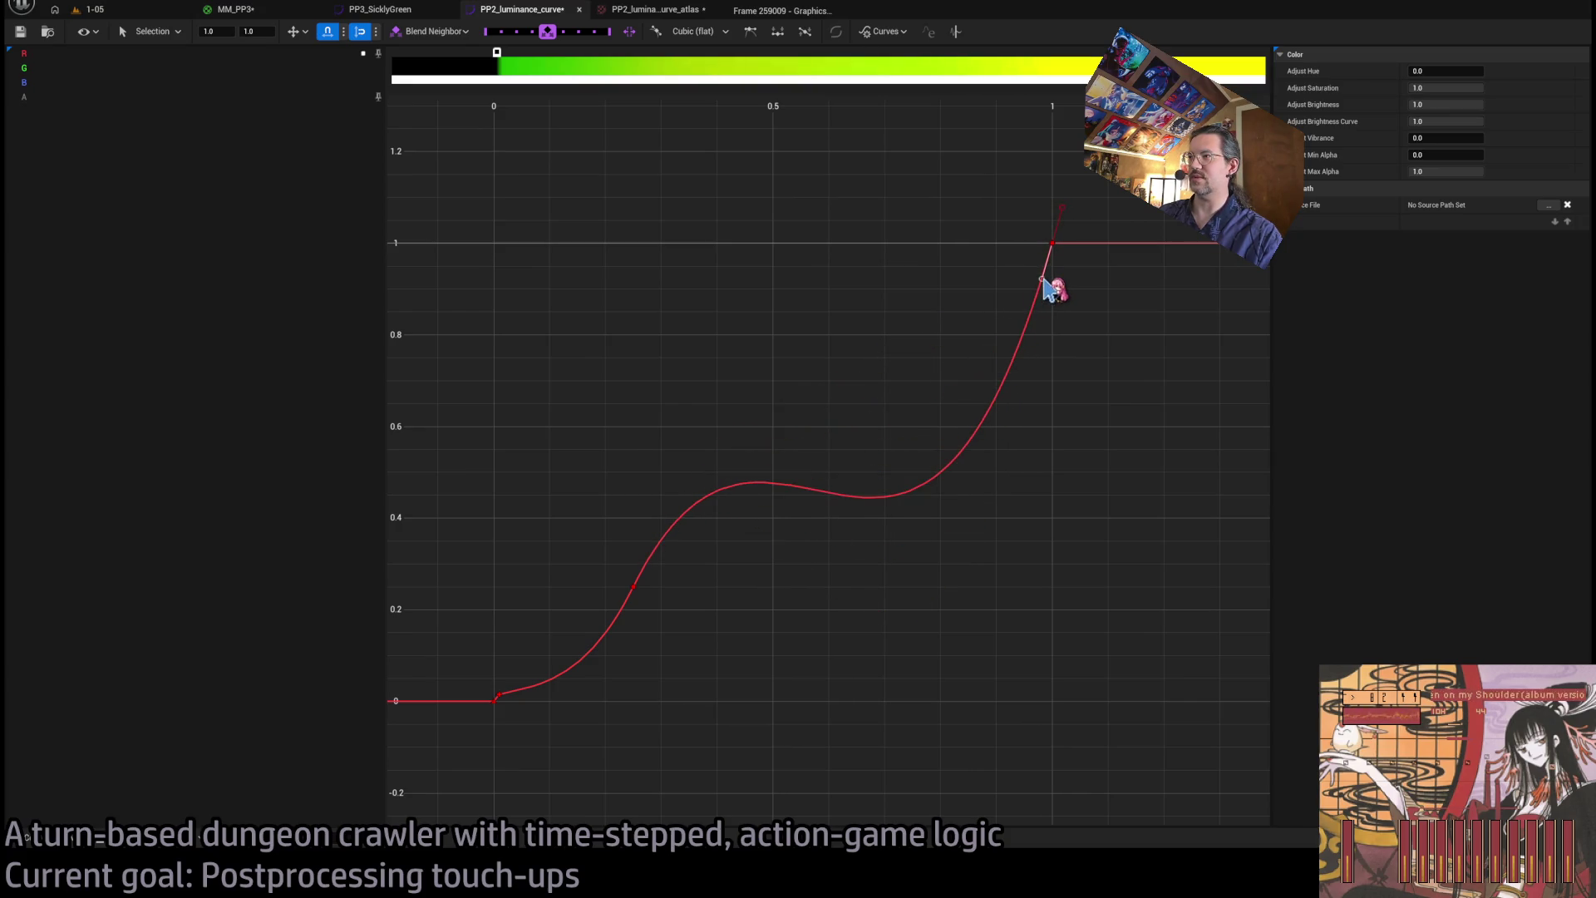
# - Pull the 0.25 key's tangent down so the mid-curve rises steadily, then return to level 1-05
pyautogui.click(634, 588)
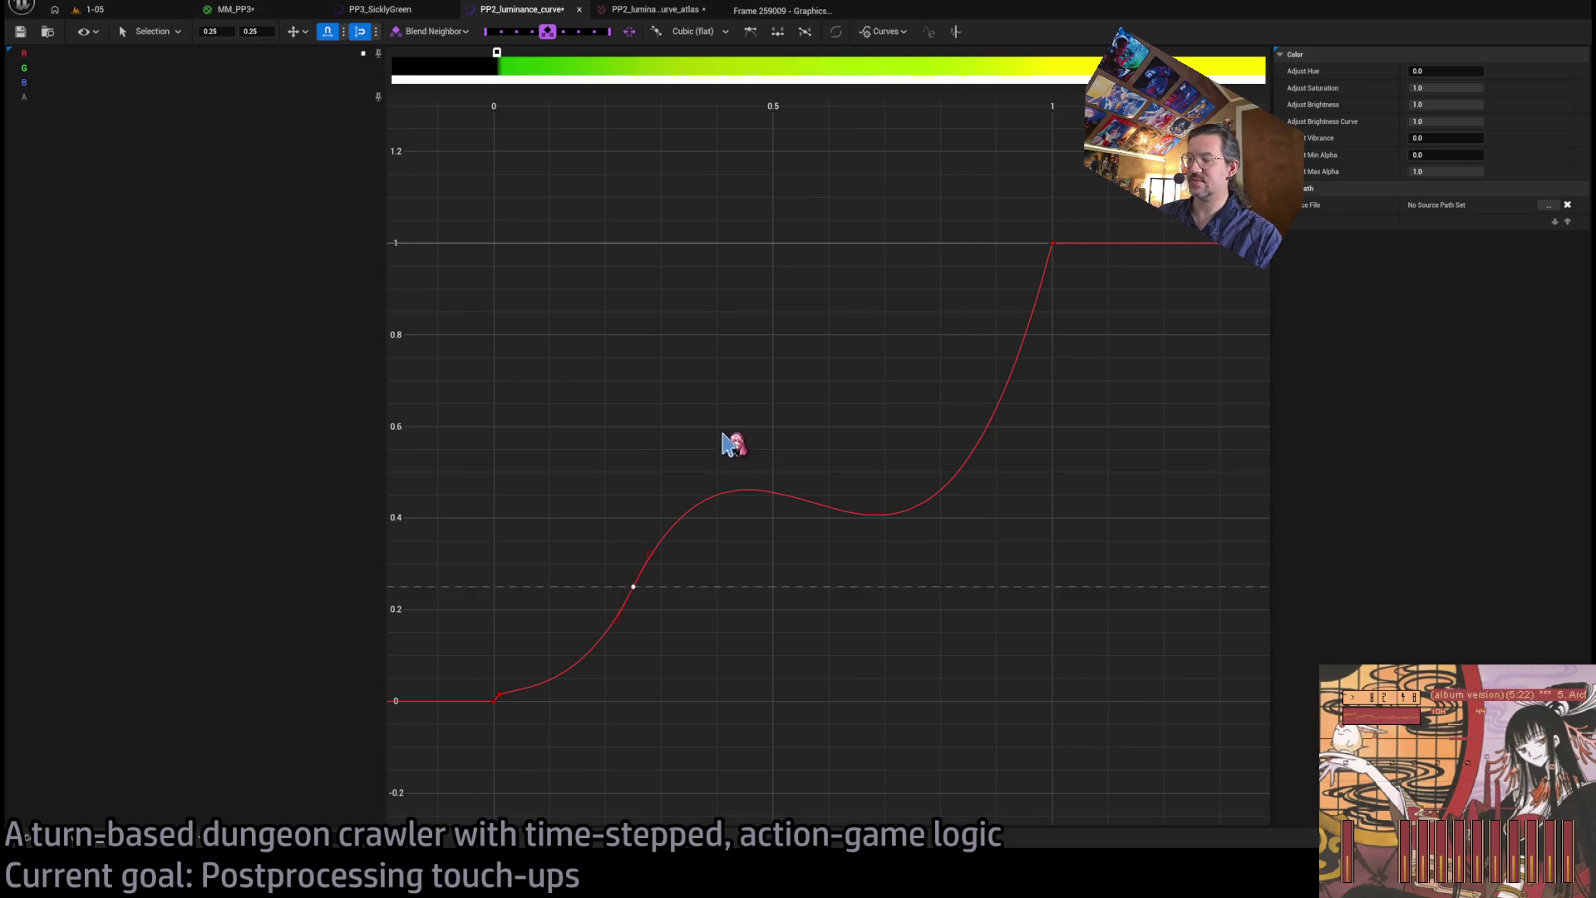
pyautogui.click(635, 590)
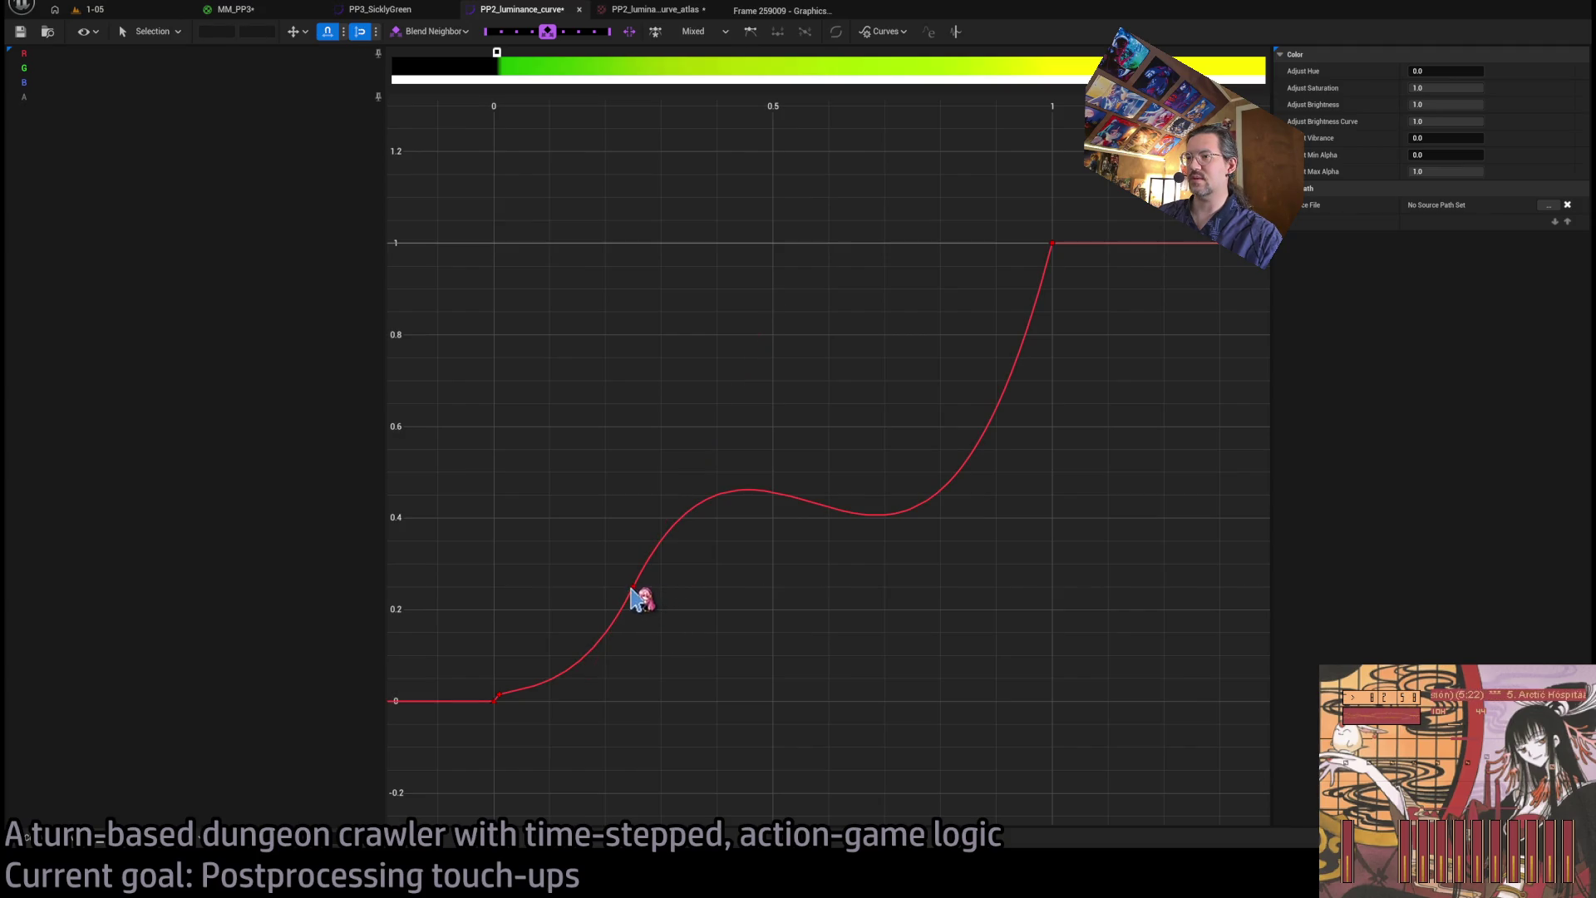
pyautogui.moveTo(774, 315)
pyautogui.mouseDown()
pyautogui.moveTo(670, 552)
pyautogui.moveTo(670, 519)
pyautogui.mouseUp()
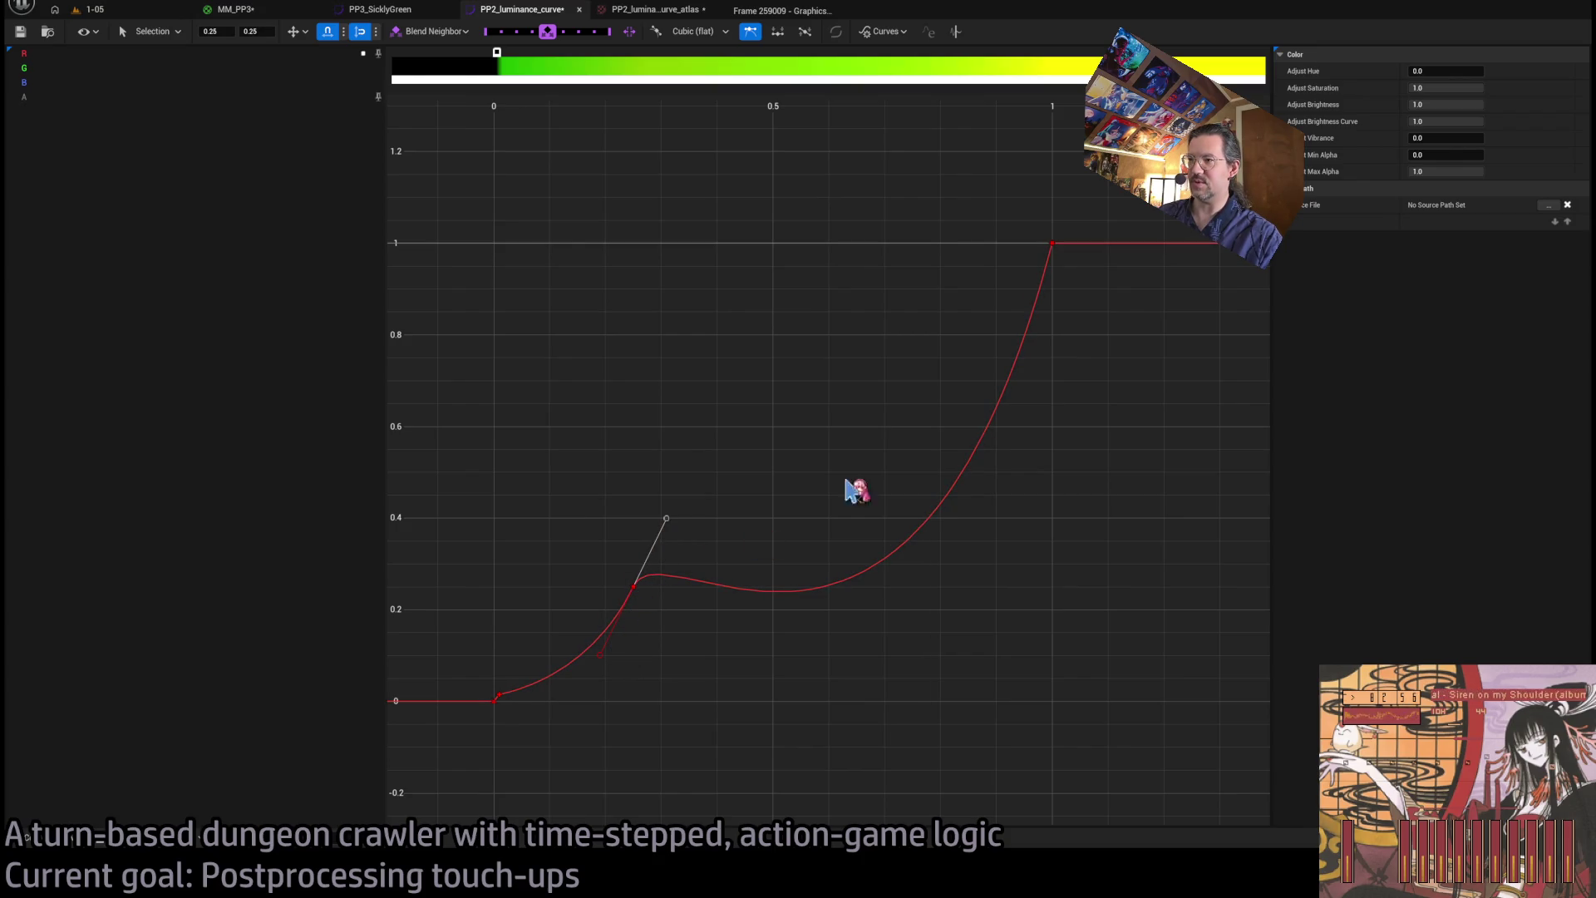
pyautogui.click(1050, 287)
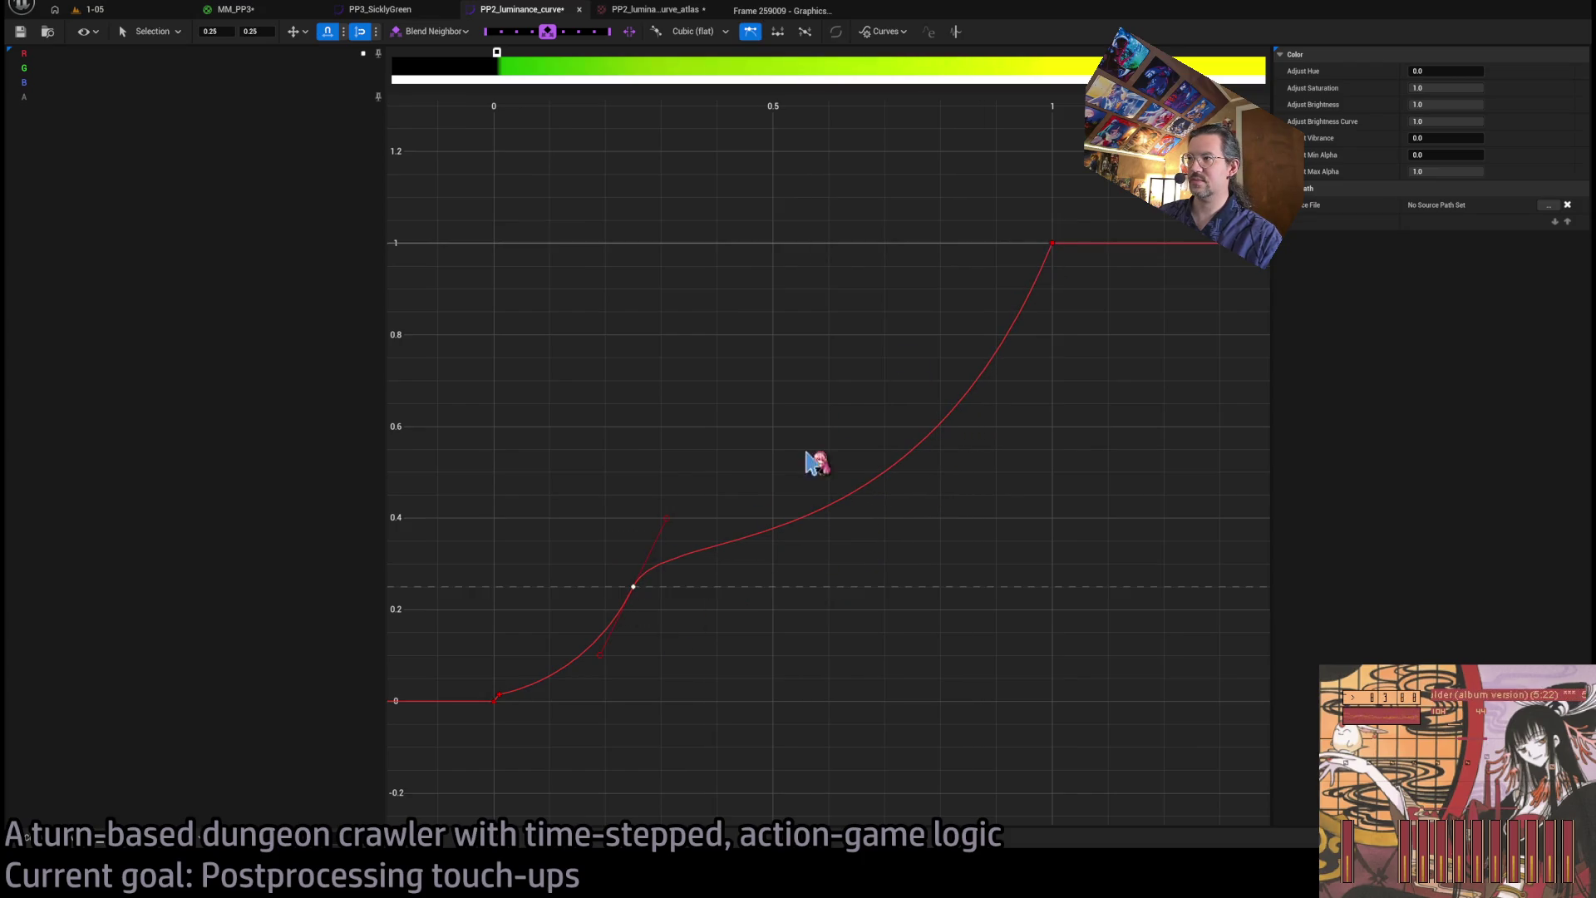
pyautogui.click(91, 9)
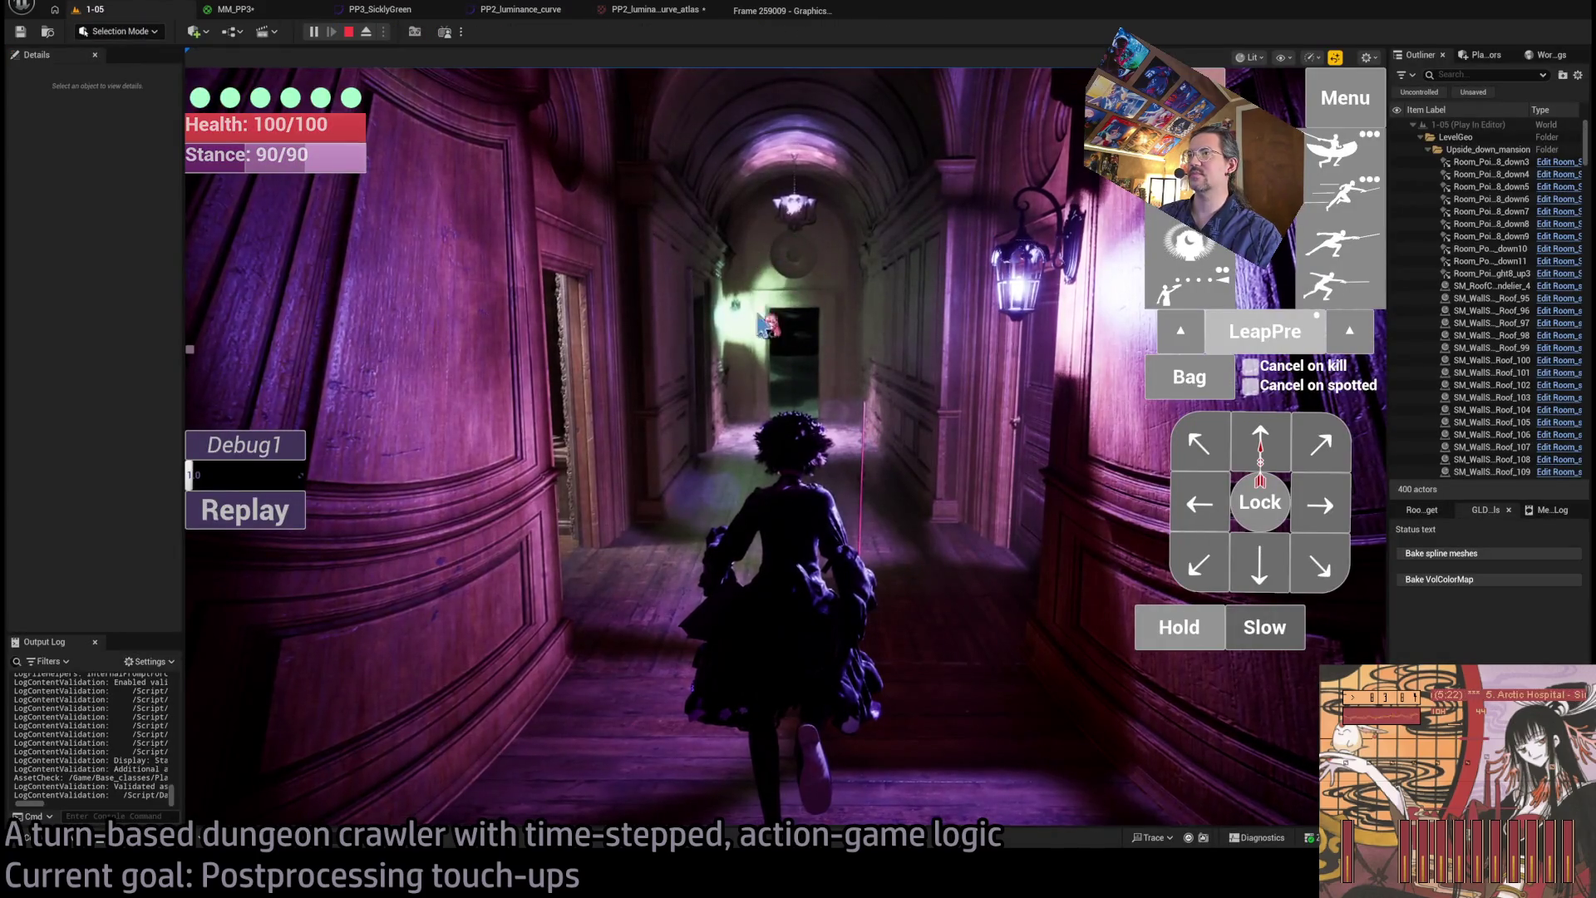
# - Restart the 1-05 play-test and run the character down the purple corridor
pyautogui.click(1189, 241)
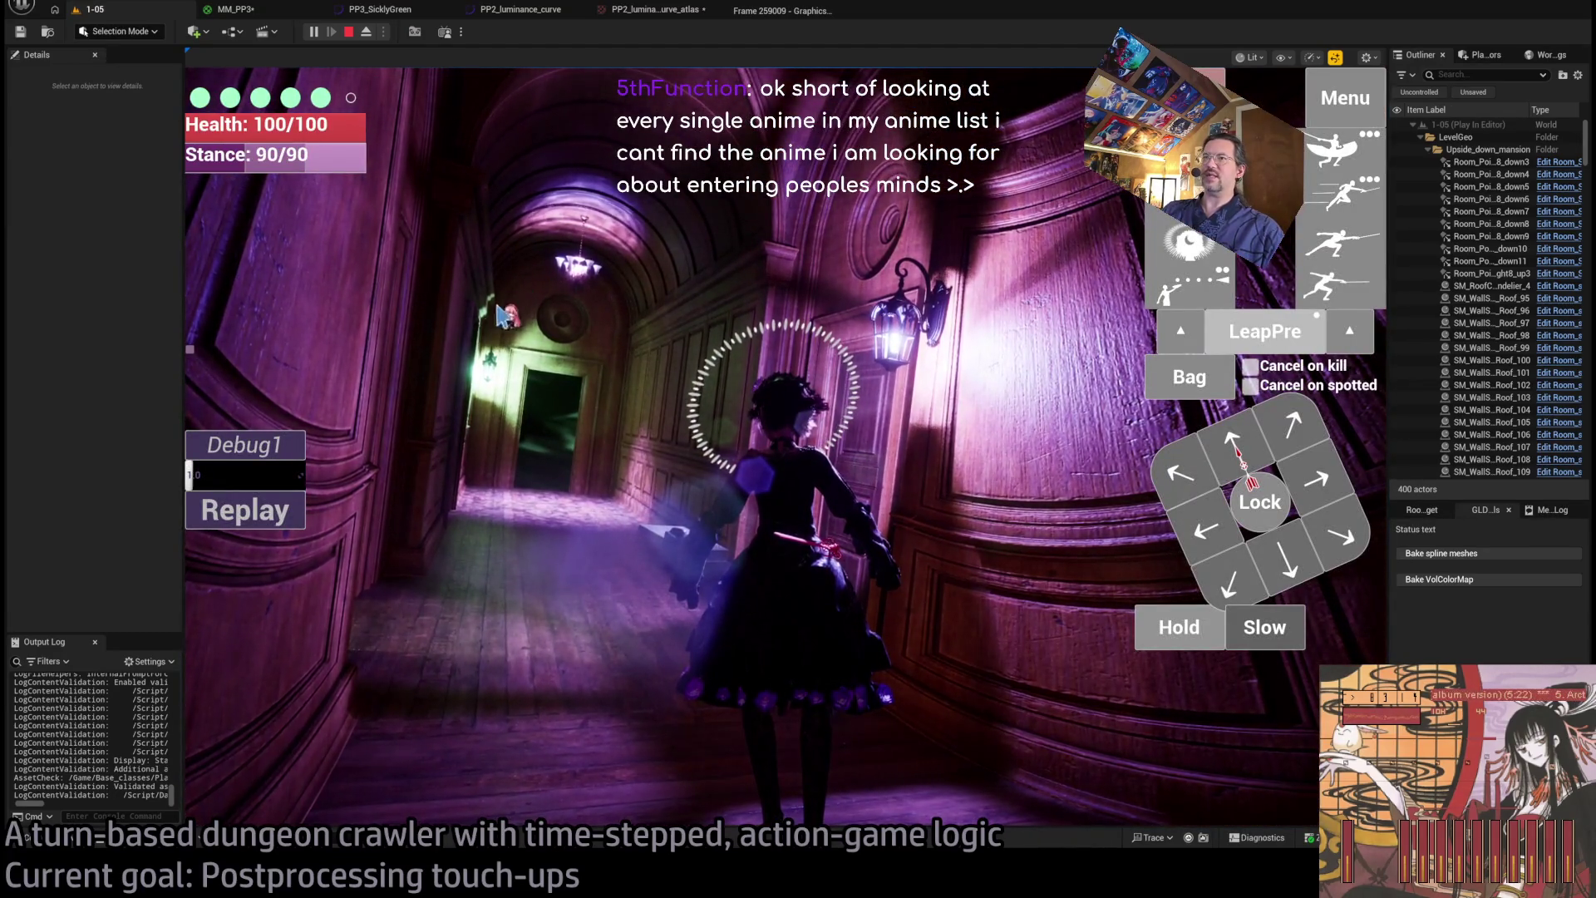
pyautogui.click(350, 33)
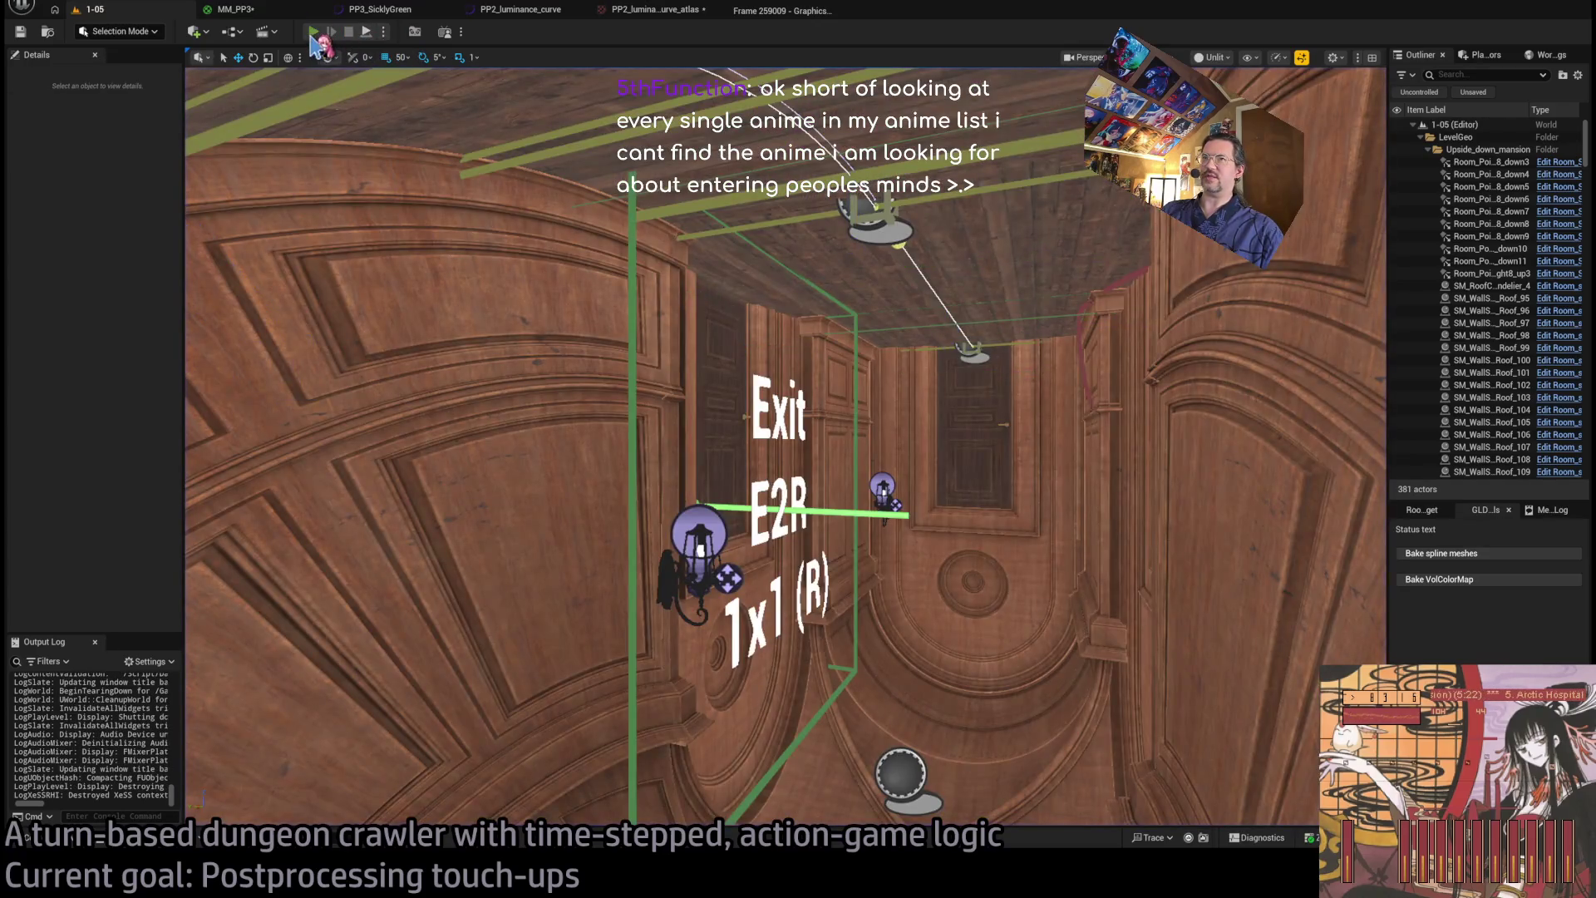
pyautogui.hotkey('alt', 'p')
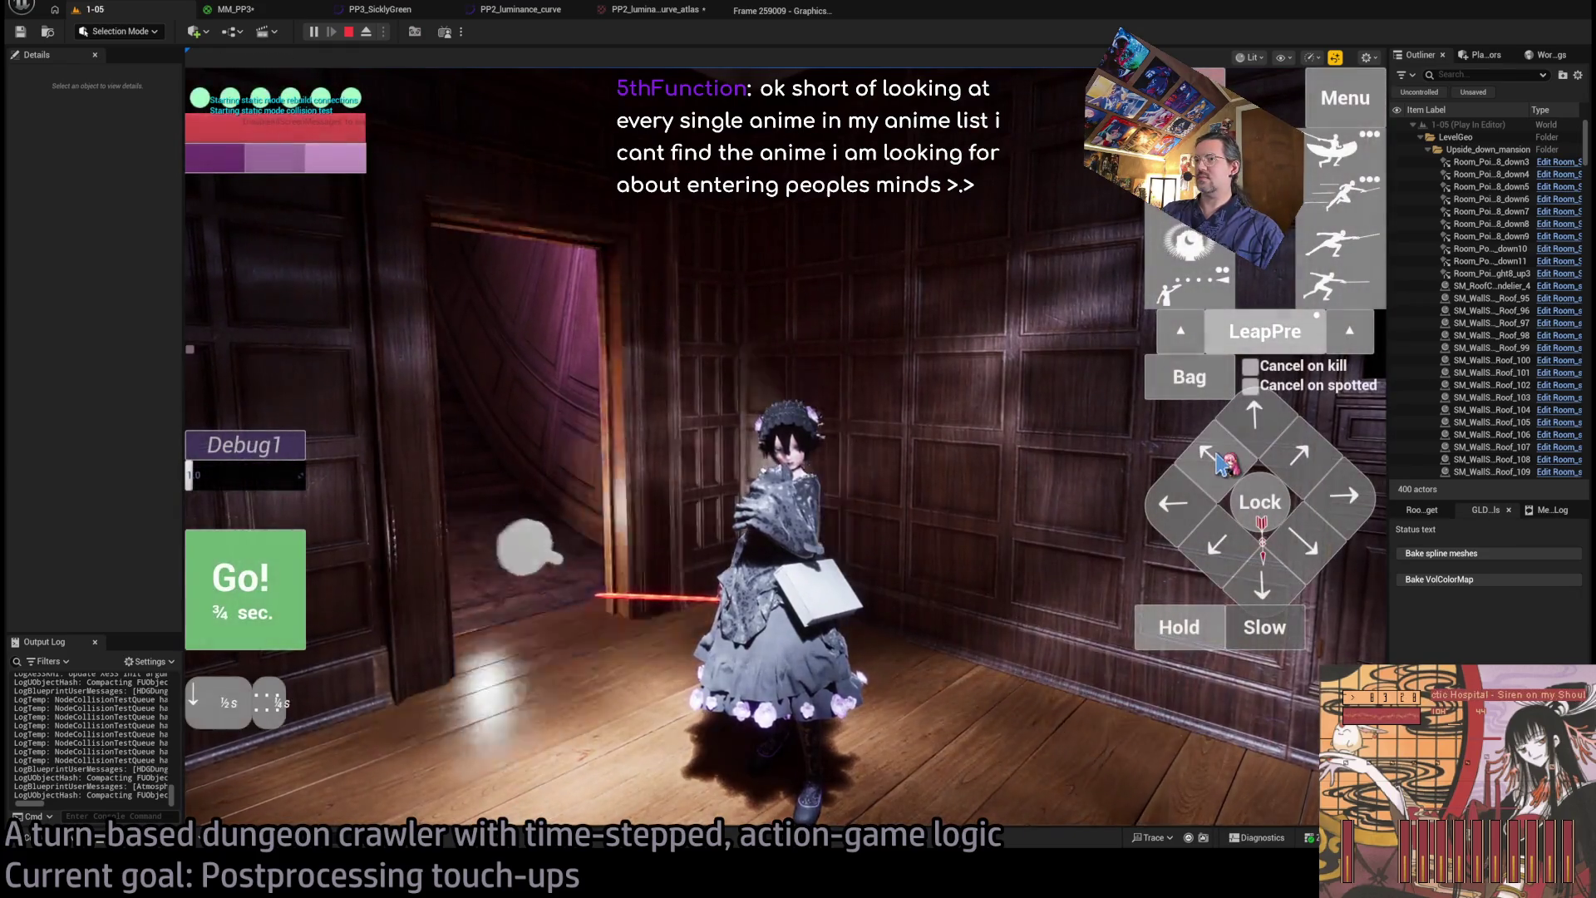
pyautogui.click(293, 607)
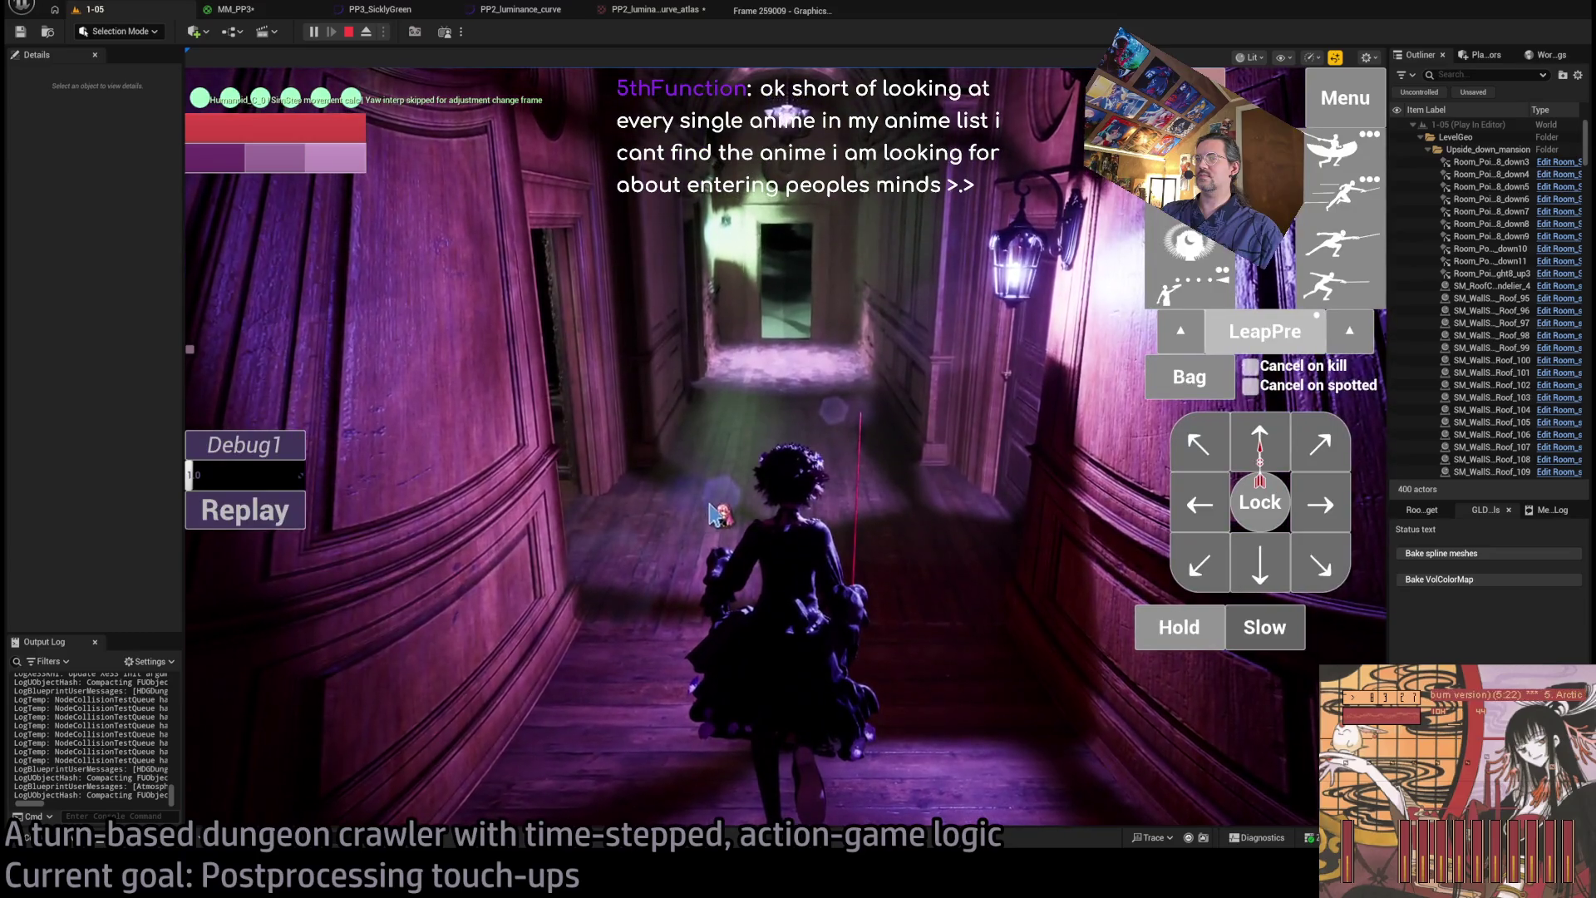
pyautogui.click(804, 212)
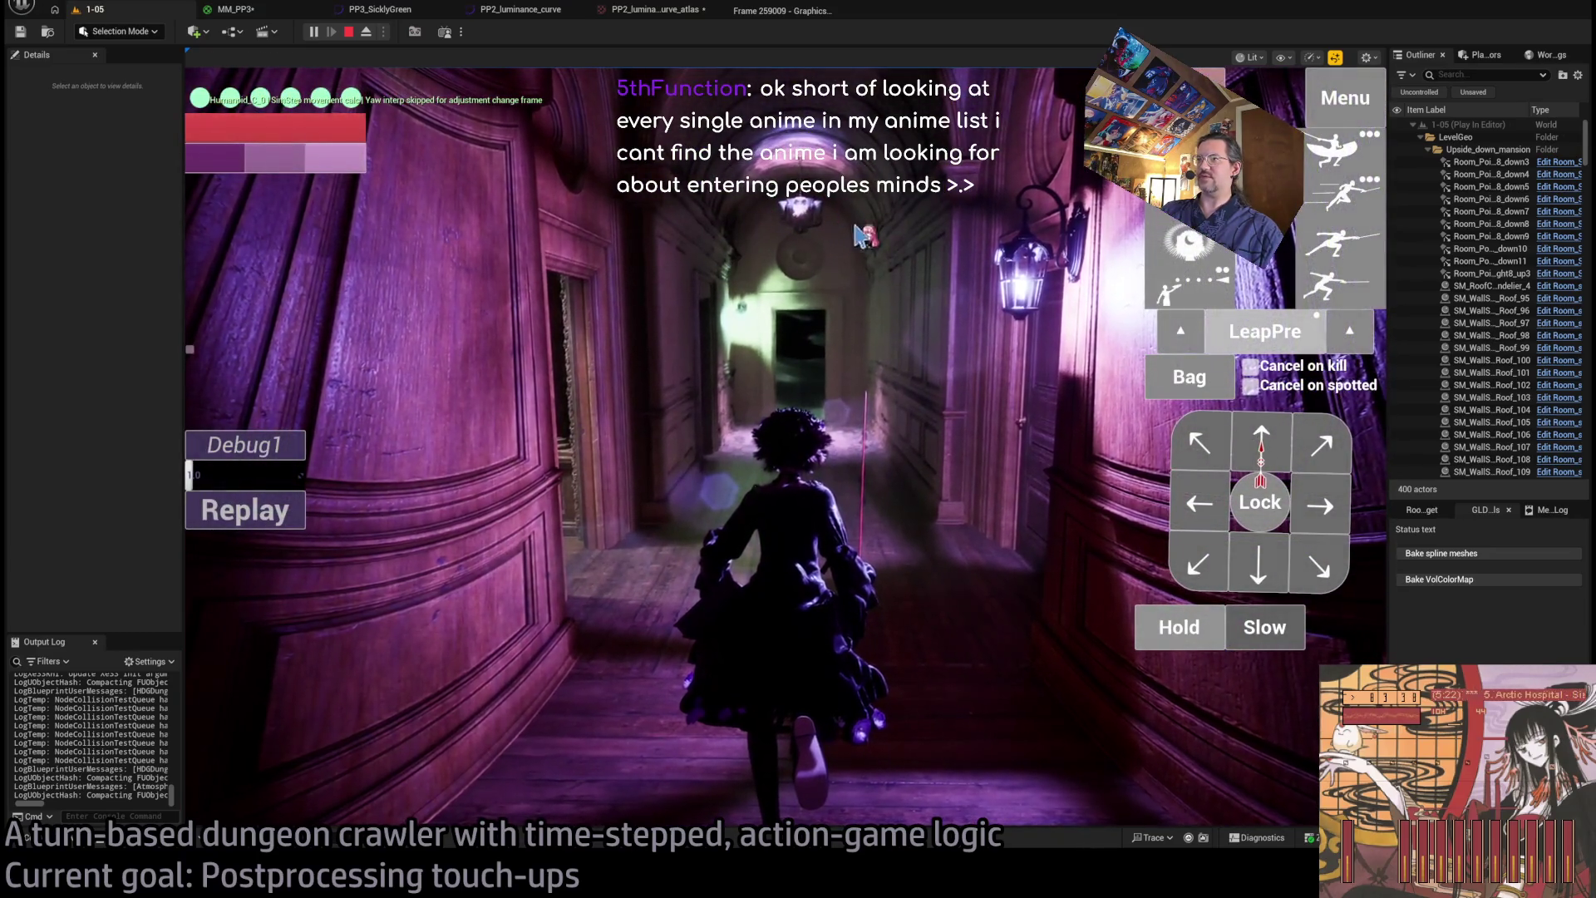
pyautogui.click(278, 12)
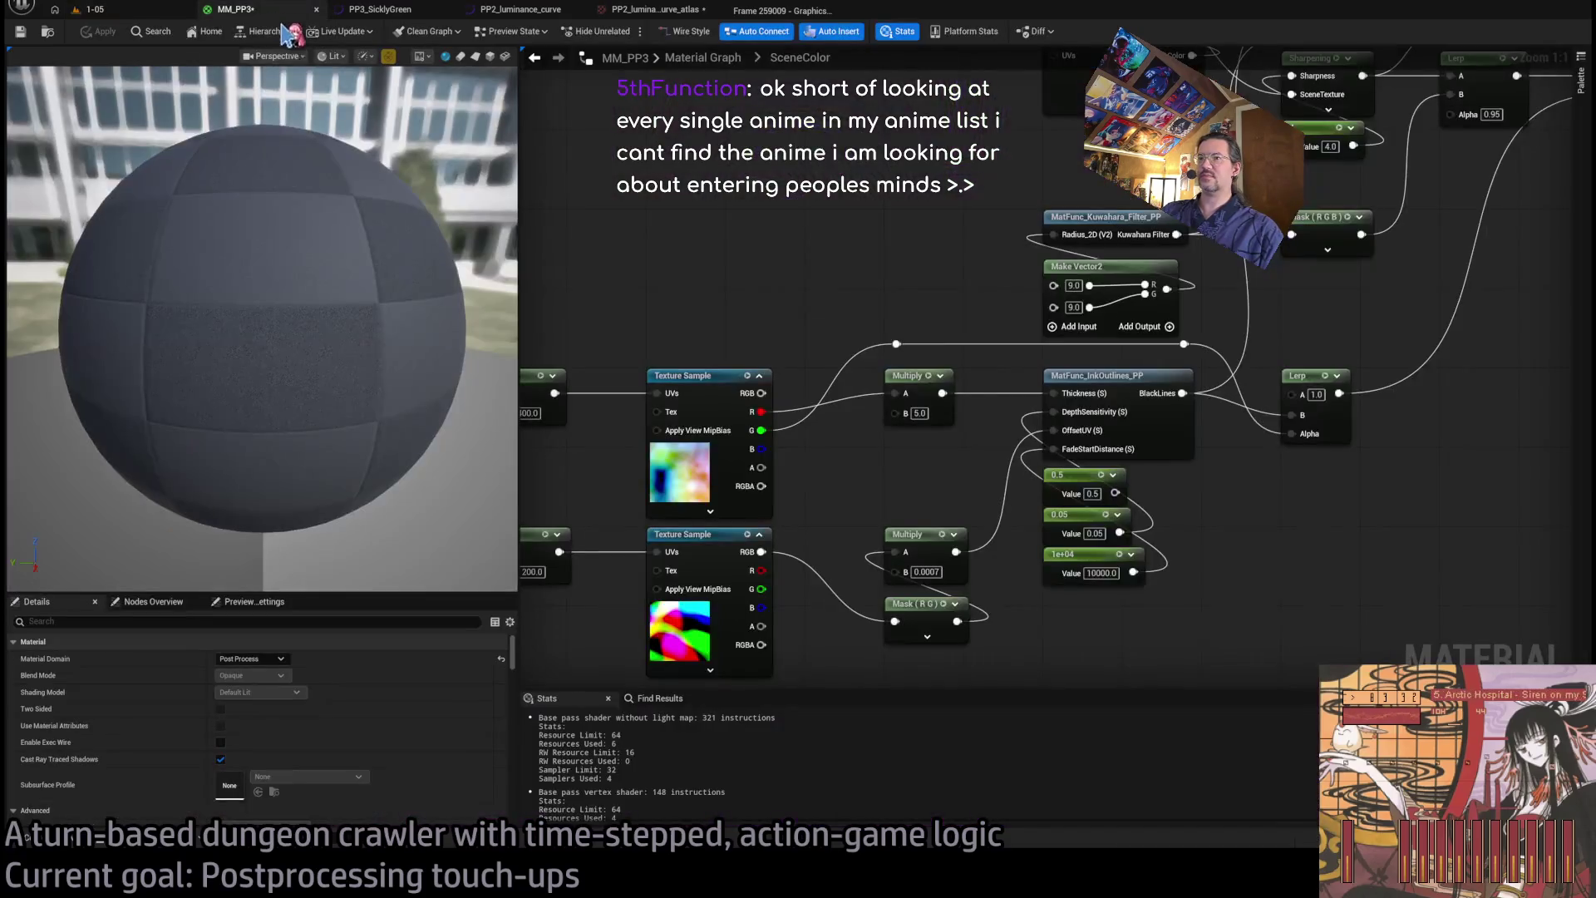
# - Move the PP2_luminance_curve start key to time 0.005, value 0.005, save, and return to 1-05
pyautogui.click(641, 10)
pyautogui.click(517, 10)
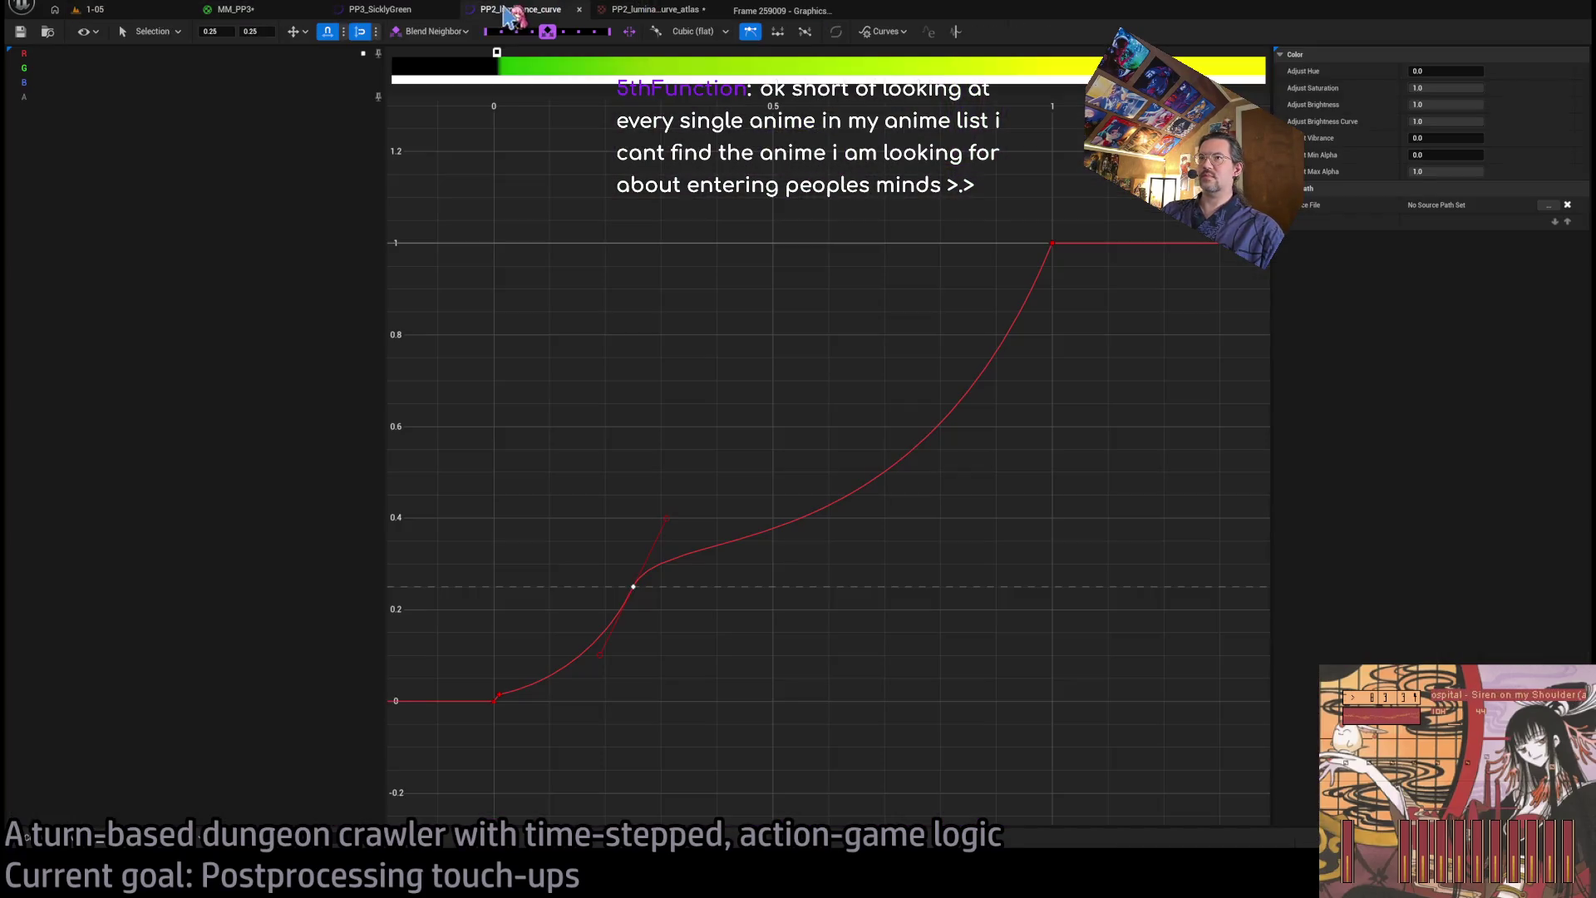
pyautogui.scroll(5, 598, 509)
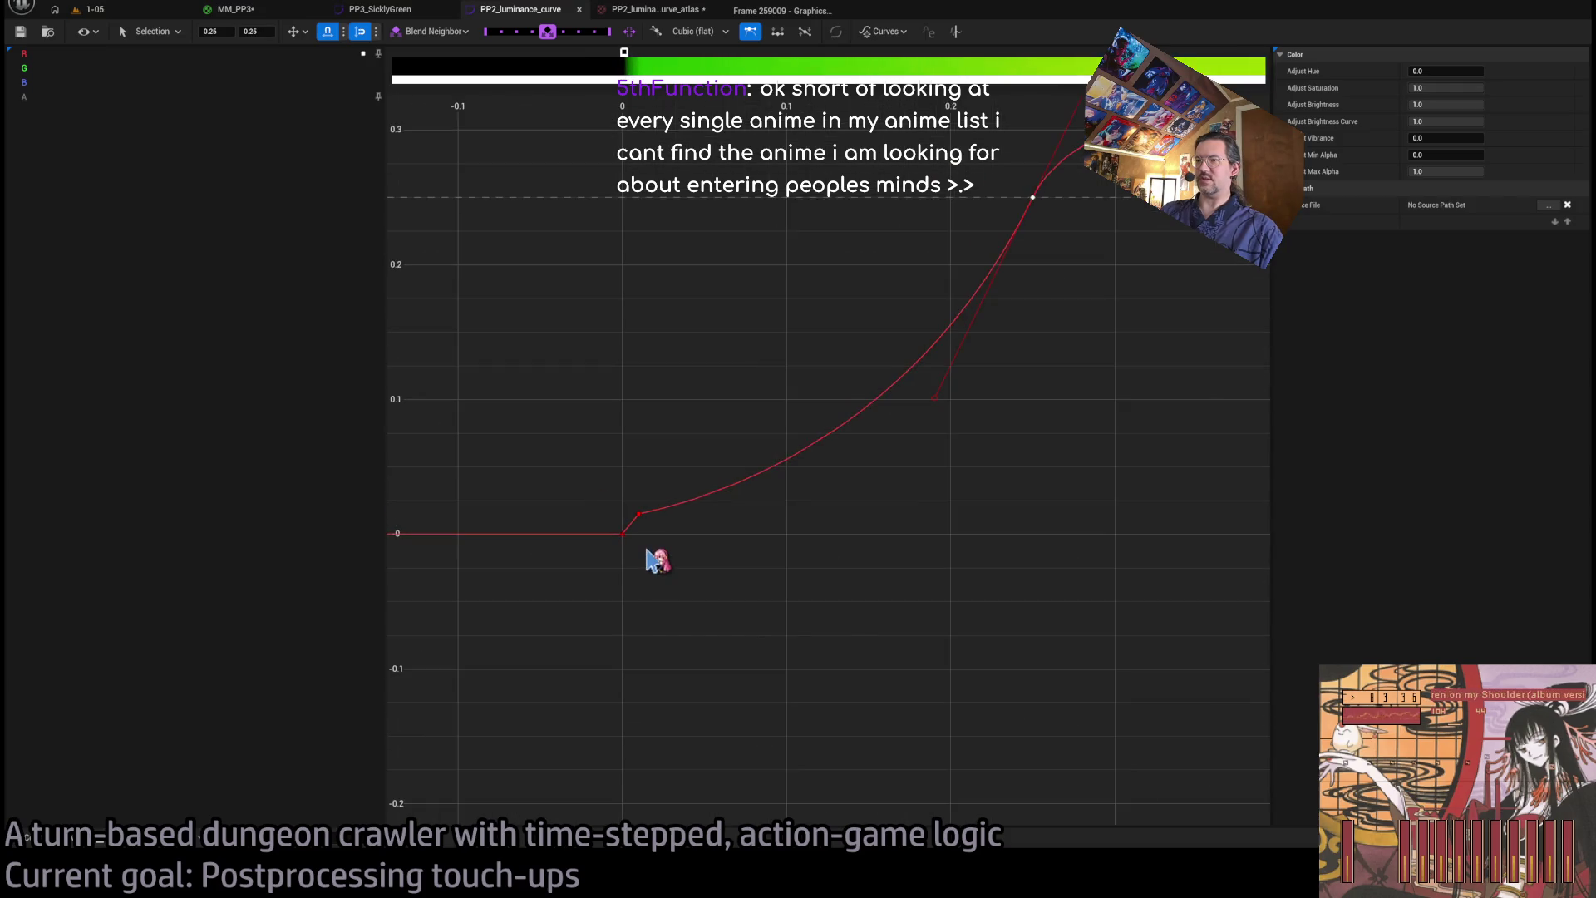
pyautogui.click(636, 506)
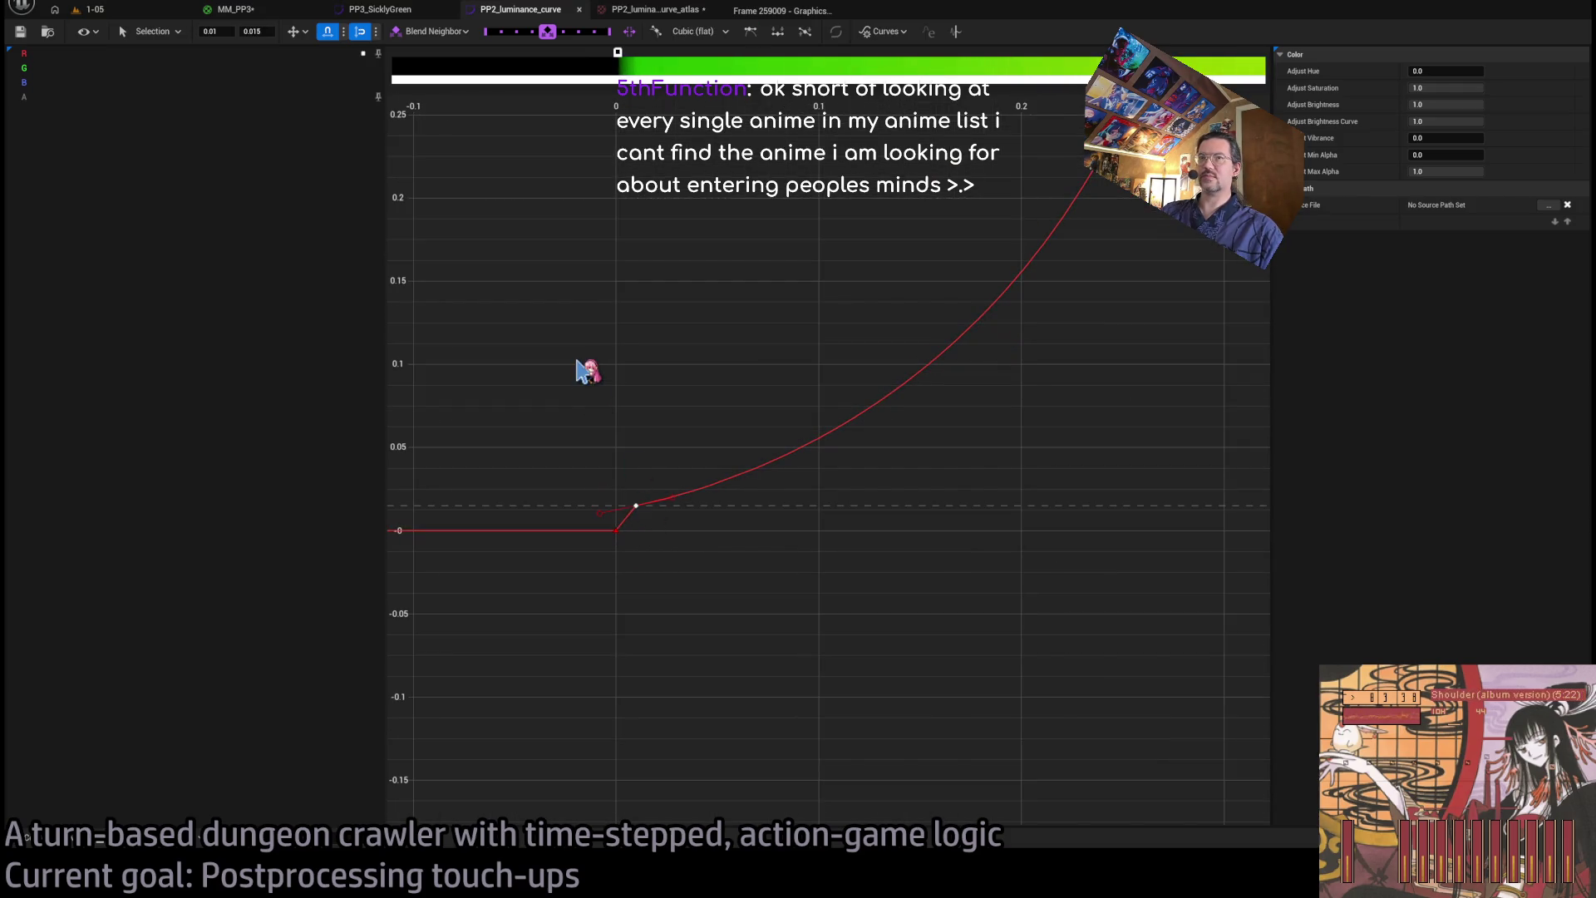
pyautogui.click(214, 31)
pyautogui.write('0.005')
pyautogui.press('Return')
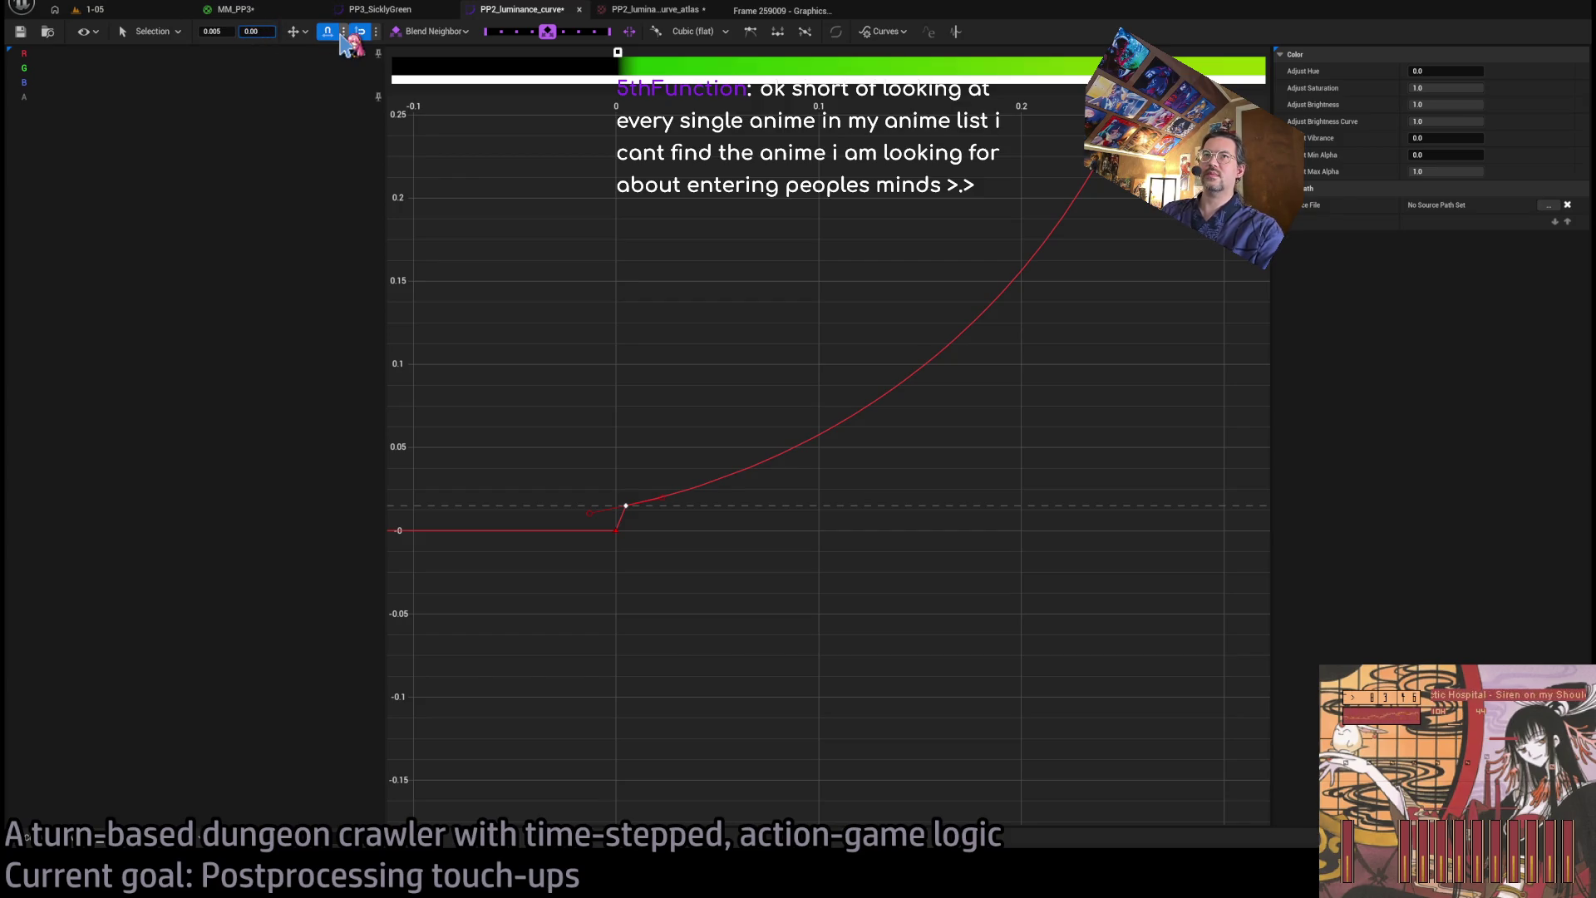
pyautogui.press('Return')
pyautogui.click(20, 31)
pyautogui.click(113, 12)
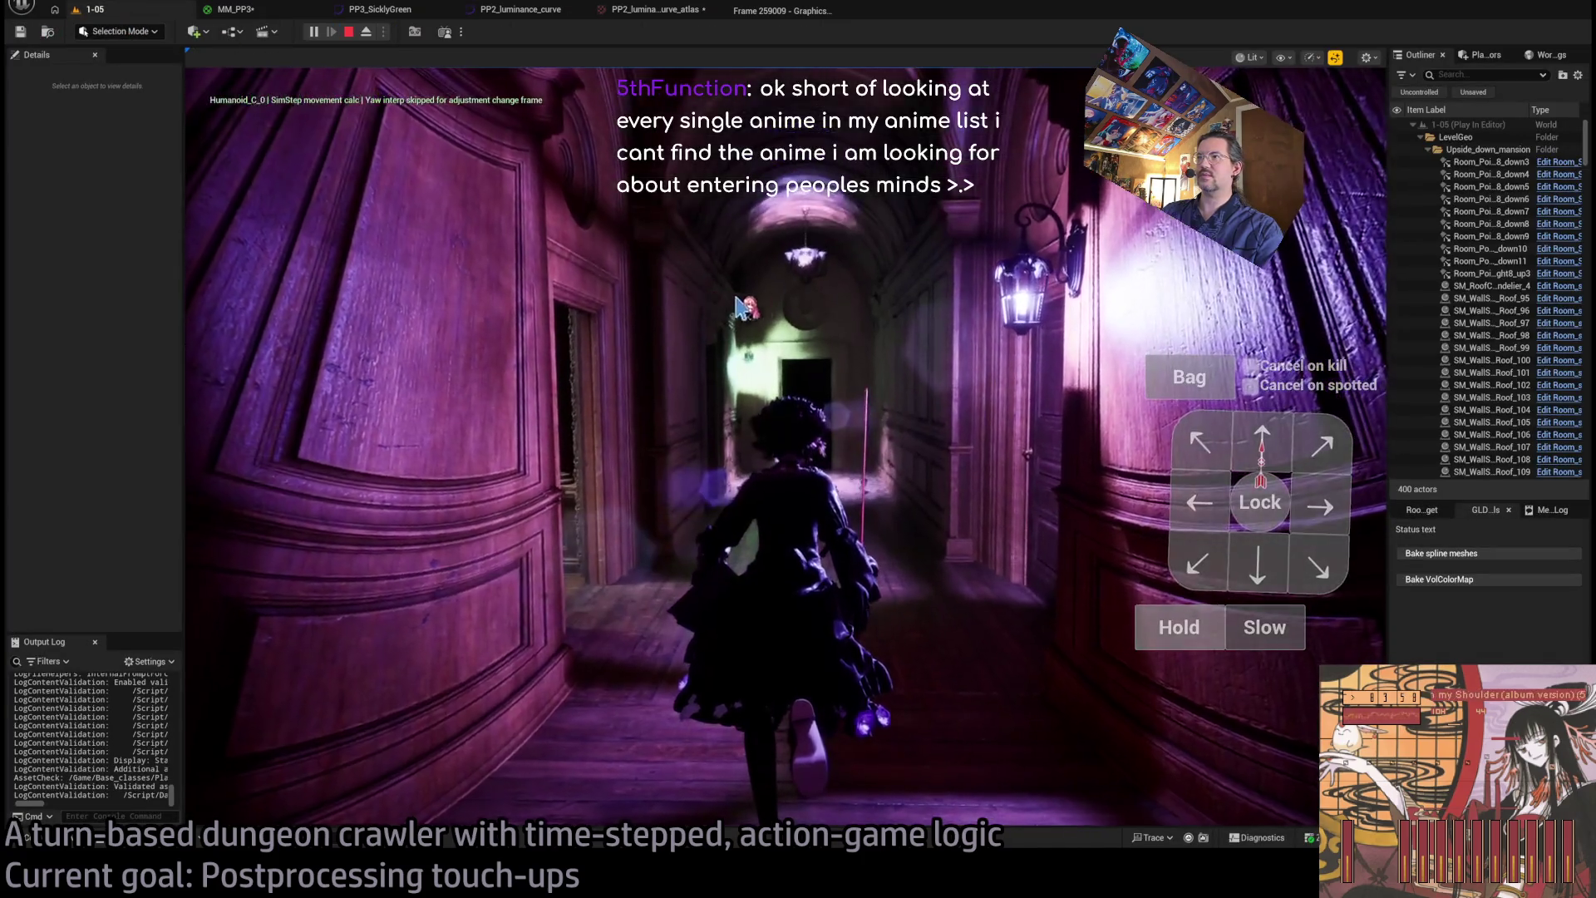
# - Play through the 1-05 mansion rooms, attacking and climbing the stairs into the lamp-lit hall
pyautogui.click(869, 333)
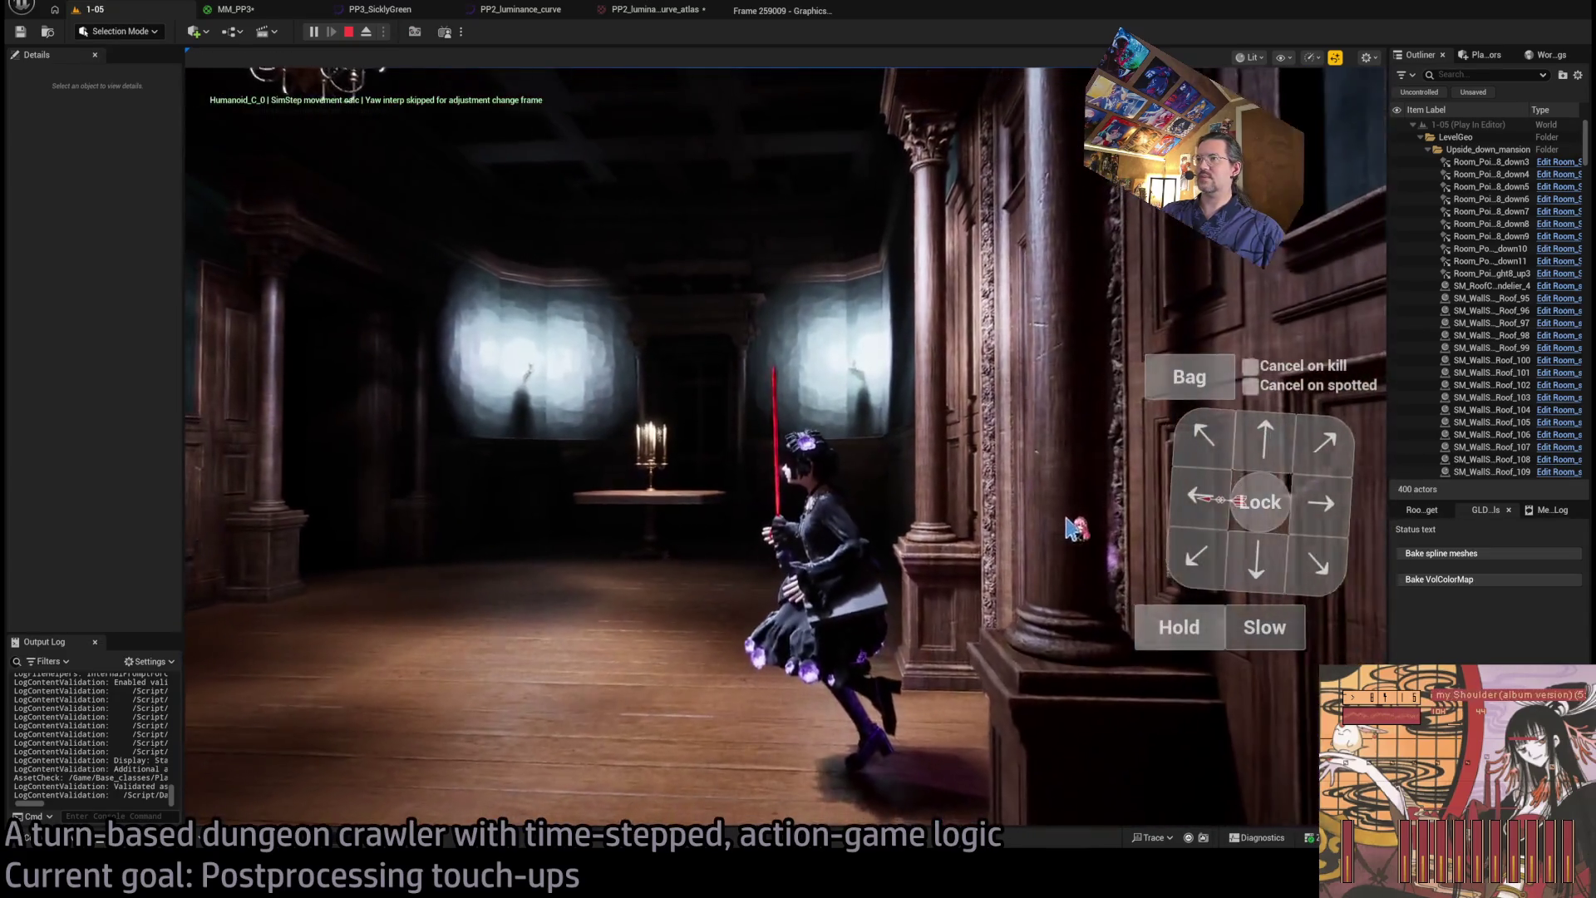
pyautogui.click(314, 578)
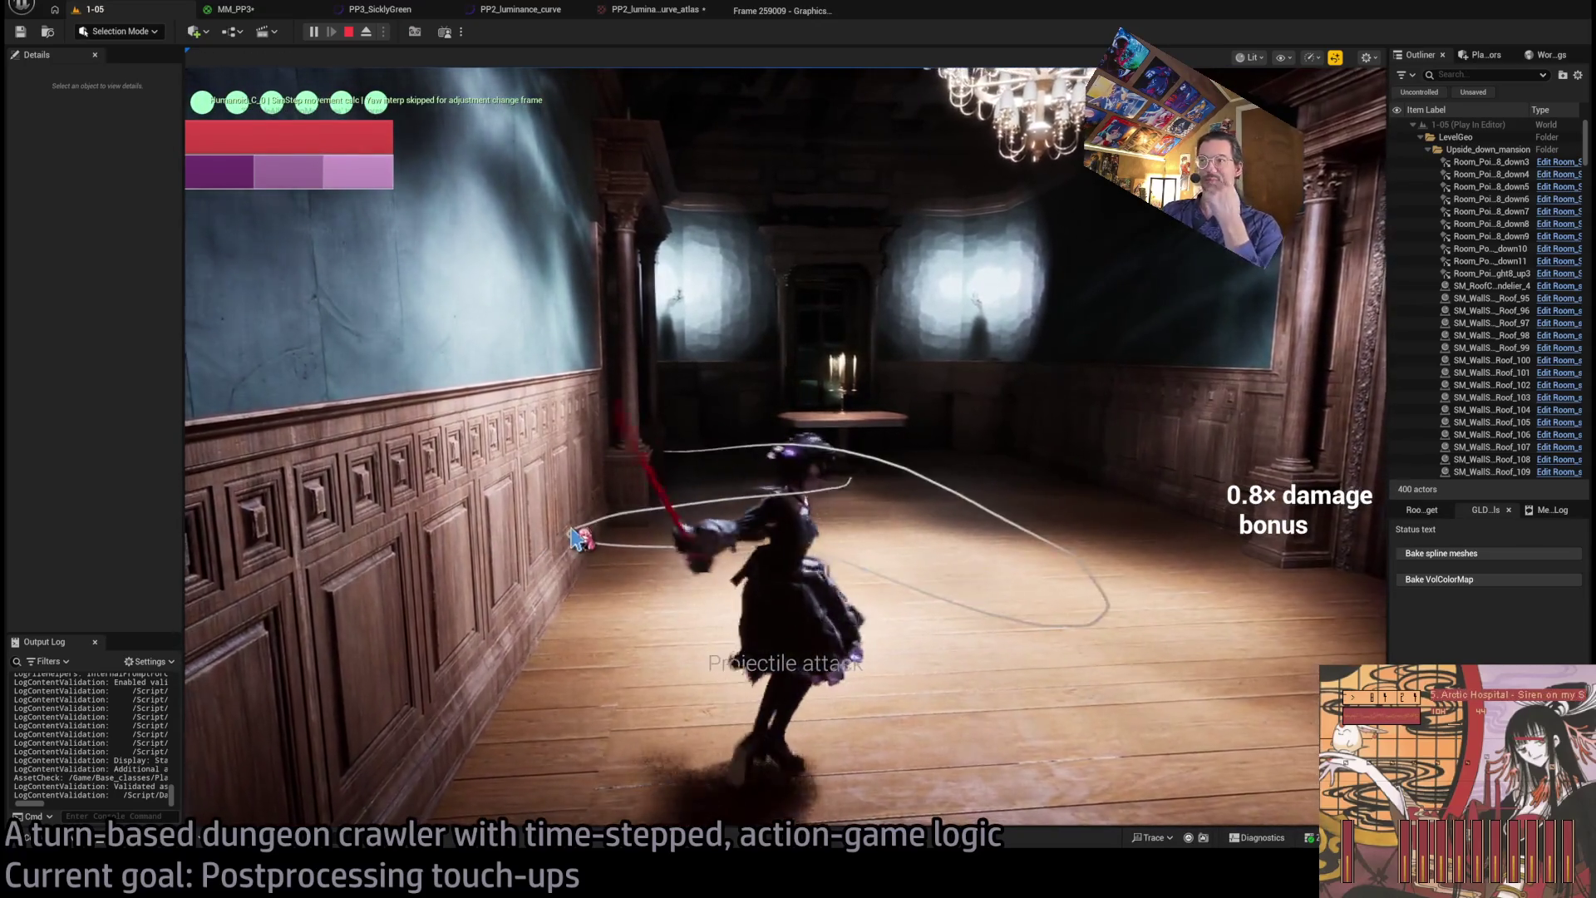
pyautogui.click(589, 544)
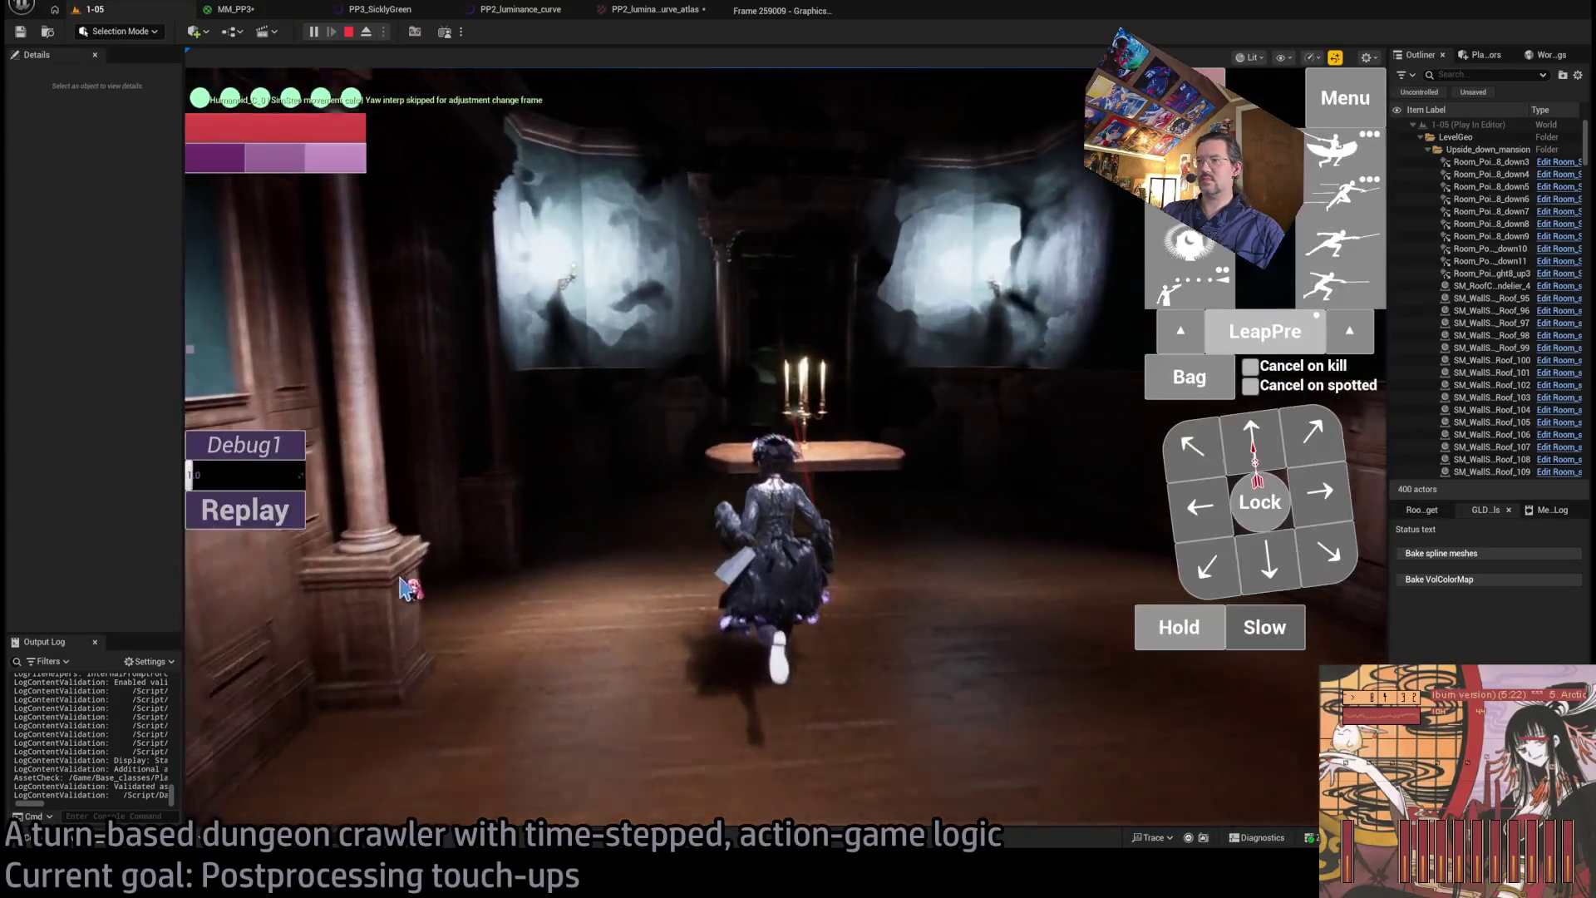
pyautogui.click(400, 588)
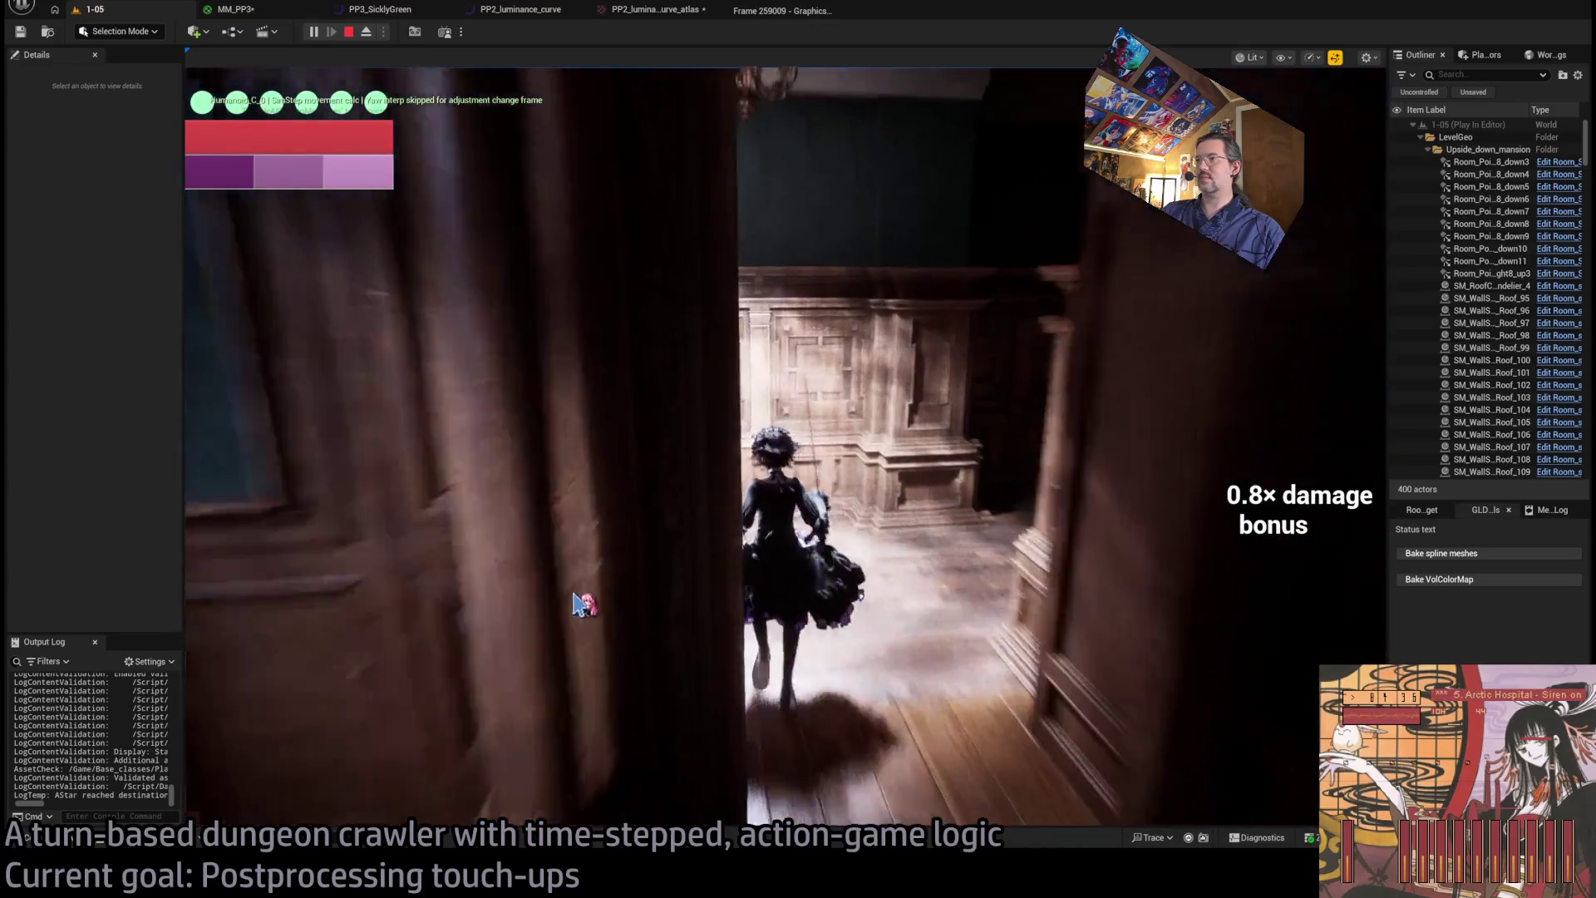
pyautogui.click(862, 596)
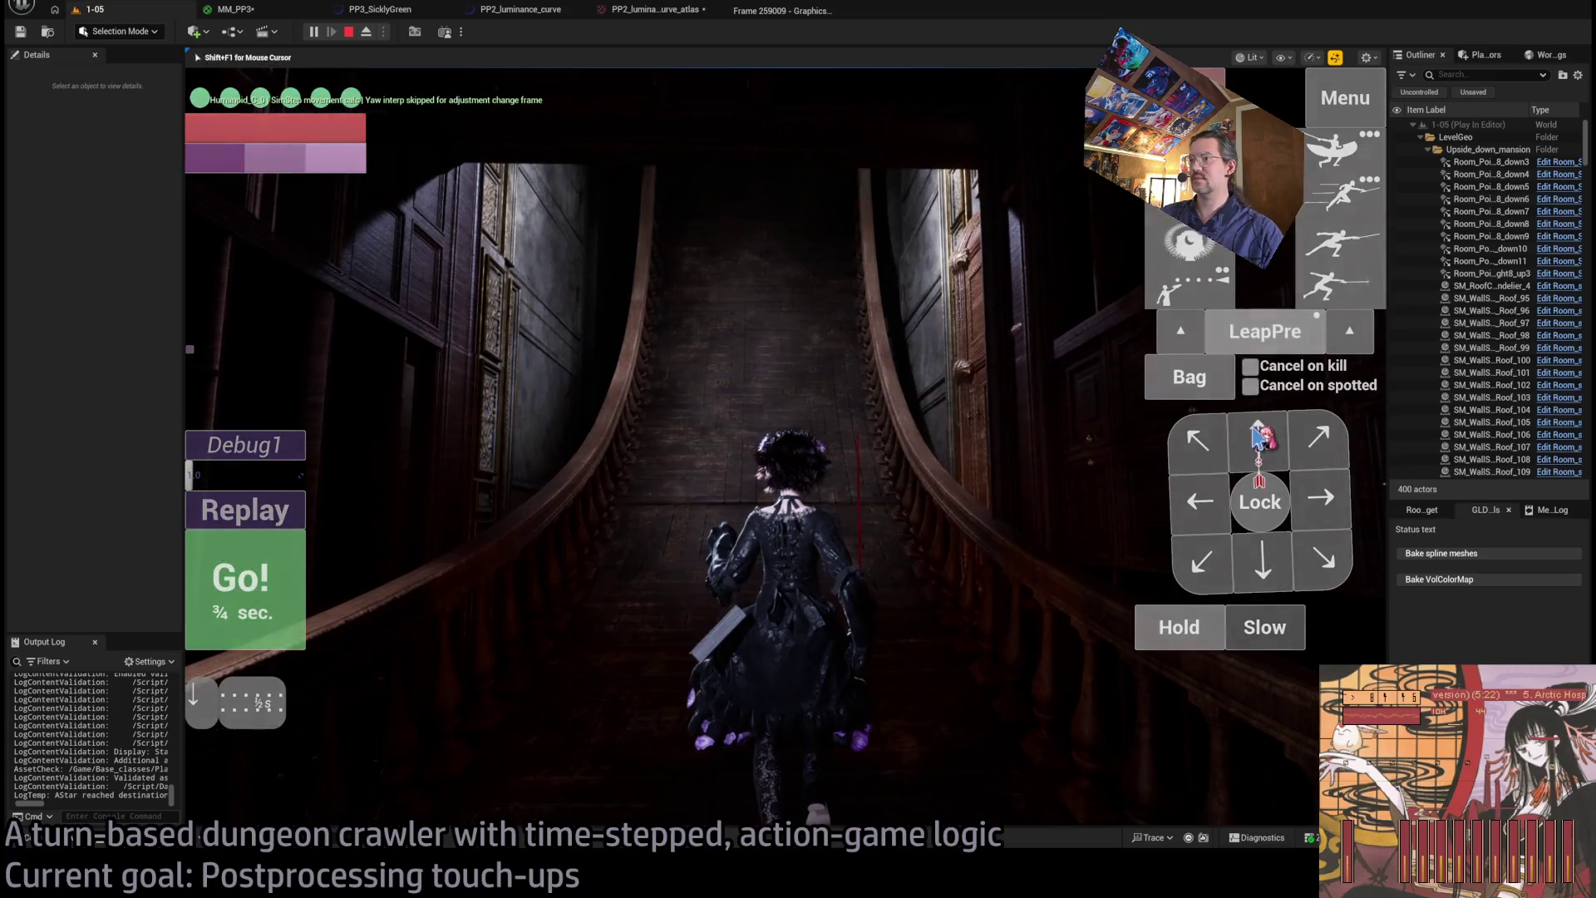
pyautogui.click(1260, 436)
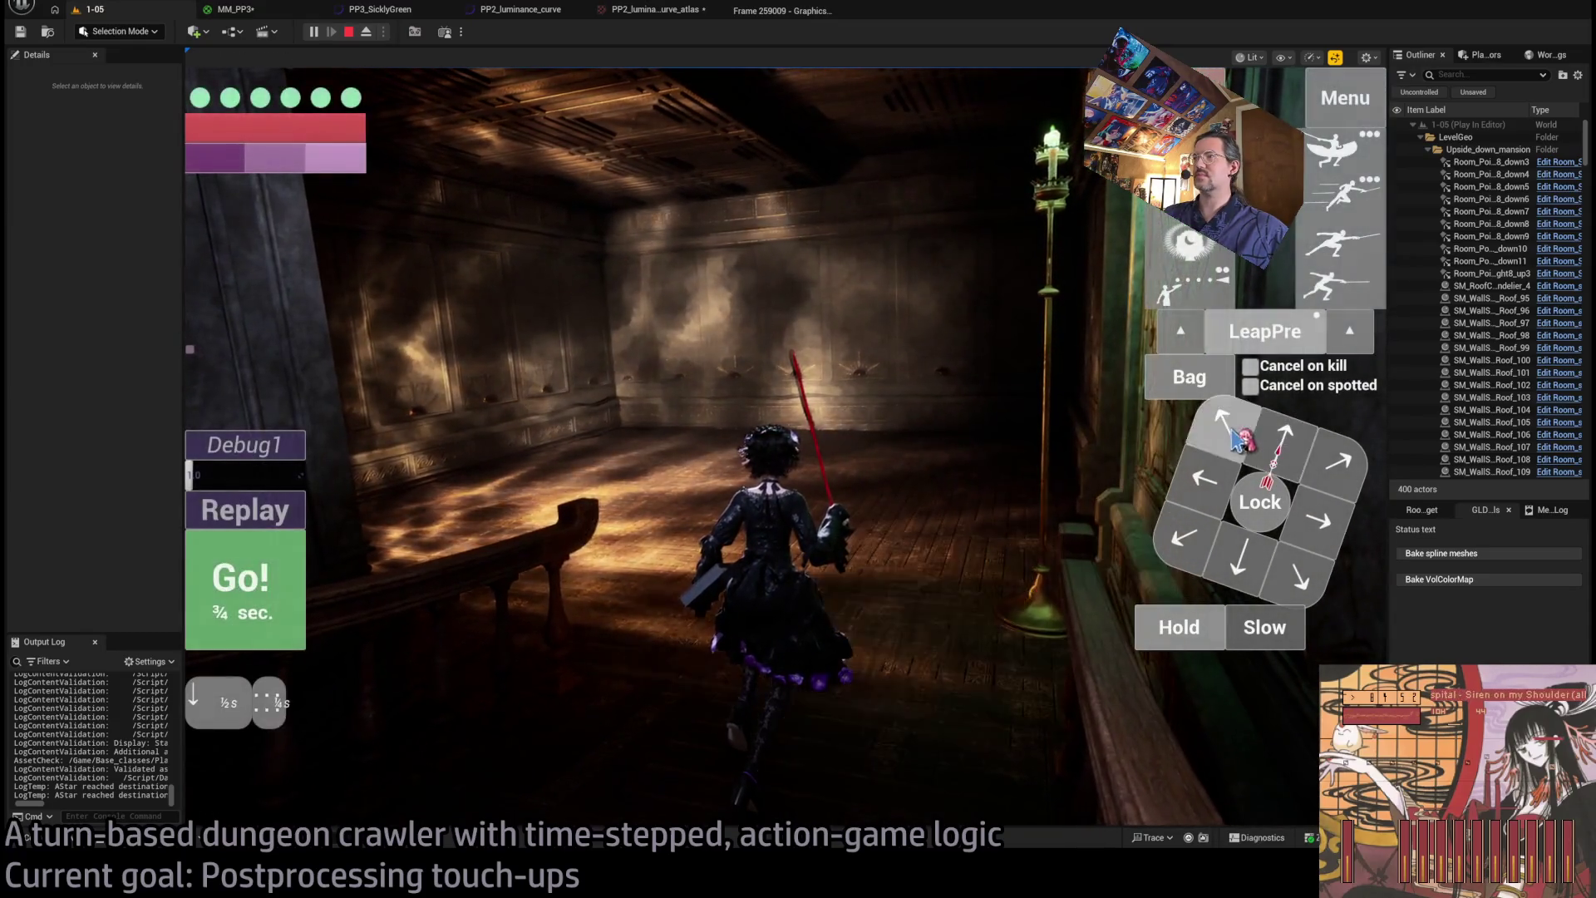
pyautogui.click(844, 497)
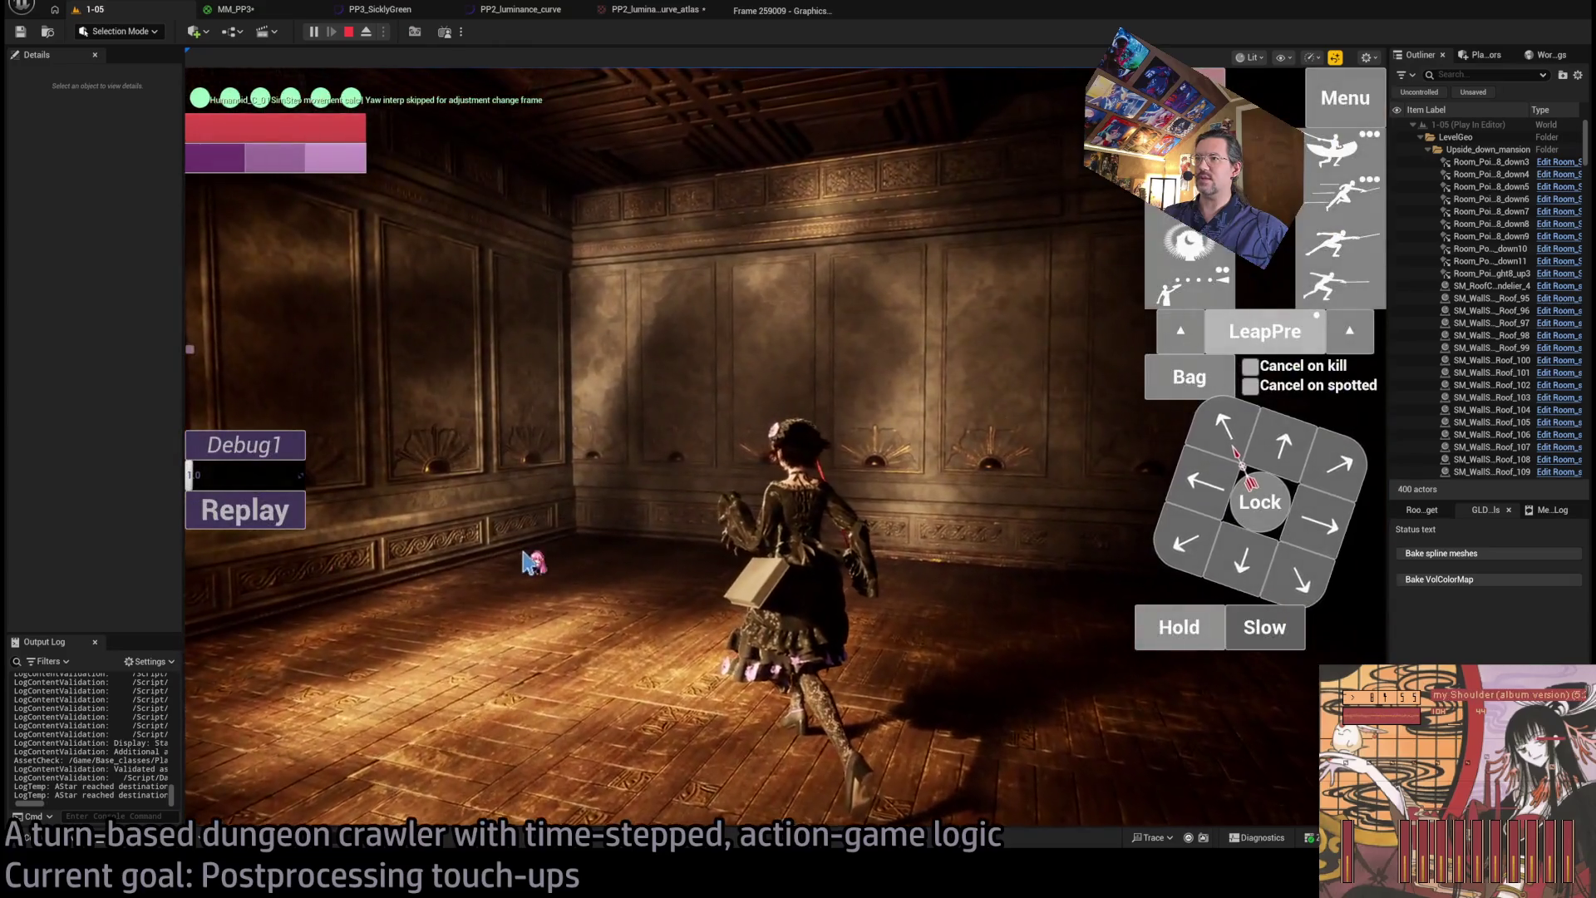
pyautogui.click(582, 563)
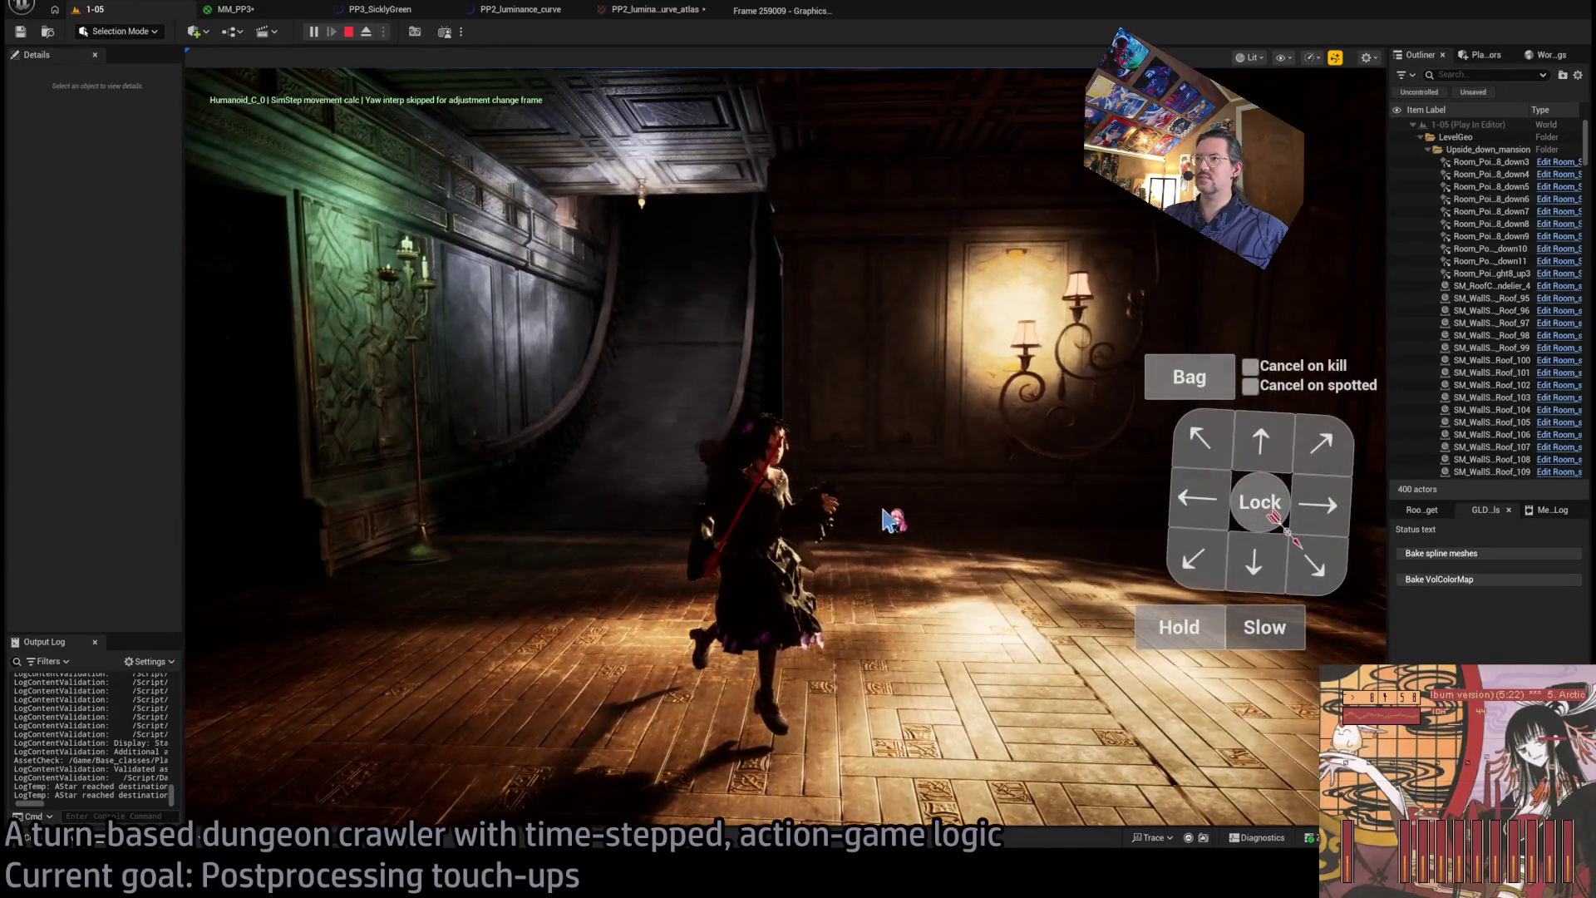
pyautogui.click(380, 9)
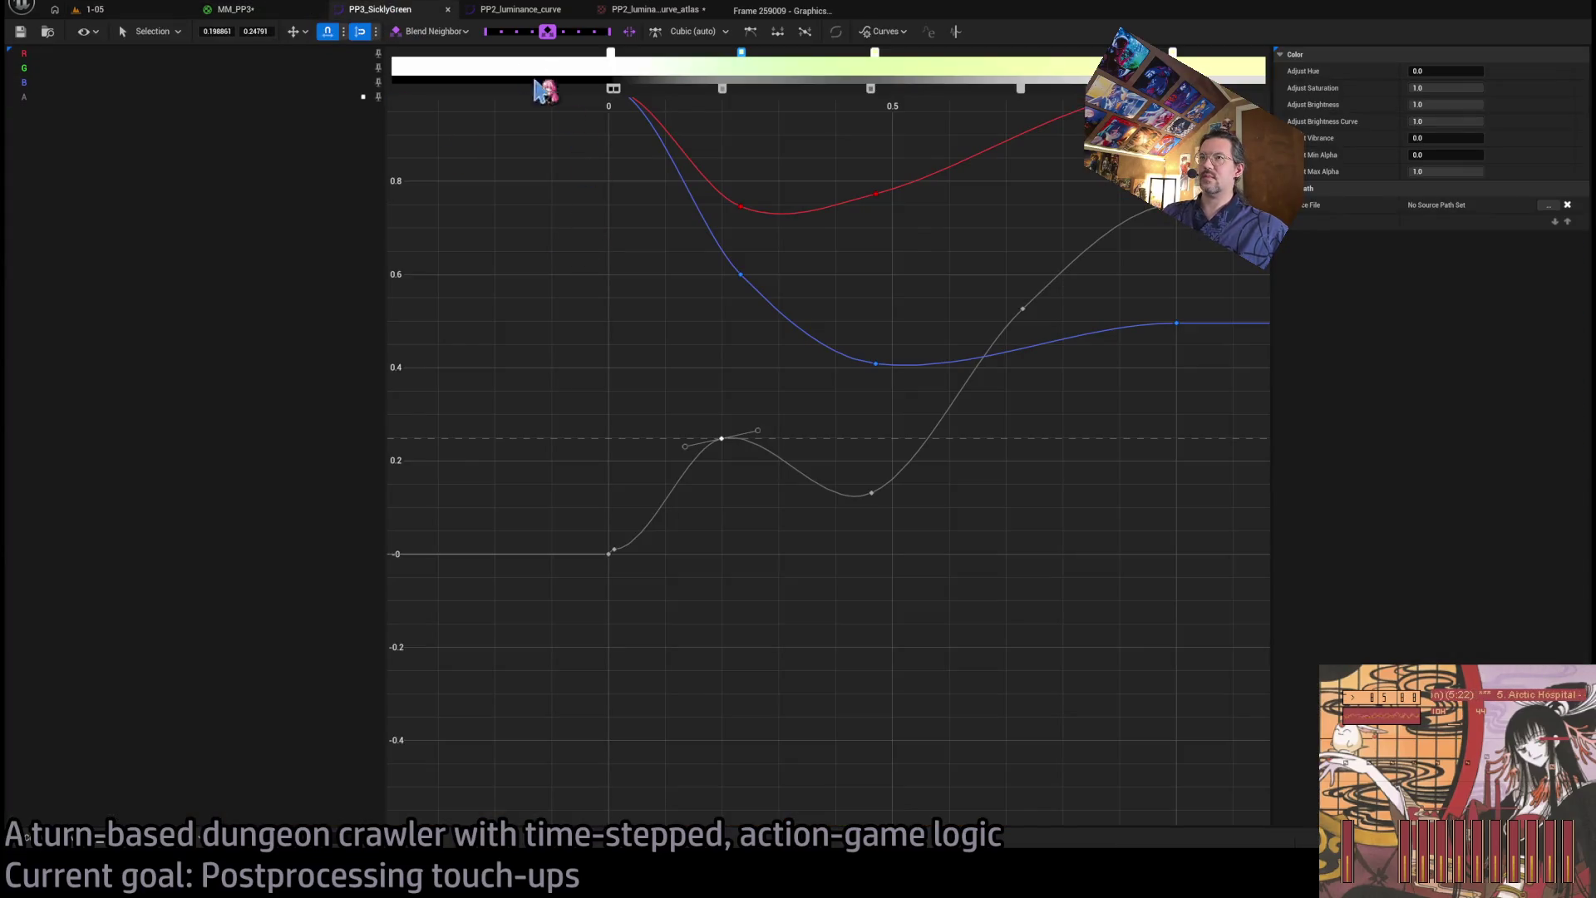
# - Set the PP2_luminance_curve key at time 0.25 to value 0.15, then return to level 1-05
pyautogui.click(649, 10)
pyautogui.click(516, 10)
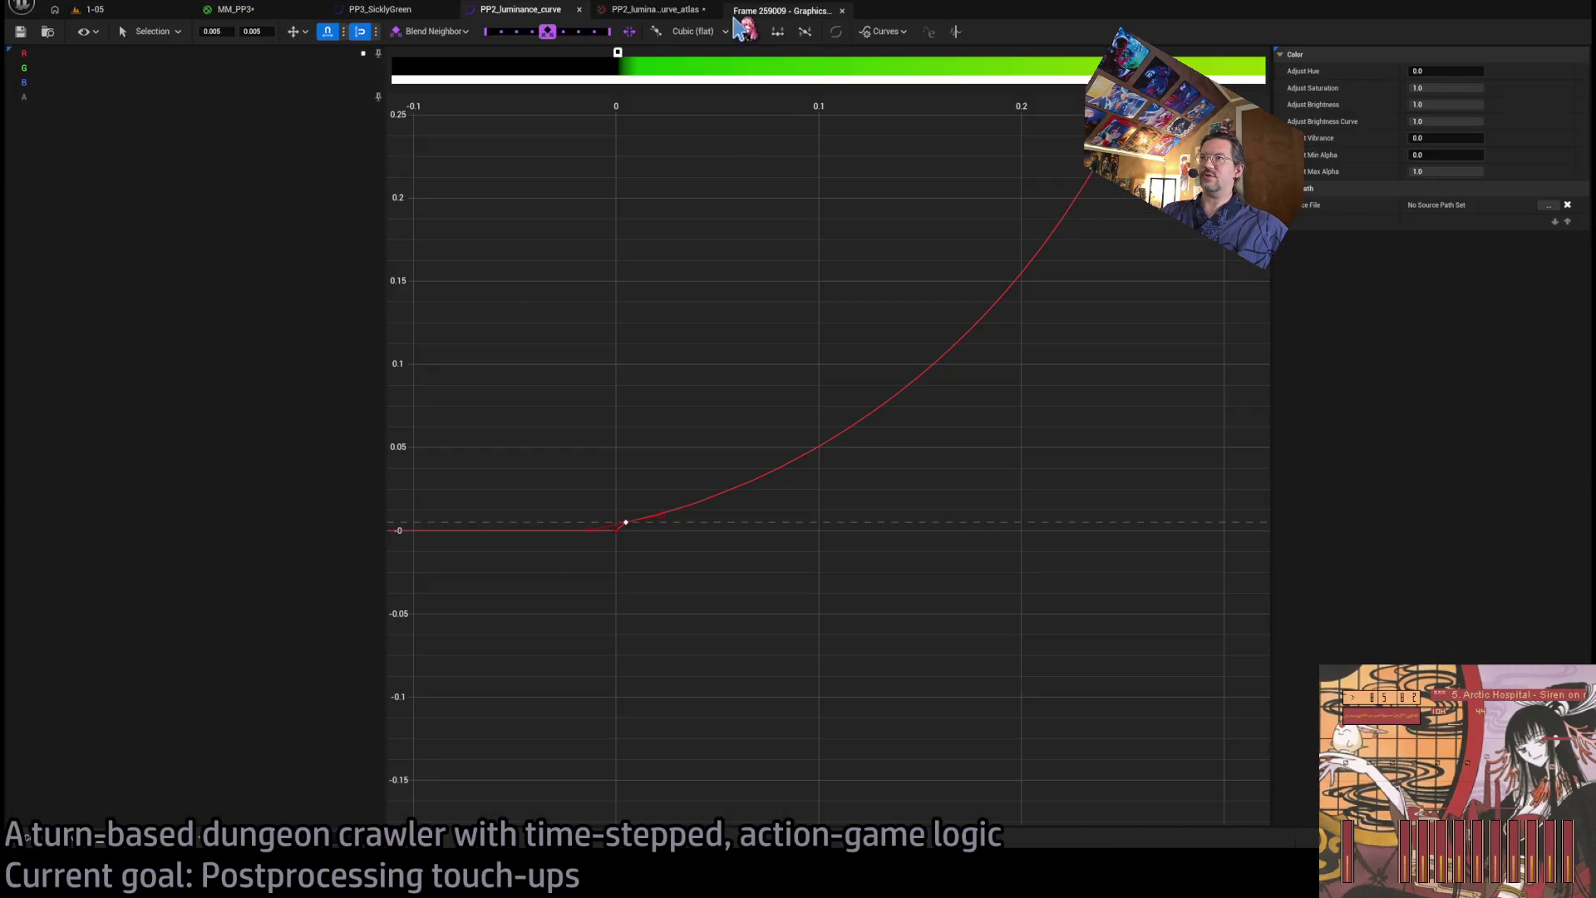
pyautogui.scroll(-3, 673, 287)
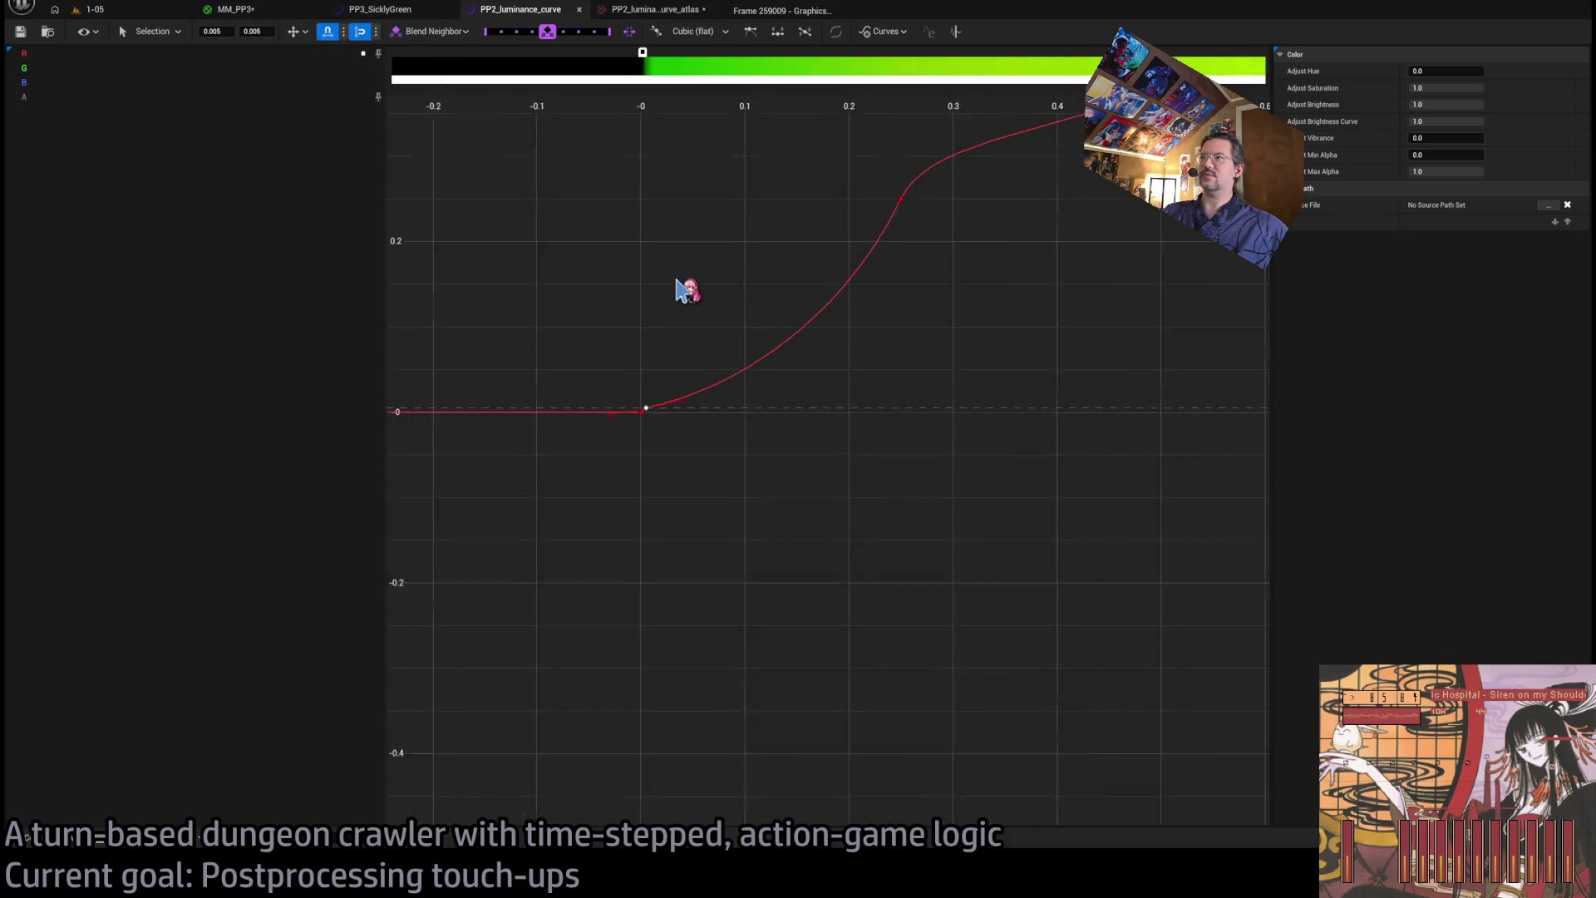
pyautogui.click(882, 206)
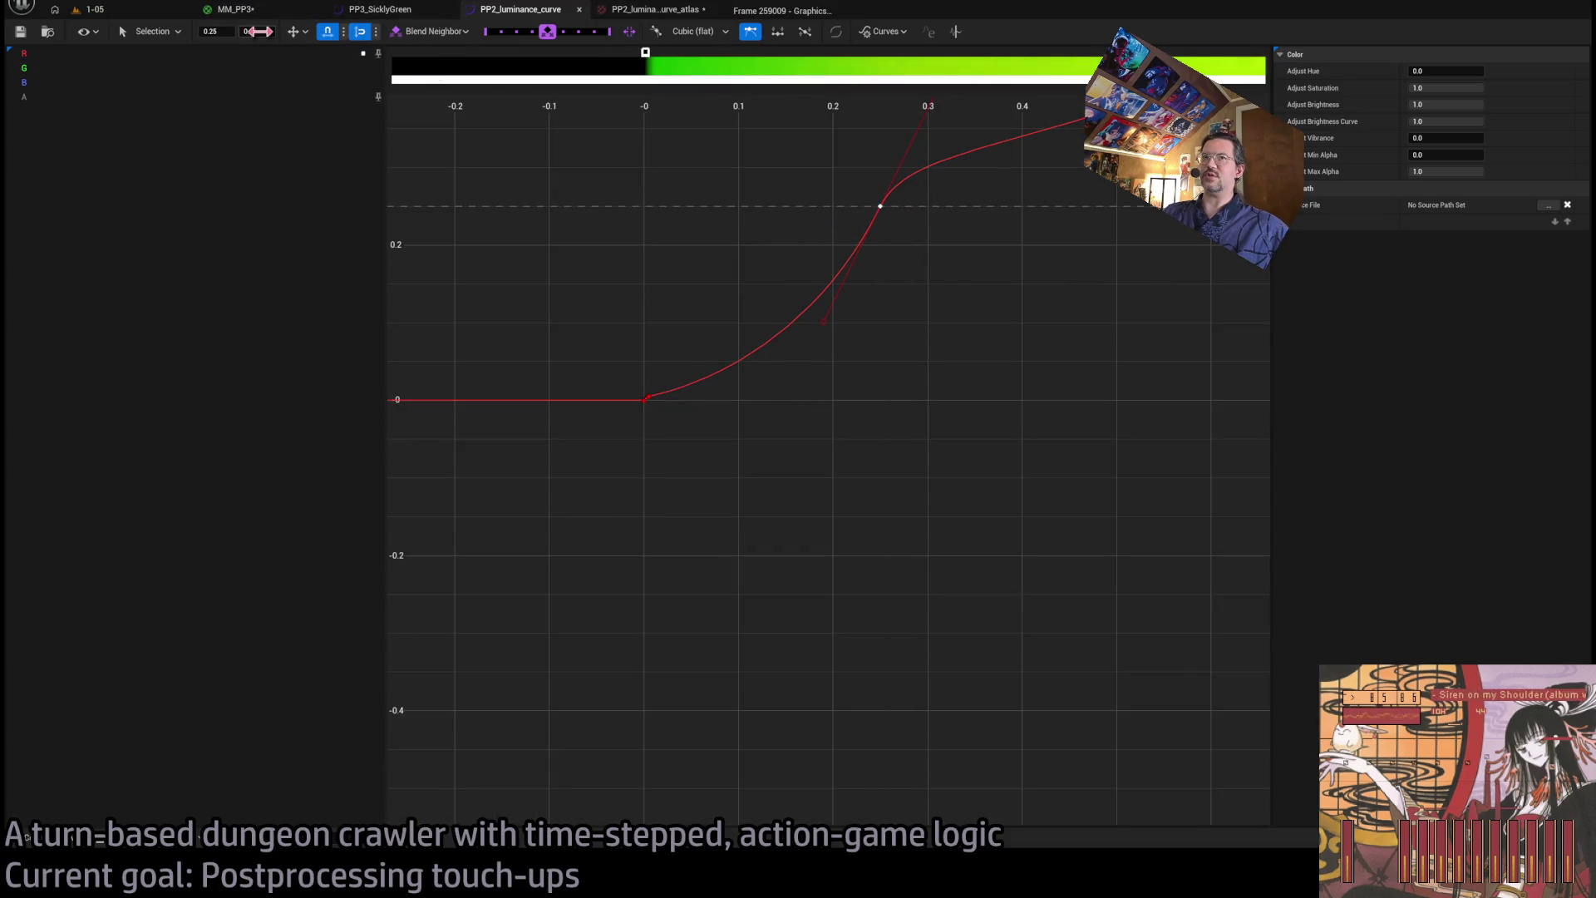
pyautogui.click(263, 30)
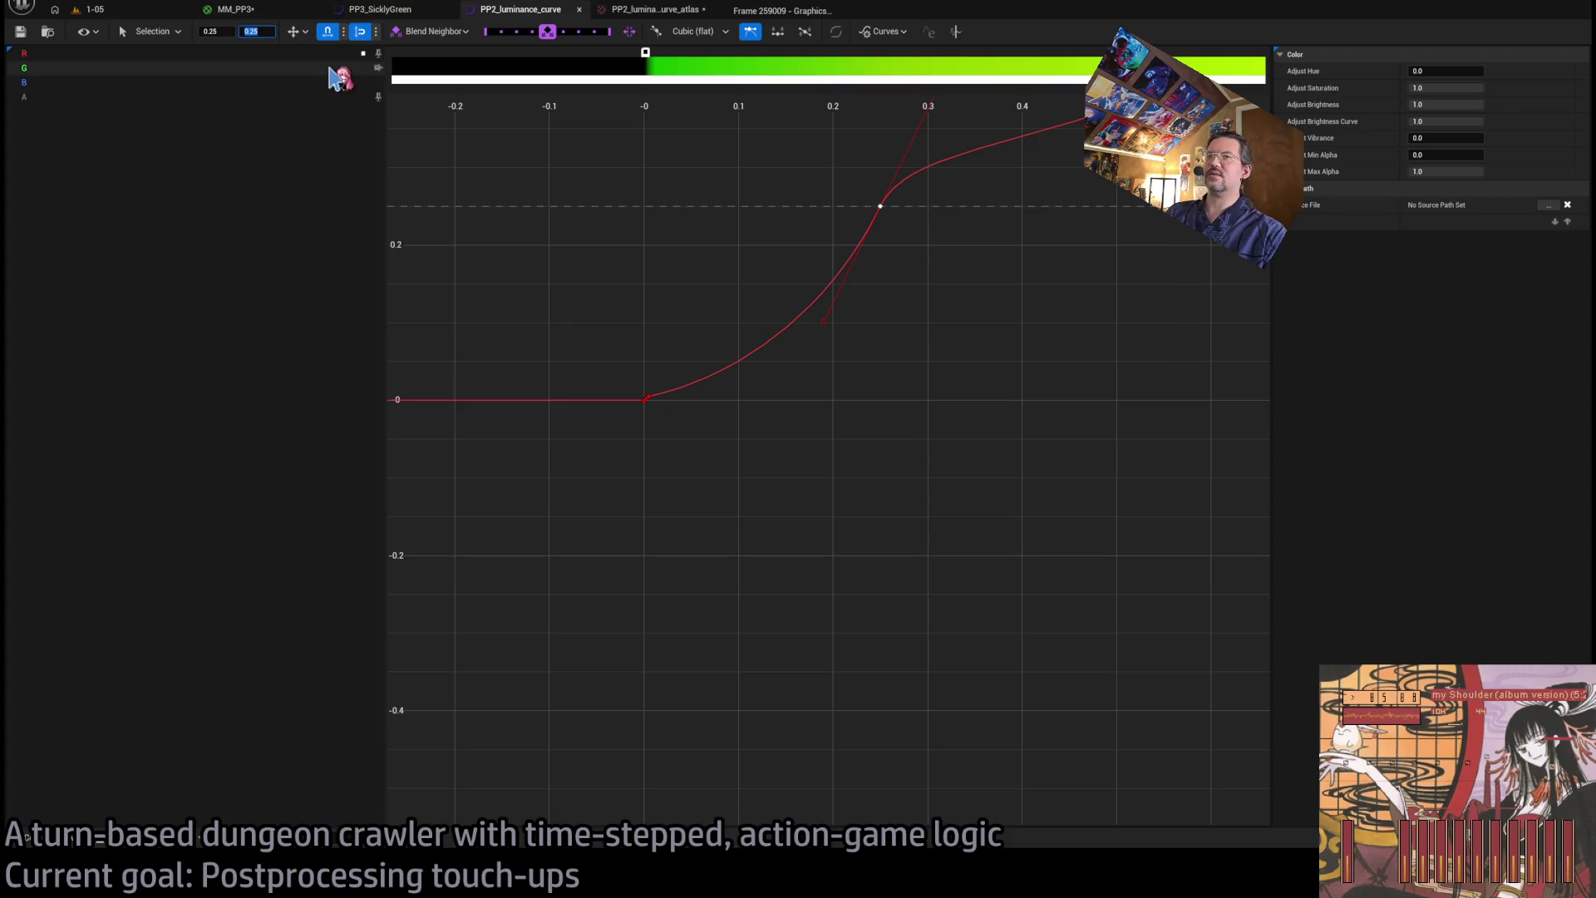
pyautogui.write('10')
pyautogui.write('0.15')
pyautogui.press('Return')
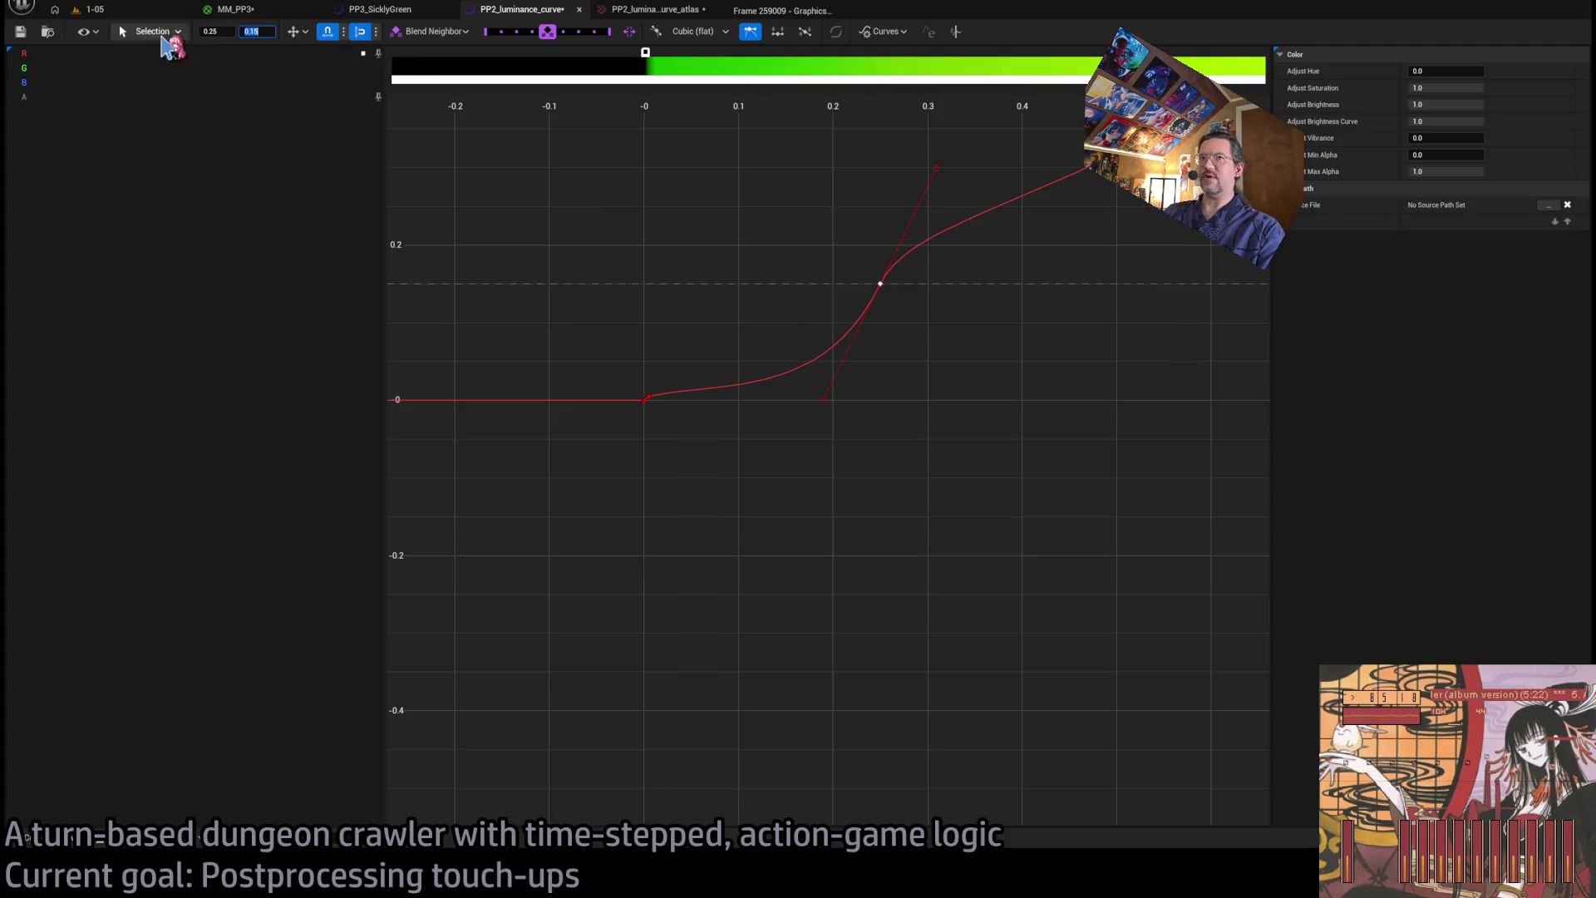
pyautogui.click(93, 9)
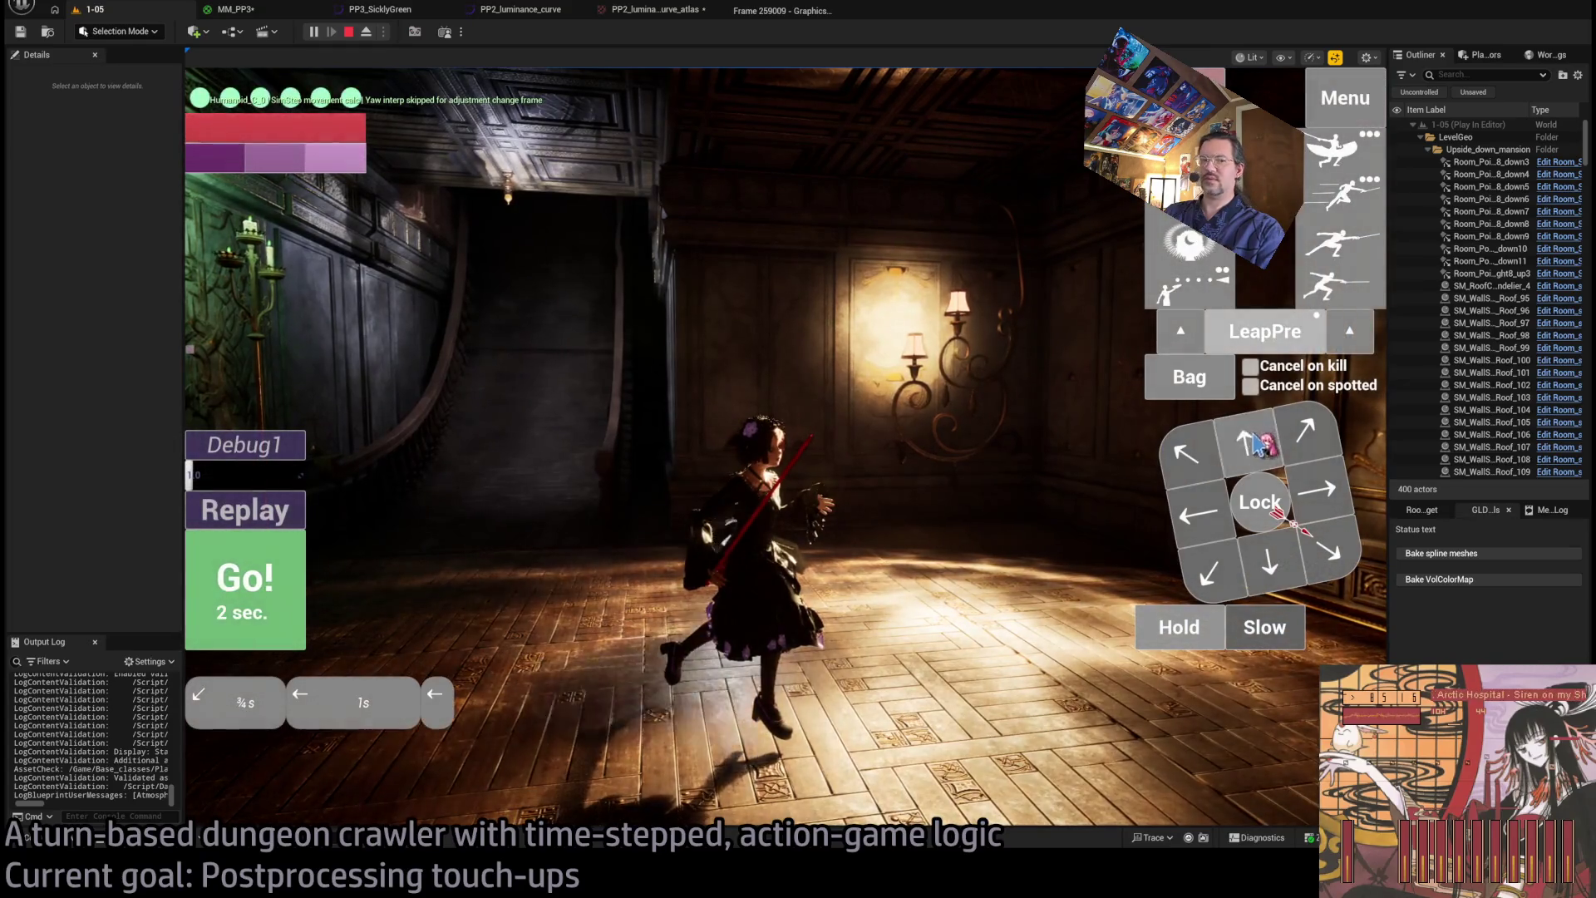
# - Advance the play-test character down the hall to the staircase, then bring up the MM_PP3 material graph
pyautogui.click(249, 611)
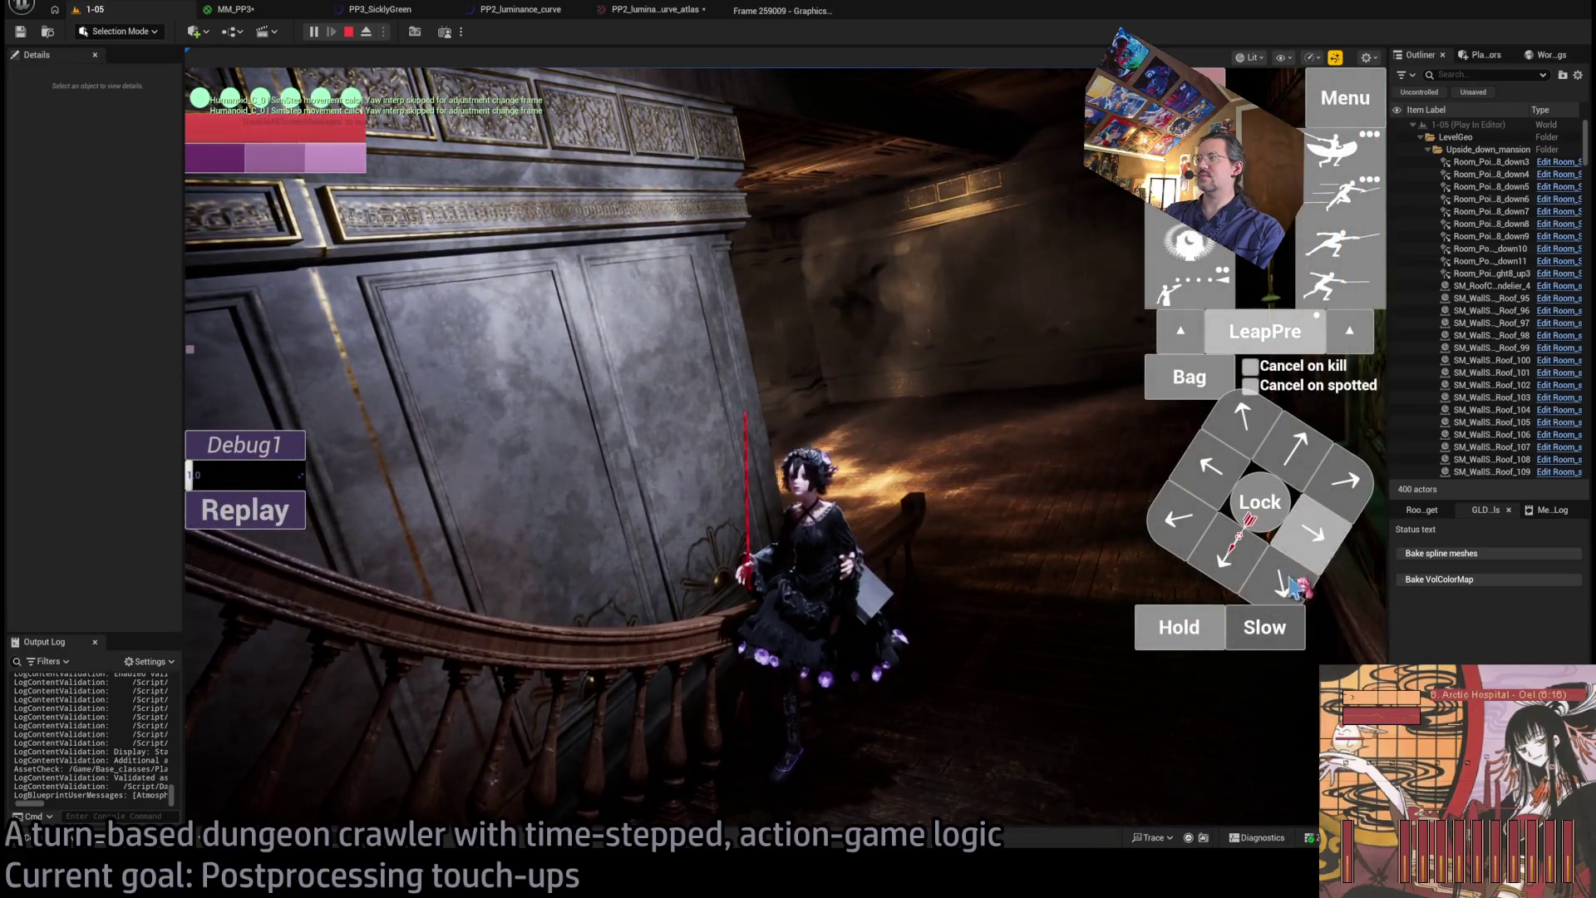
pyautogui.click(1002, 553)
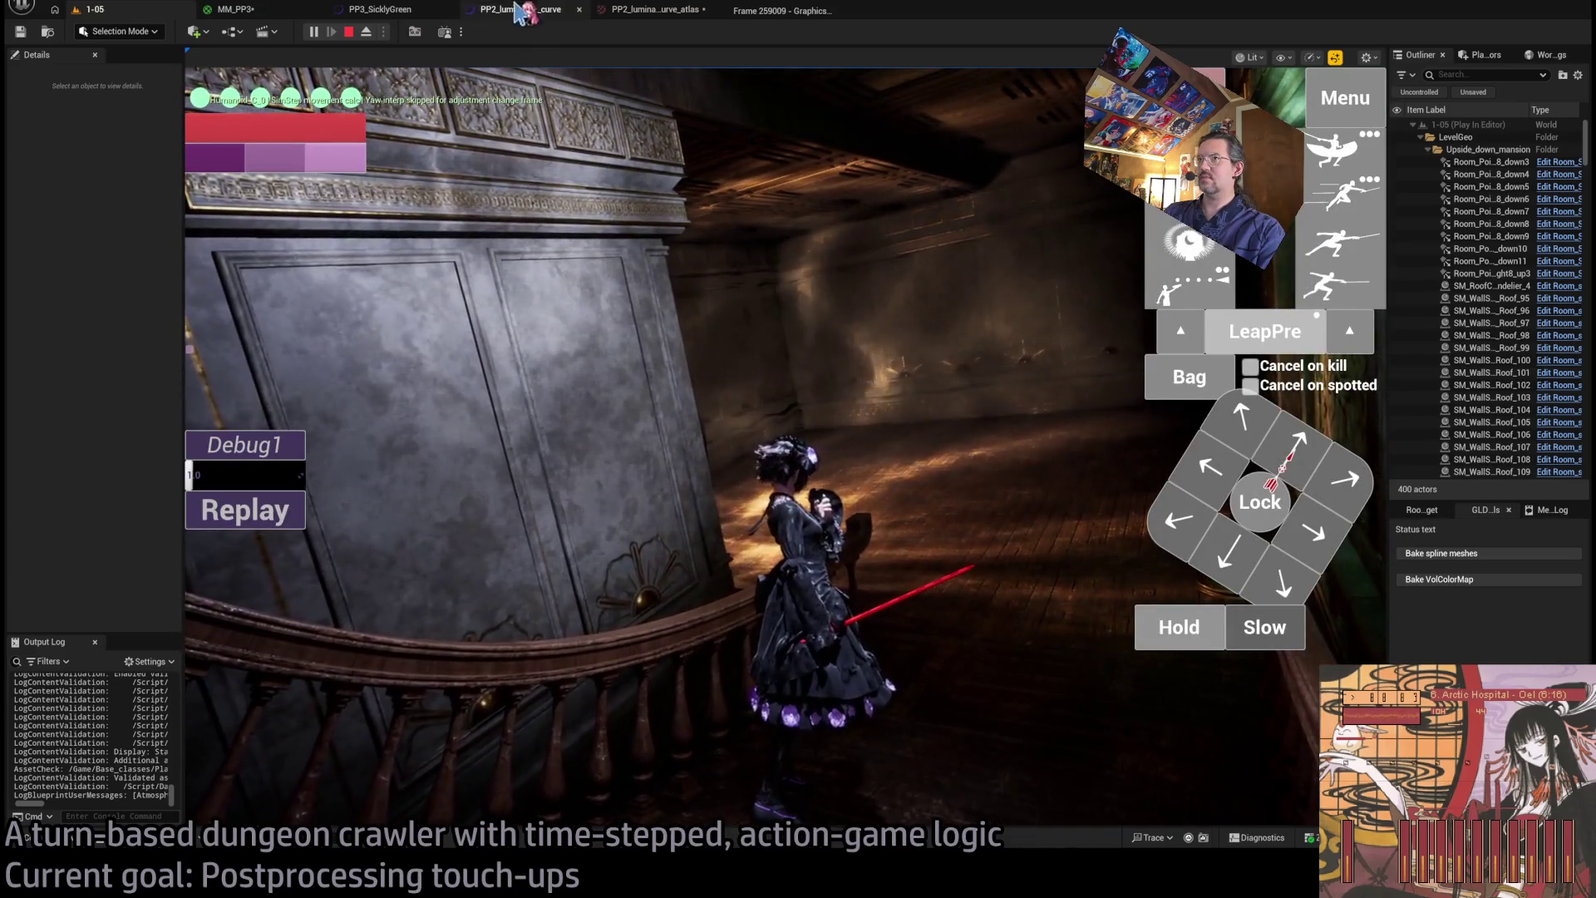
pyautogui.click(280, 14)
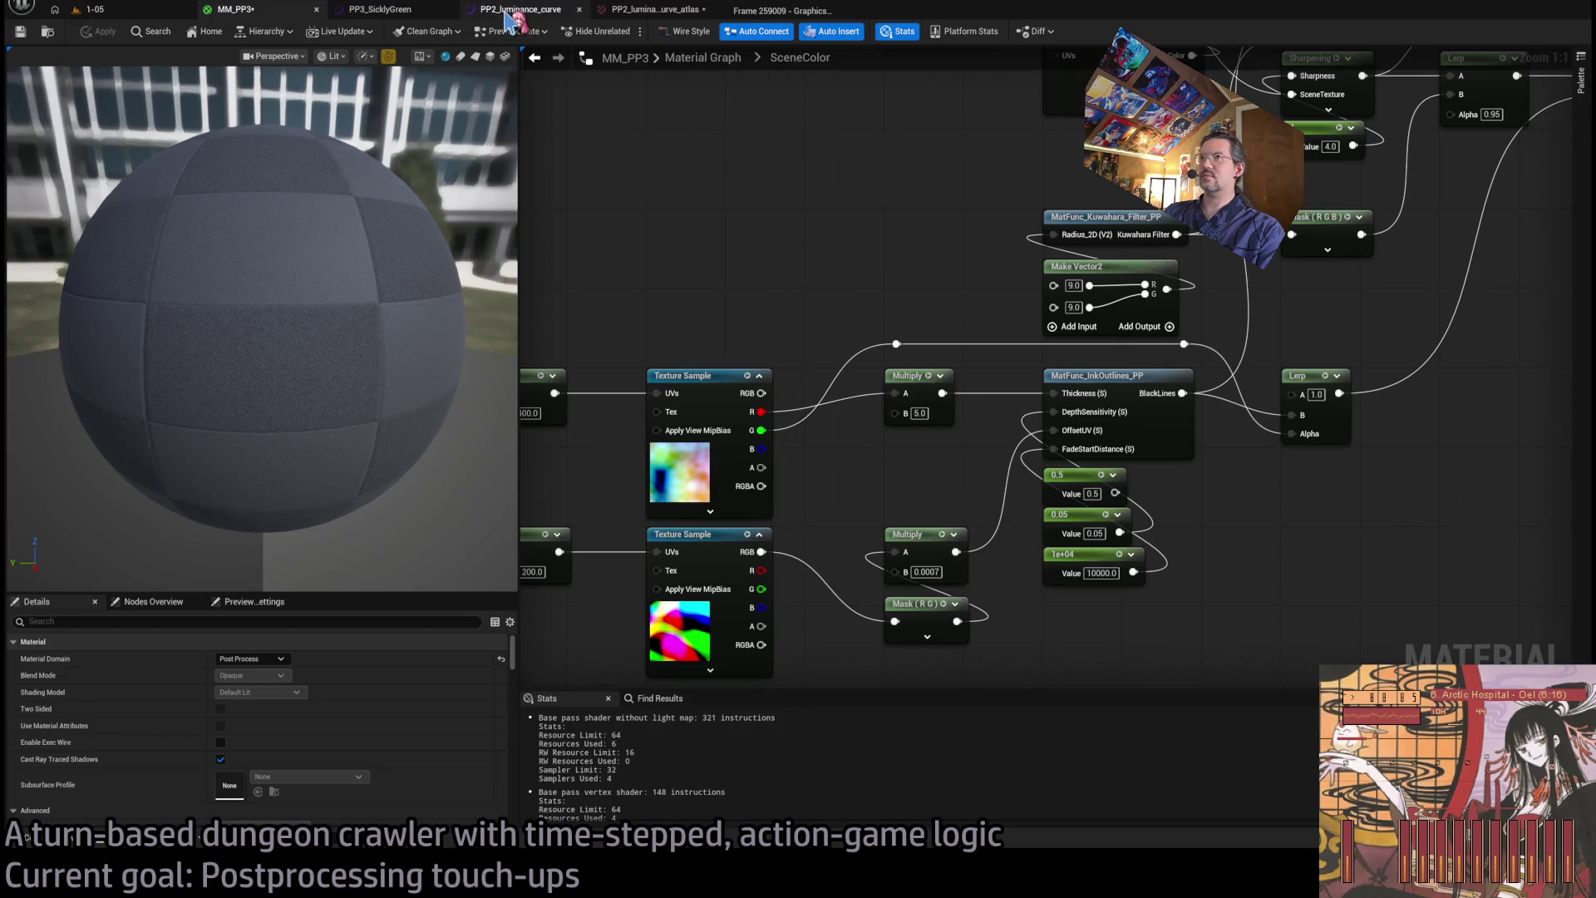
# - In PP2_luminance_curve, show the green channel and select its key at 0.5
pyautogui.click(521, 10)
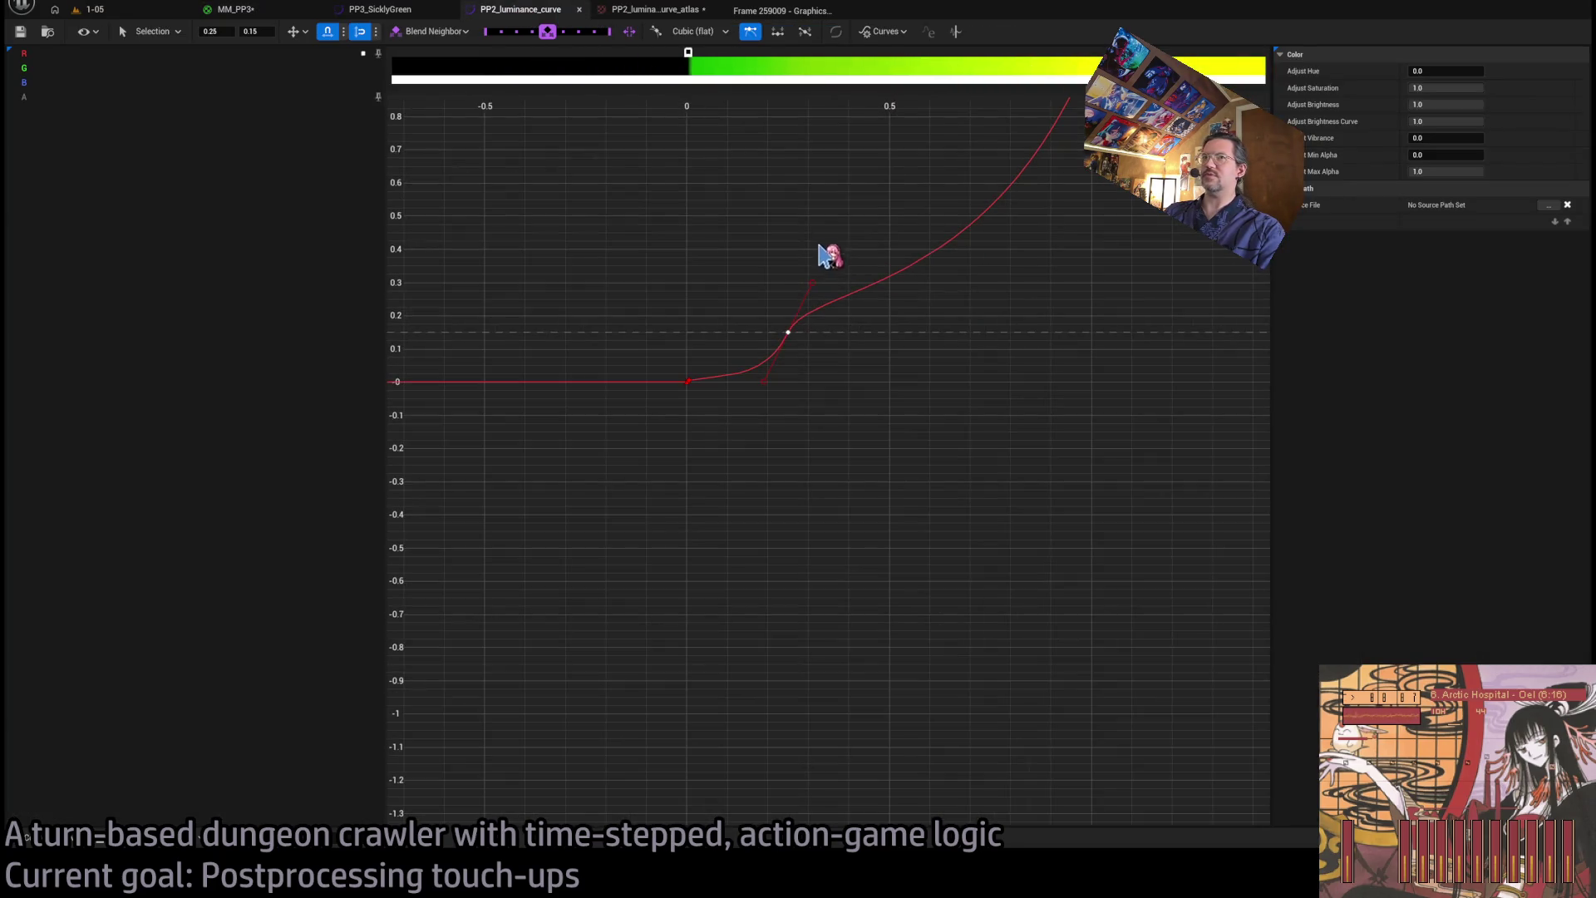
pyautogui.click(378, 67)
pyautogui.click(529, 408)
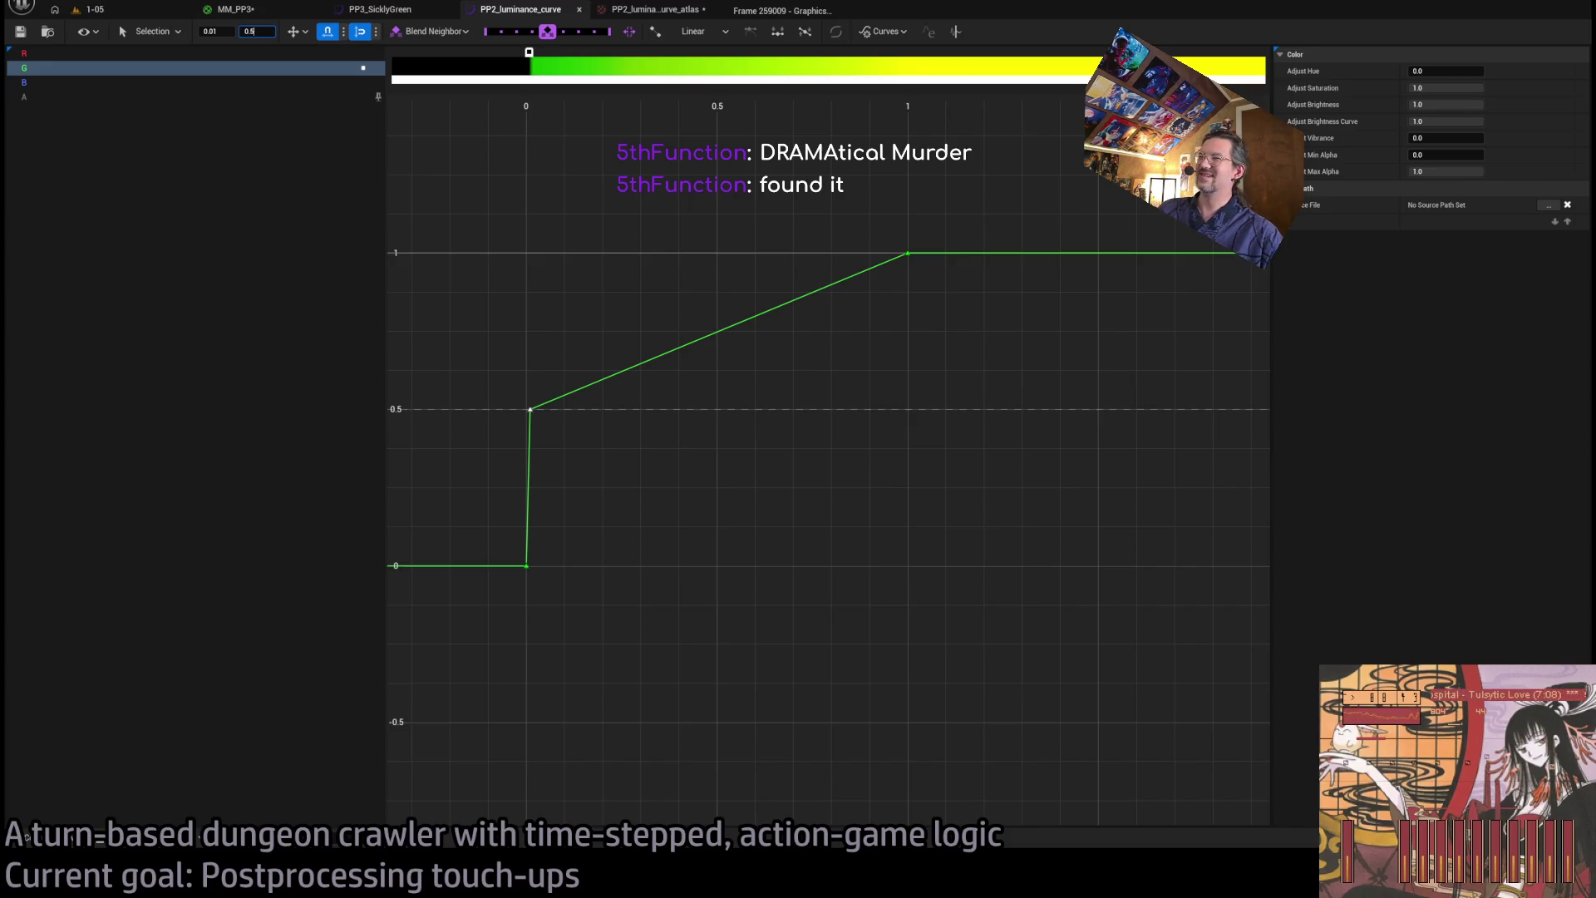
pyautogui.press('Return')
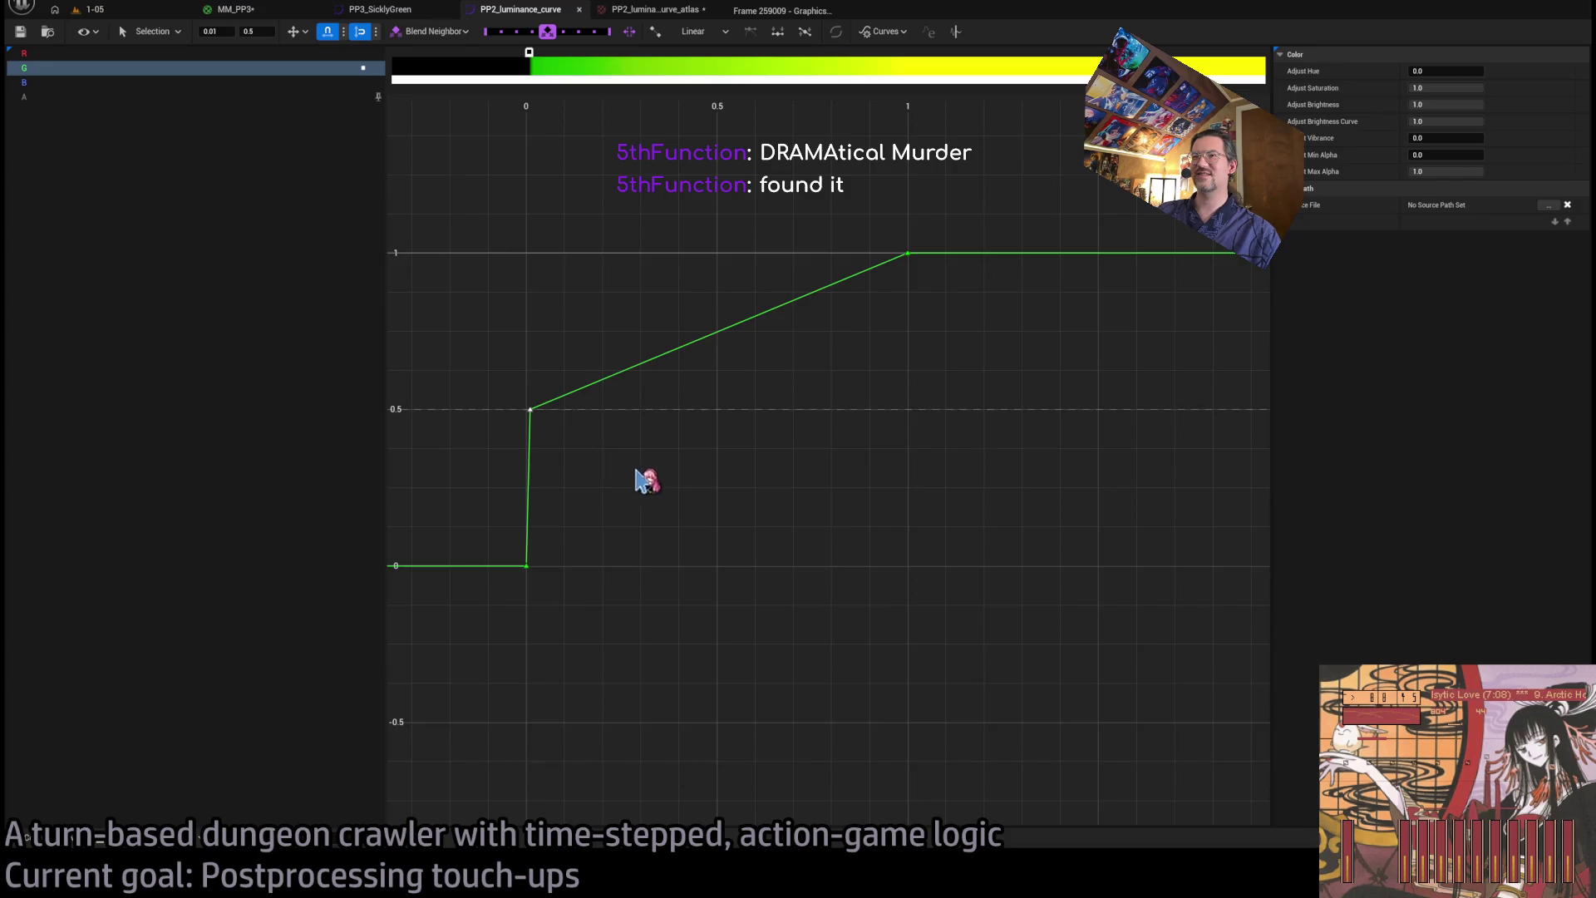
pyautogui.scroll(4, 631, 453)
pyautogui.scroll(-3, 644, 445)
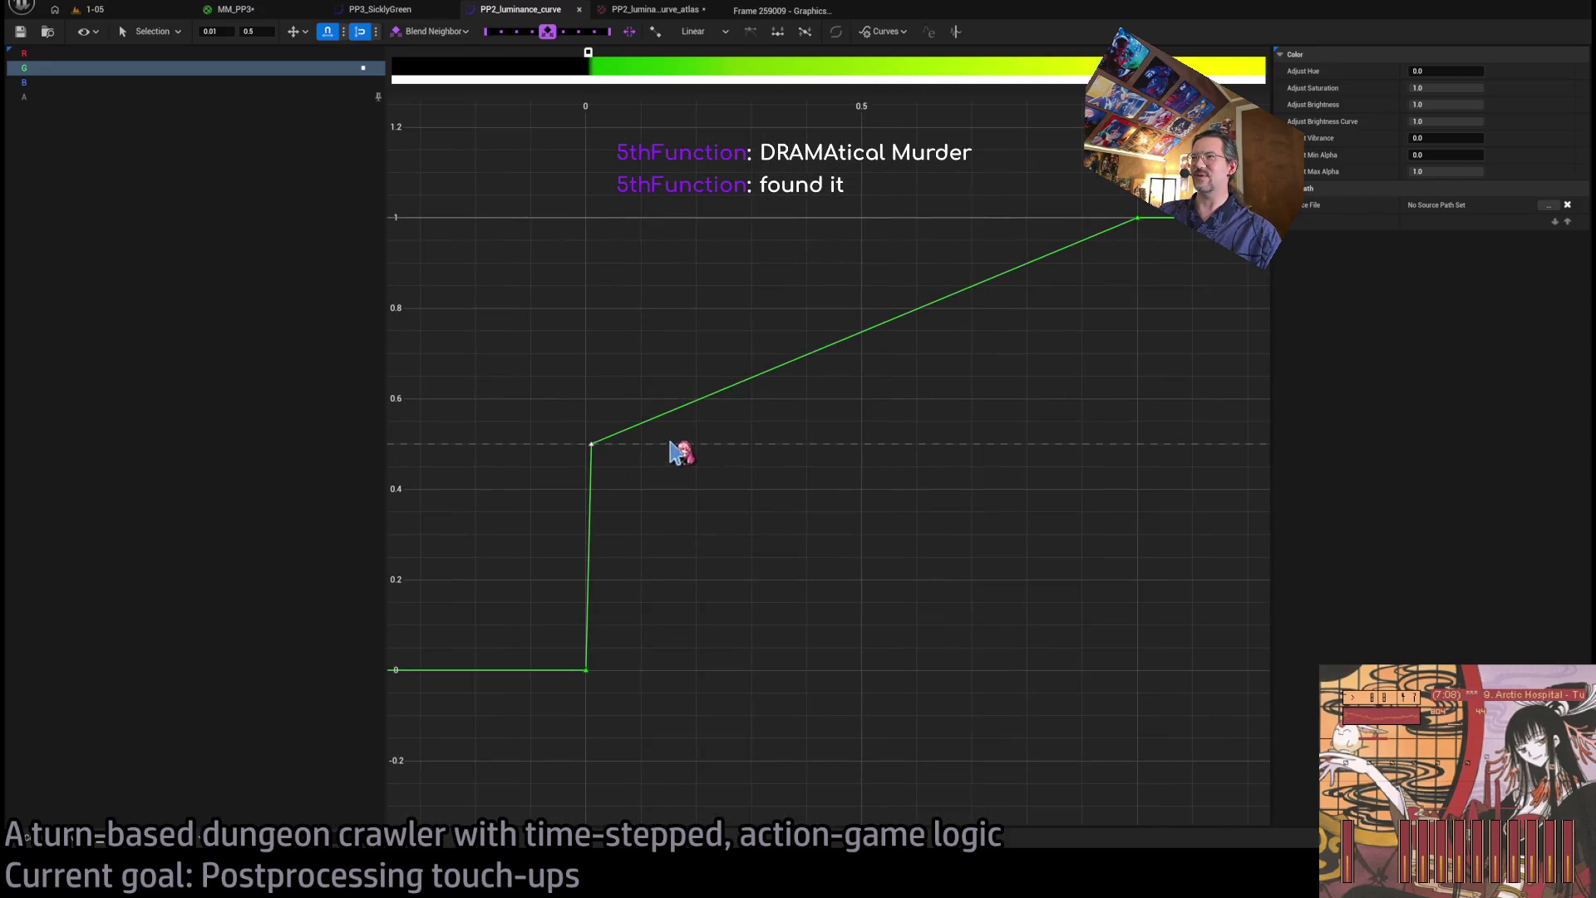
pyautogui.scroll(2, 865, 449)
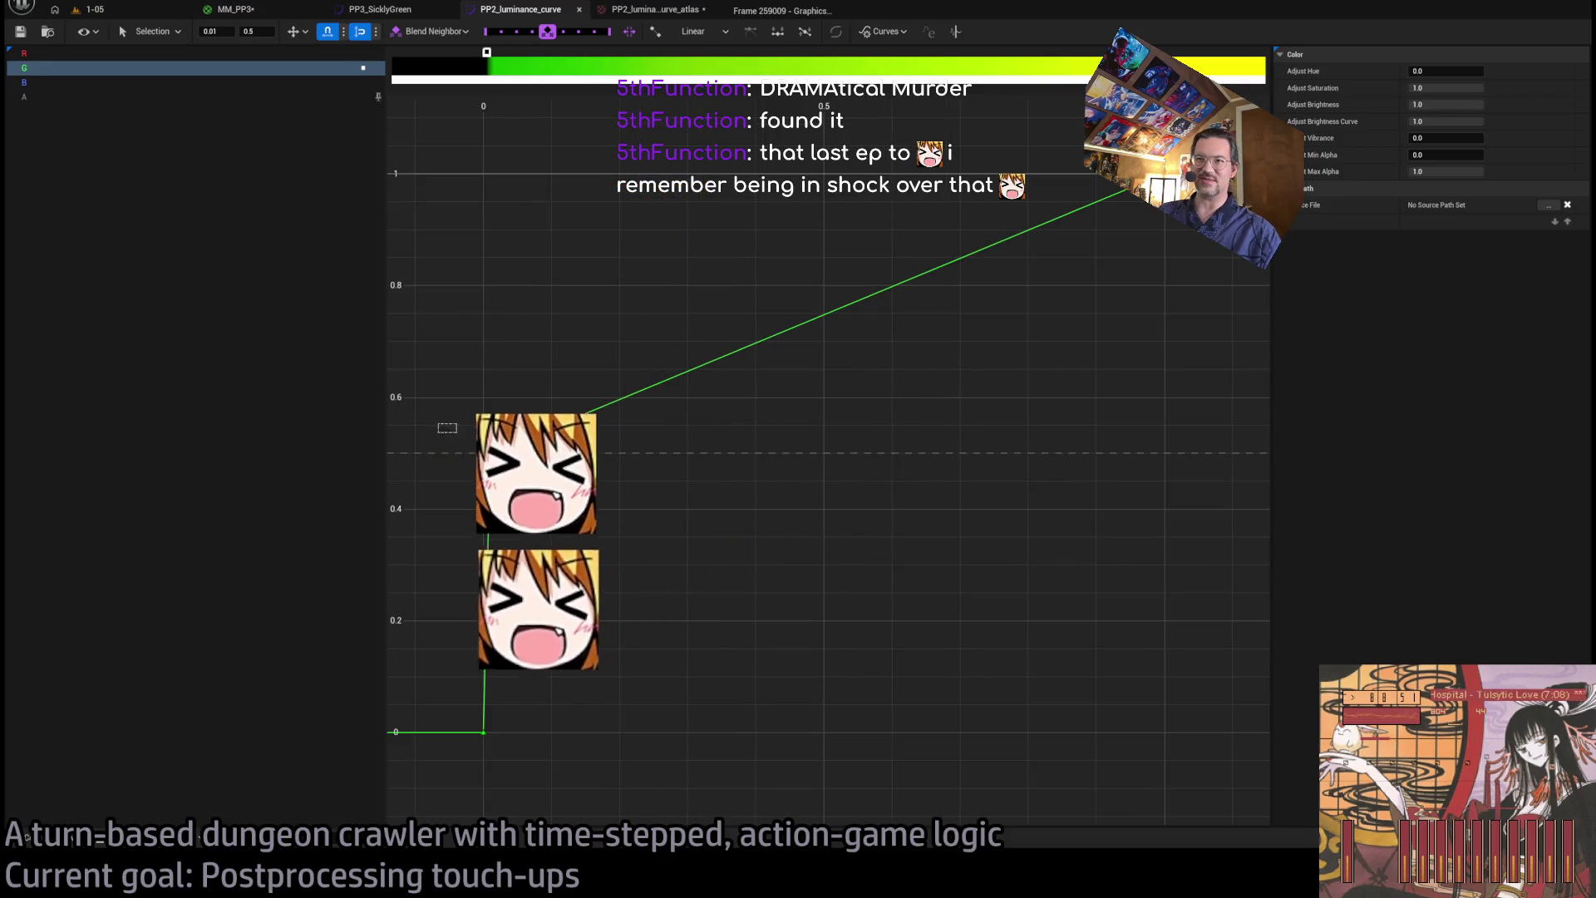
# - Set the green key's value to 0.666667, save the curve, and return to the running level
pyautogui.click(254, 33)
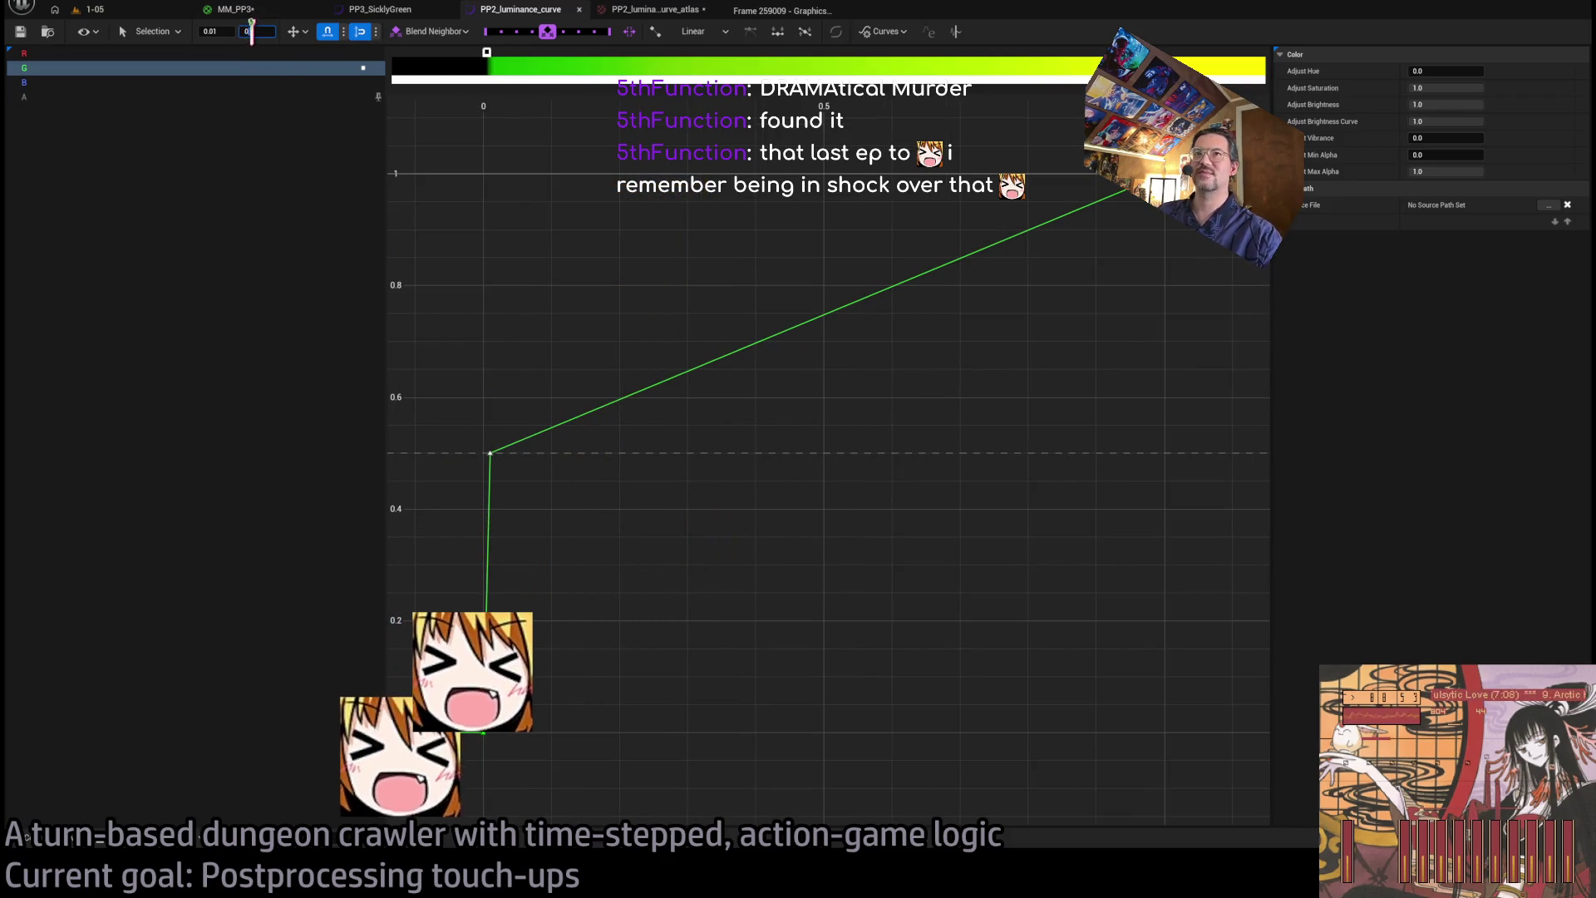
pyautogui.write('0.666667')
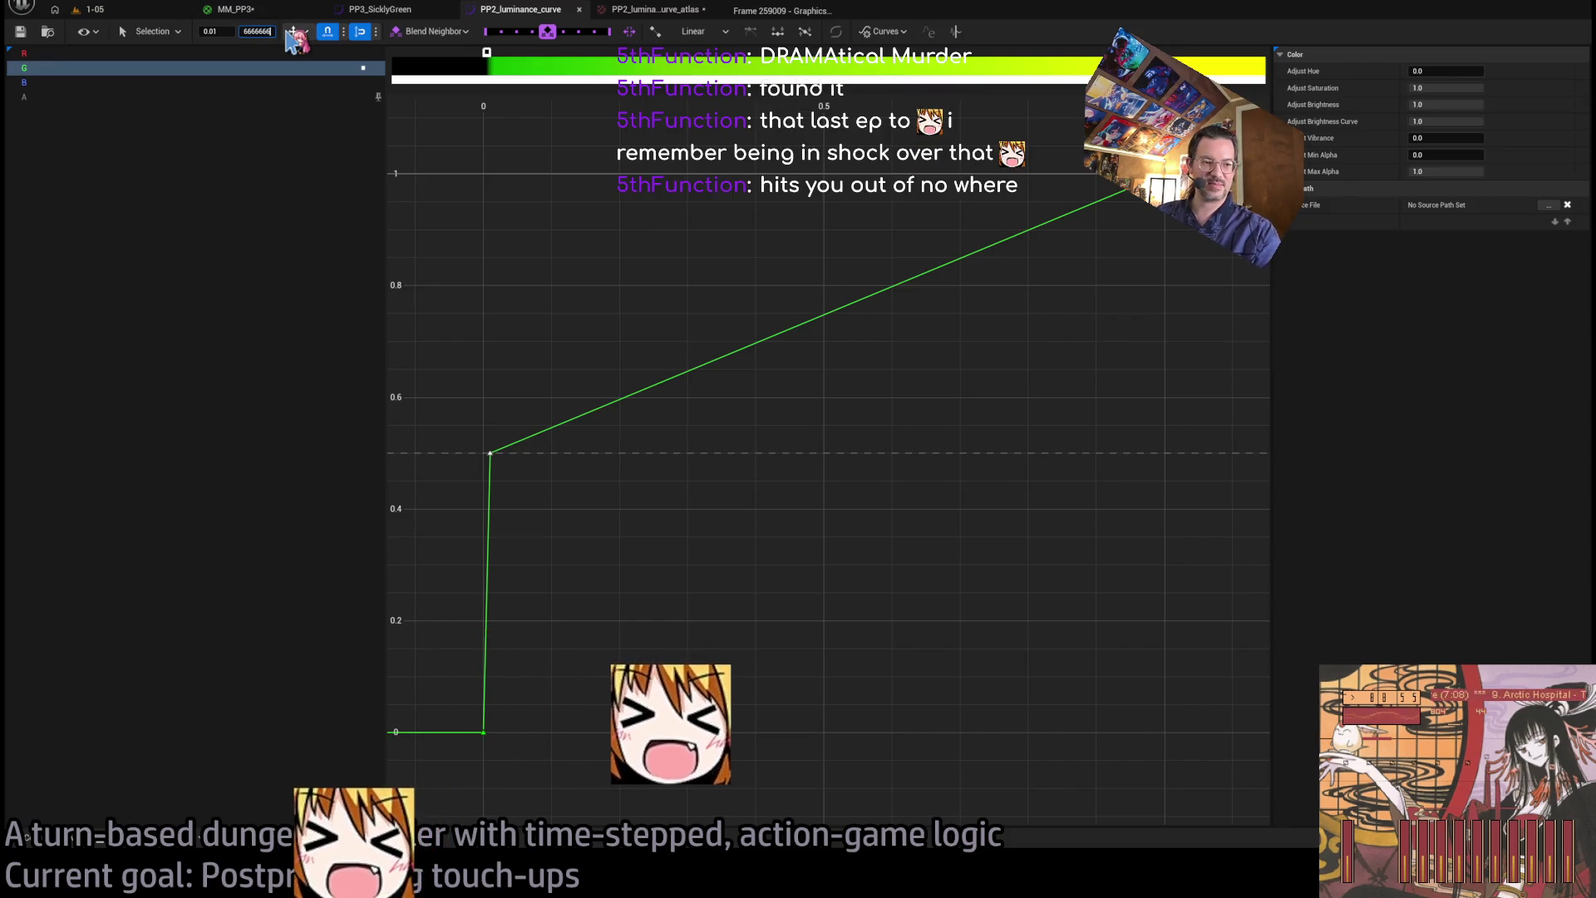
pyautogui.press('Return')
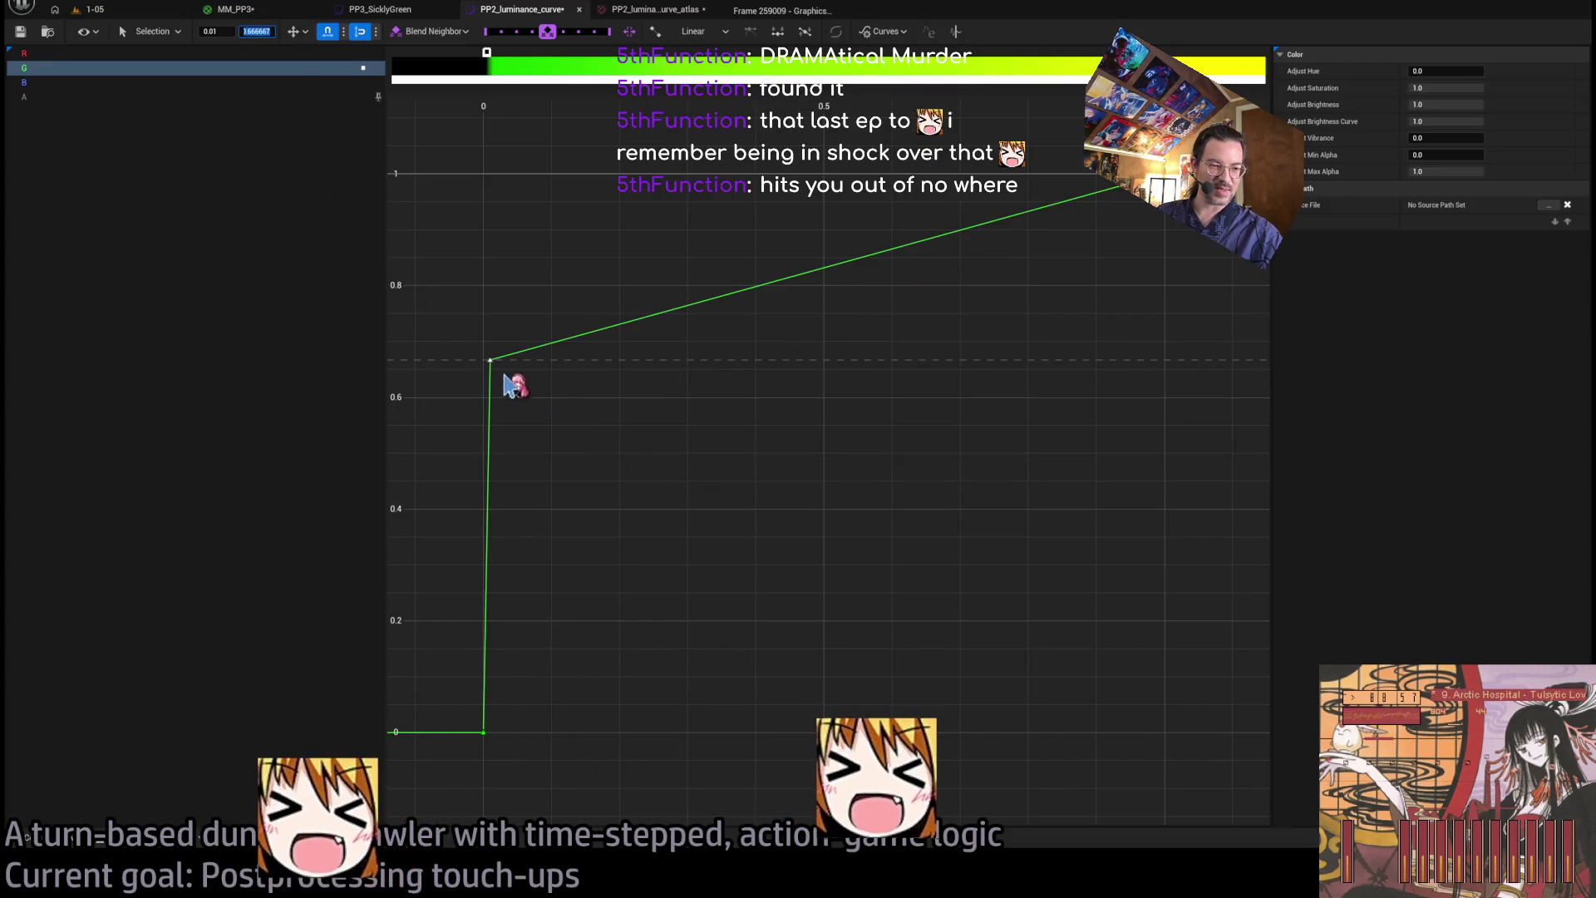
pyautogui.click(20, 33)
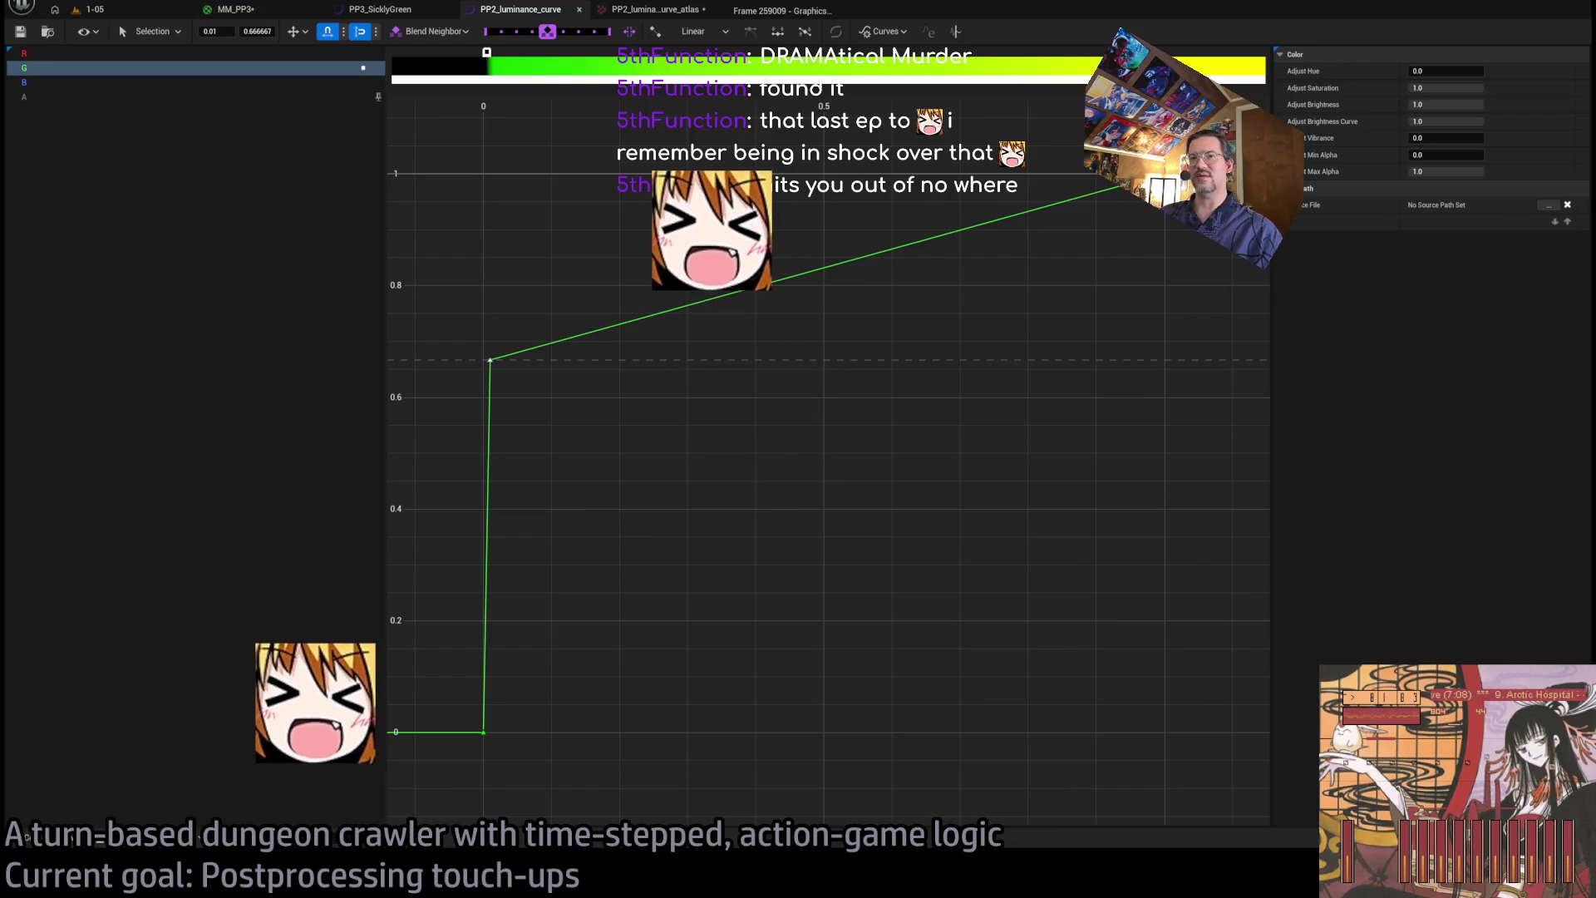
pyautogui.hotkey('ctrl', 'Tab')
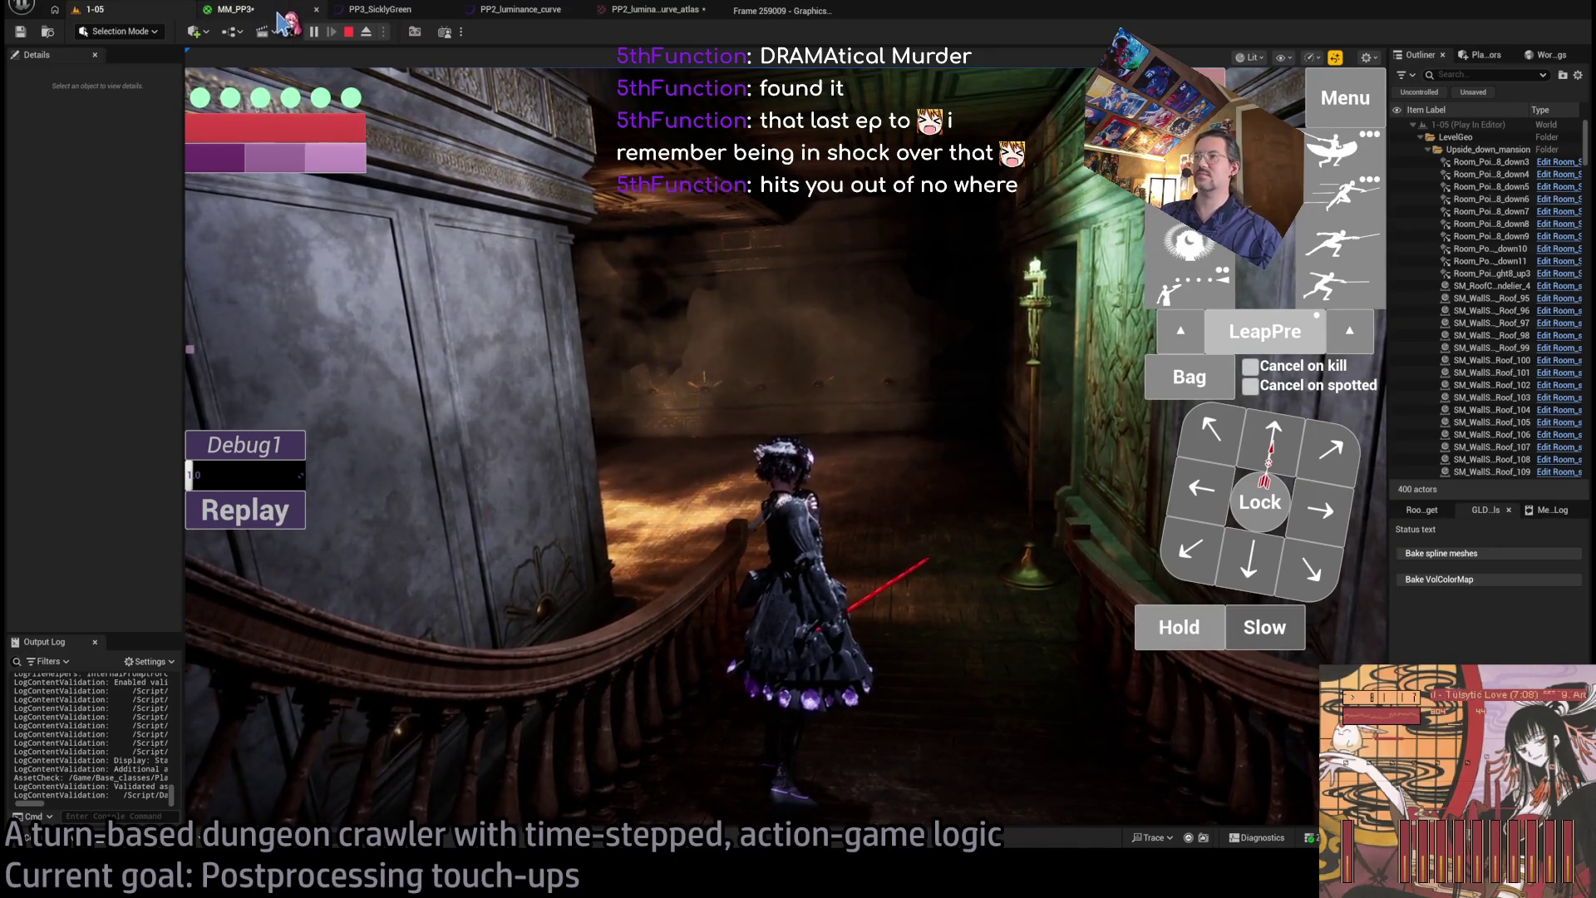
# - Go via MM_PP3 to the PP3_SicklyGreen curve asset and zoom out to see all channels
pyautogui.click(280, 17)
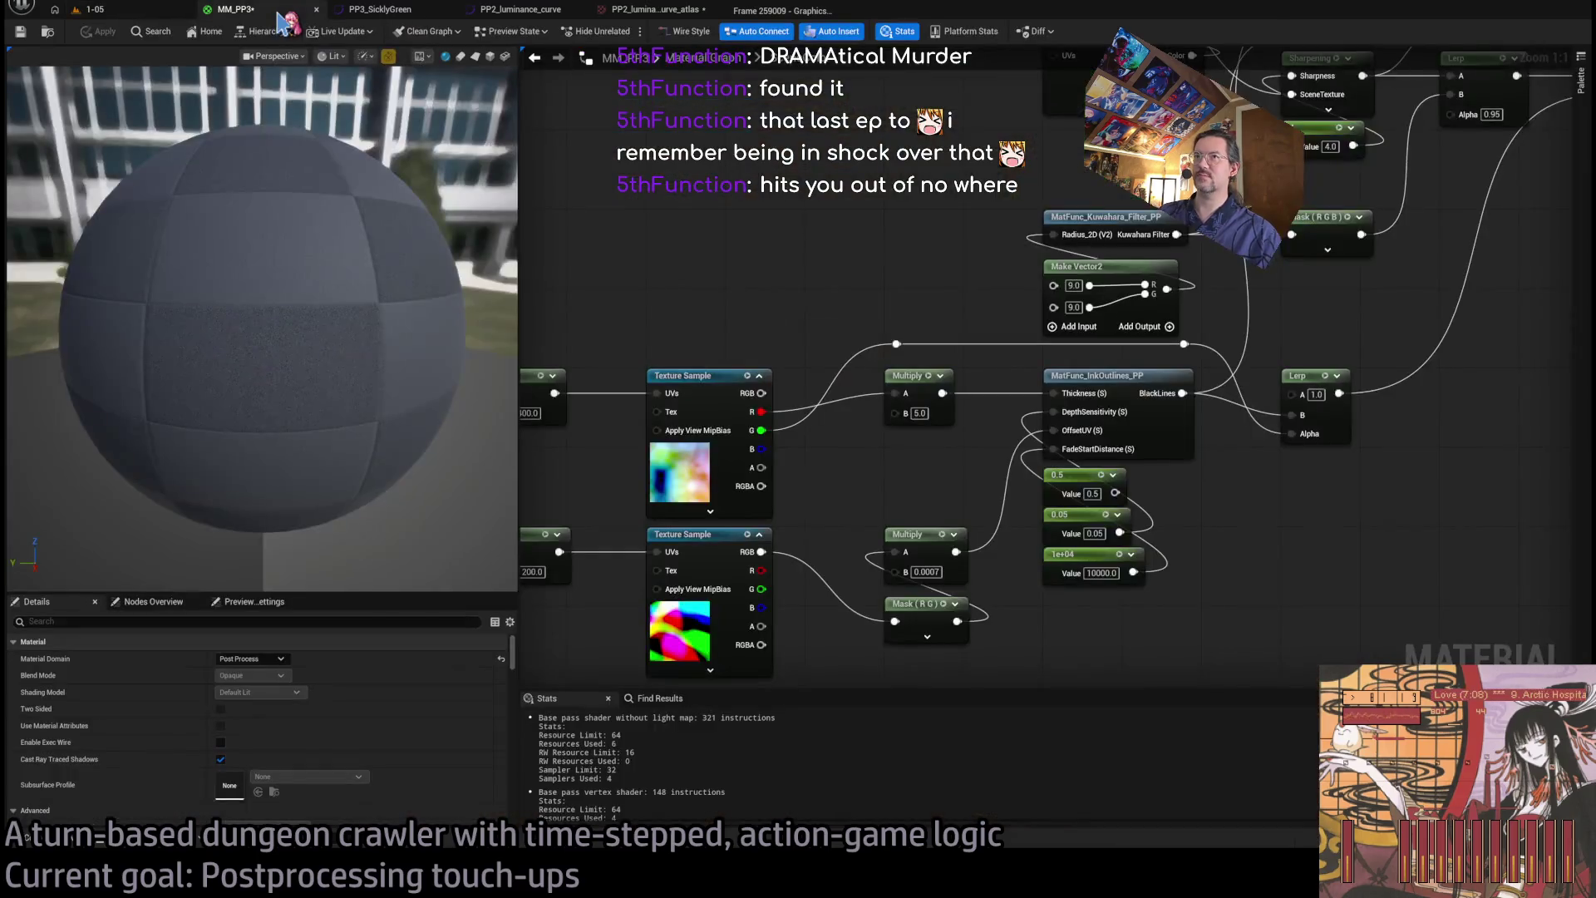
pyautogui.click(390, 16)
pyautogui.scroll(-4, 670, 266)
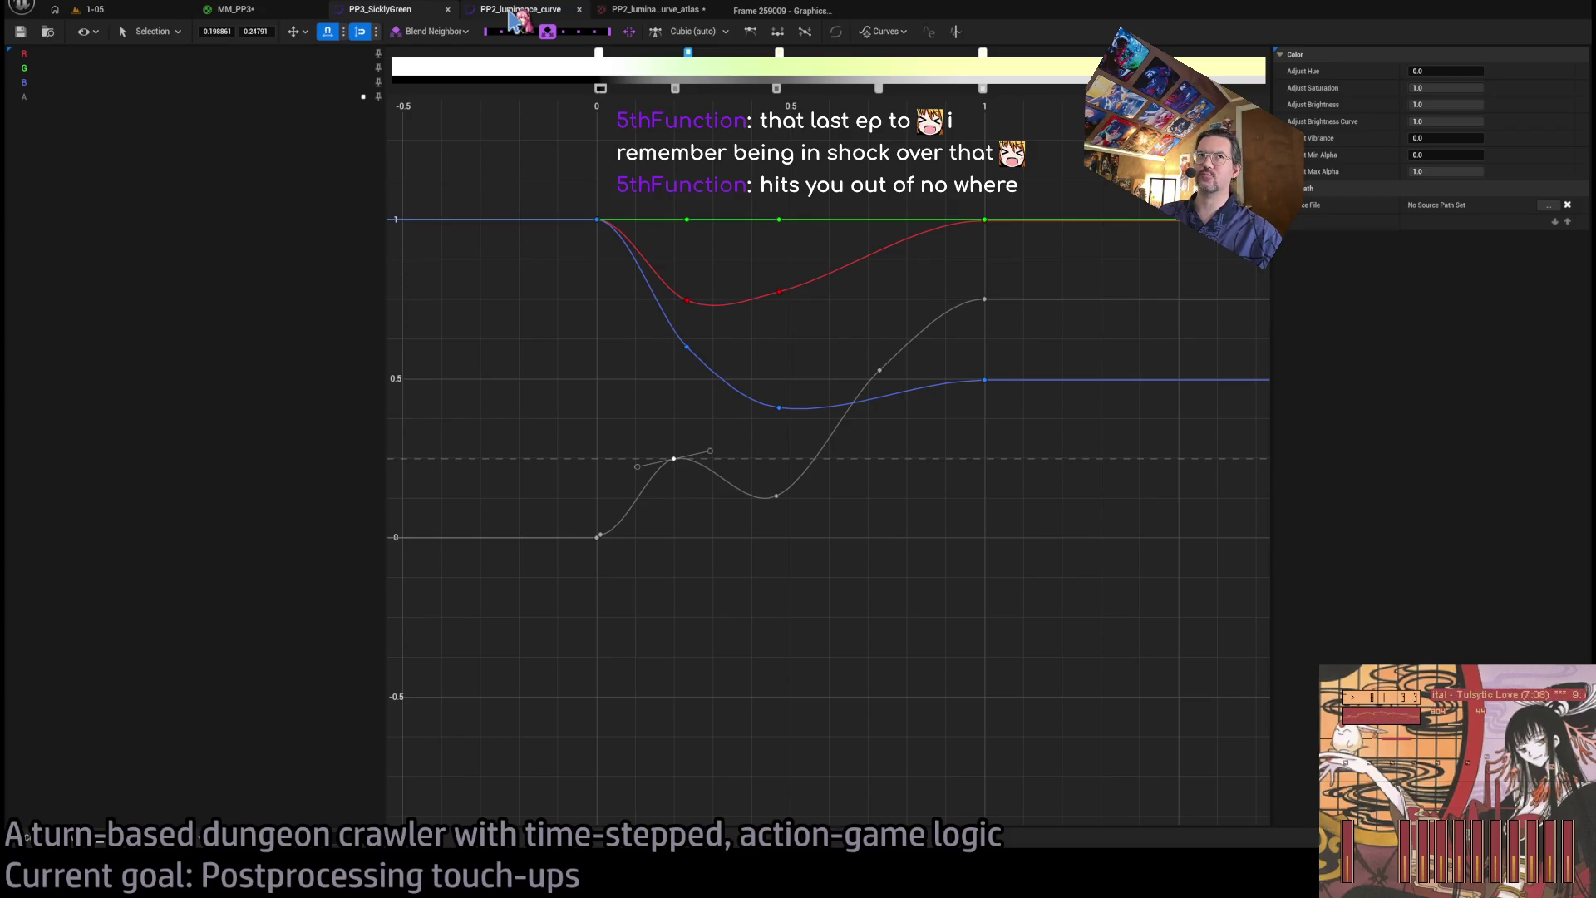
# - Zoom out on PP2_luminance_curve to review it, then return to the running 1-05 level
pyautogui.scroll(2, 753, 445)
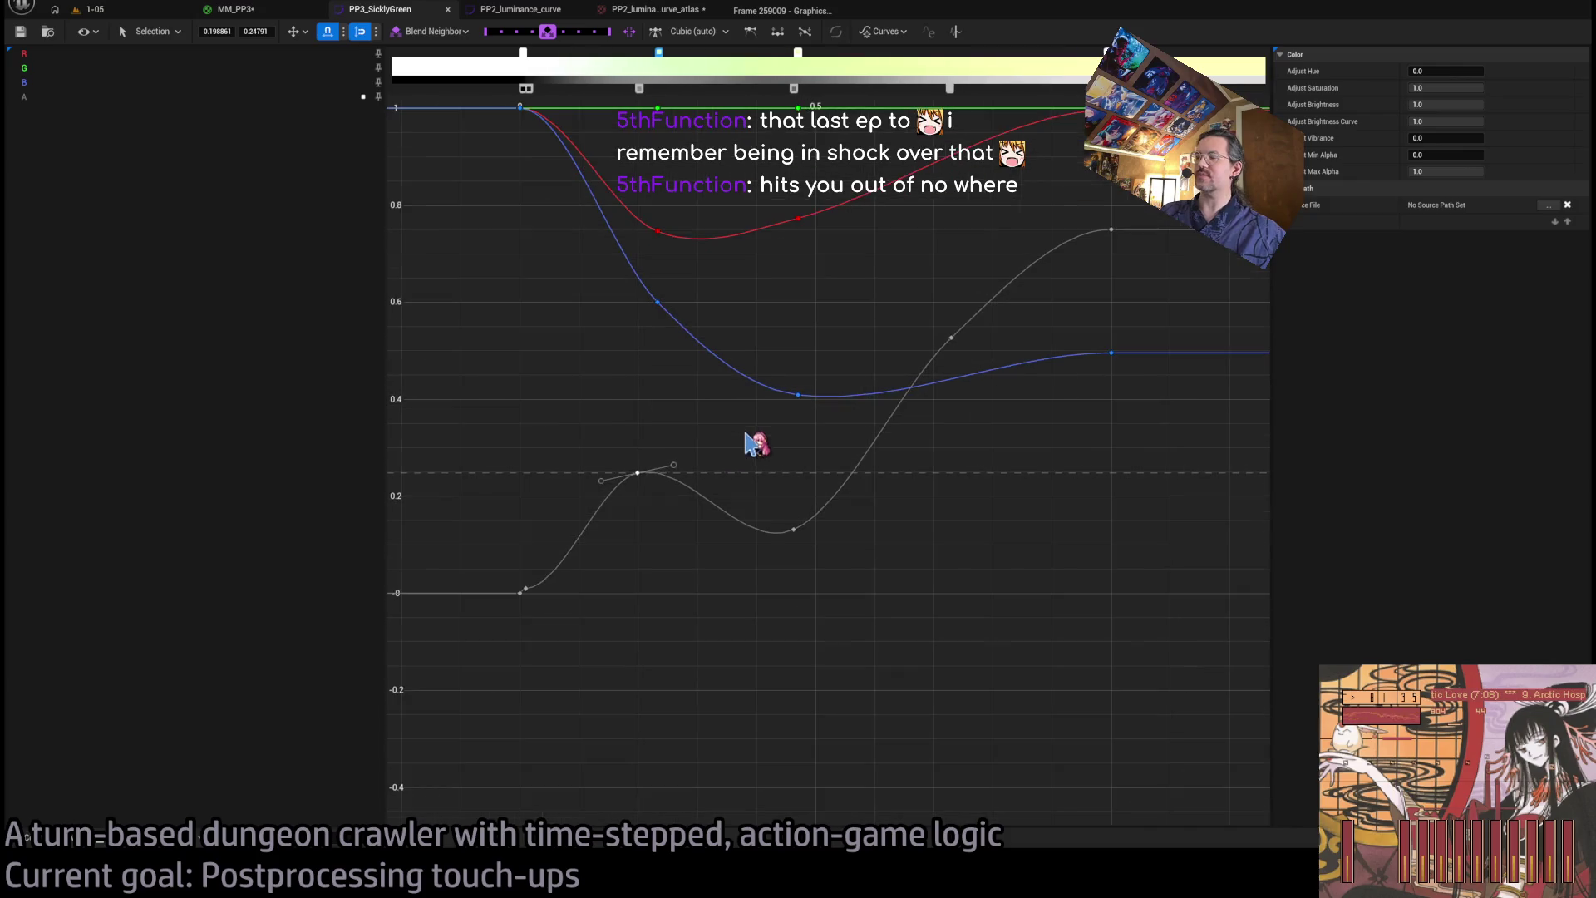
pyautogui.click(536, 12)
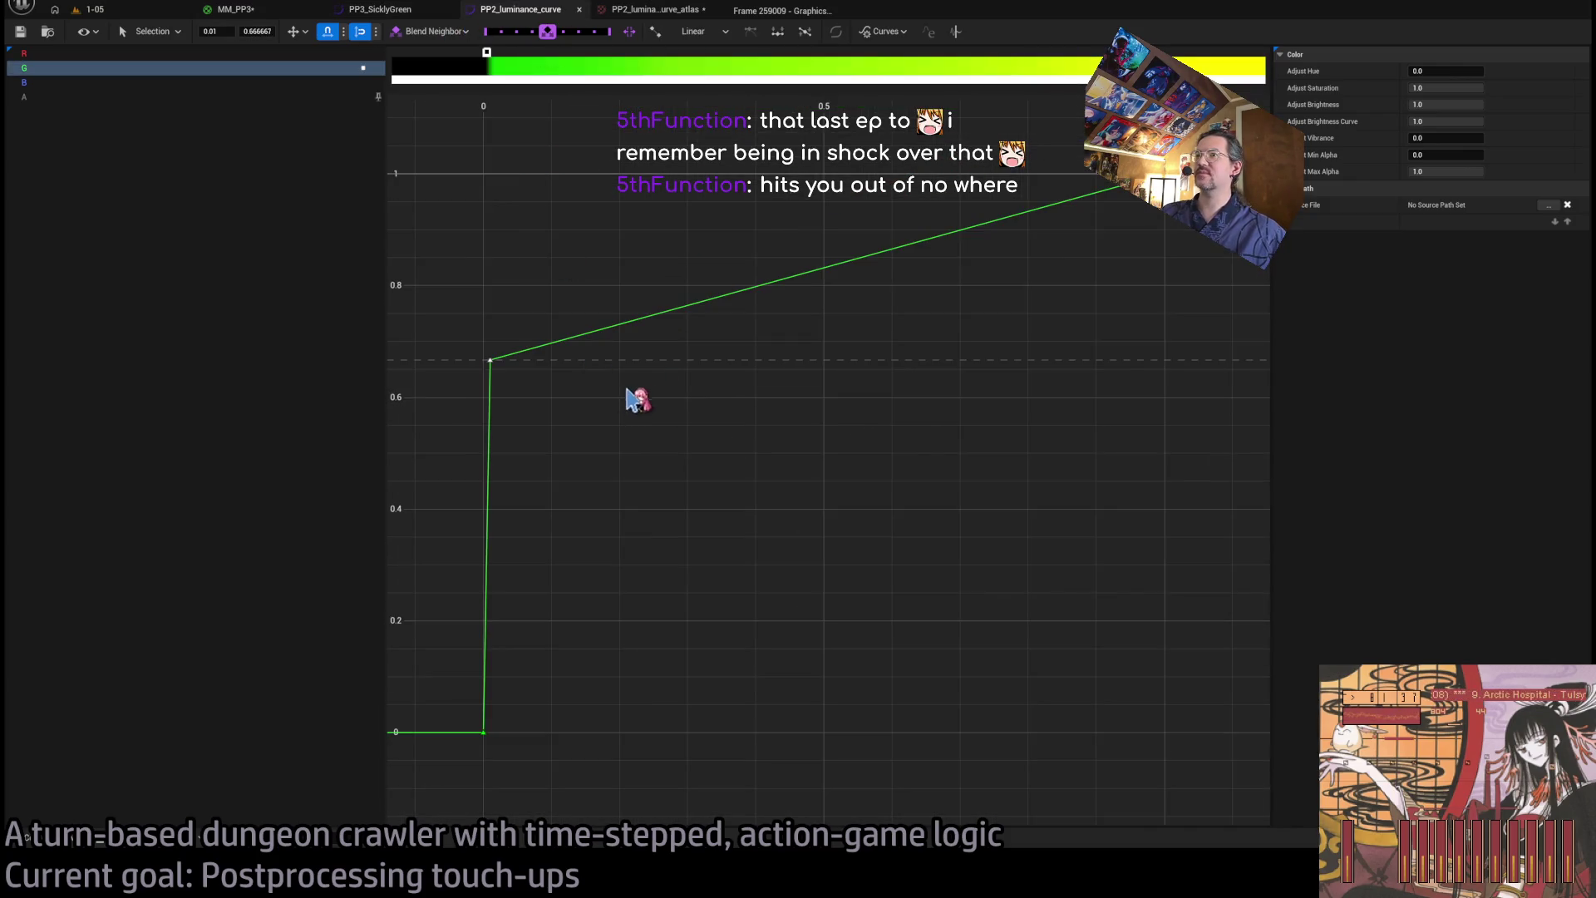
pyautogui.scroll(-2, 626, 401)
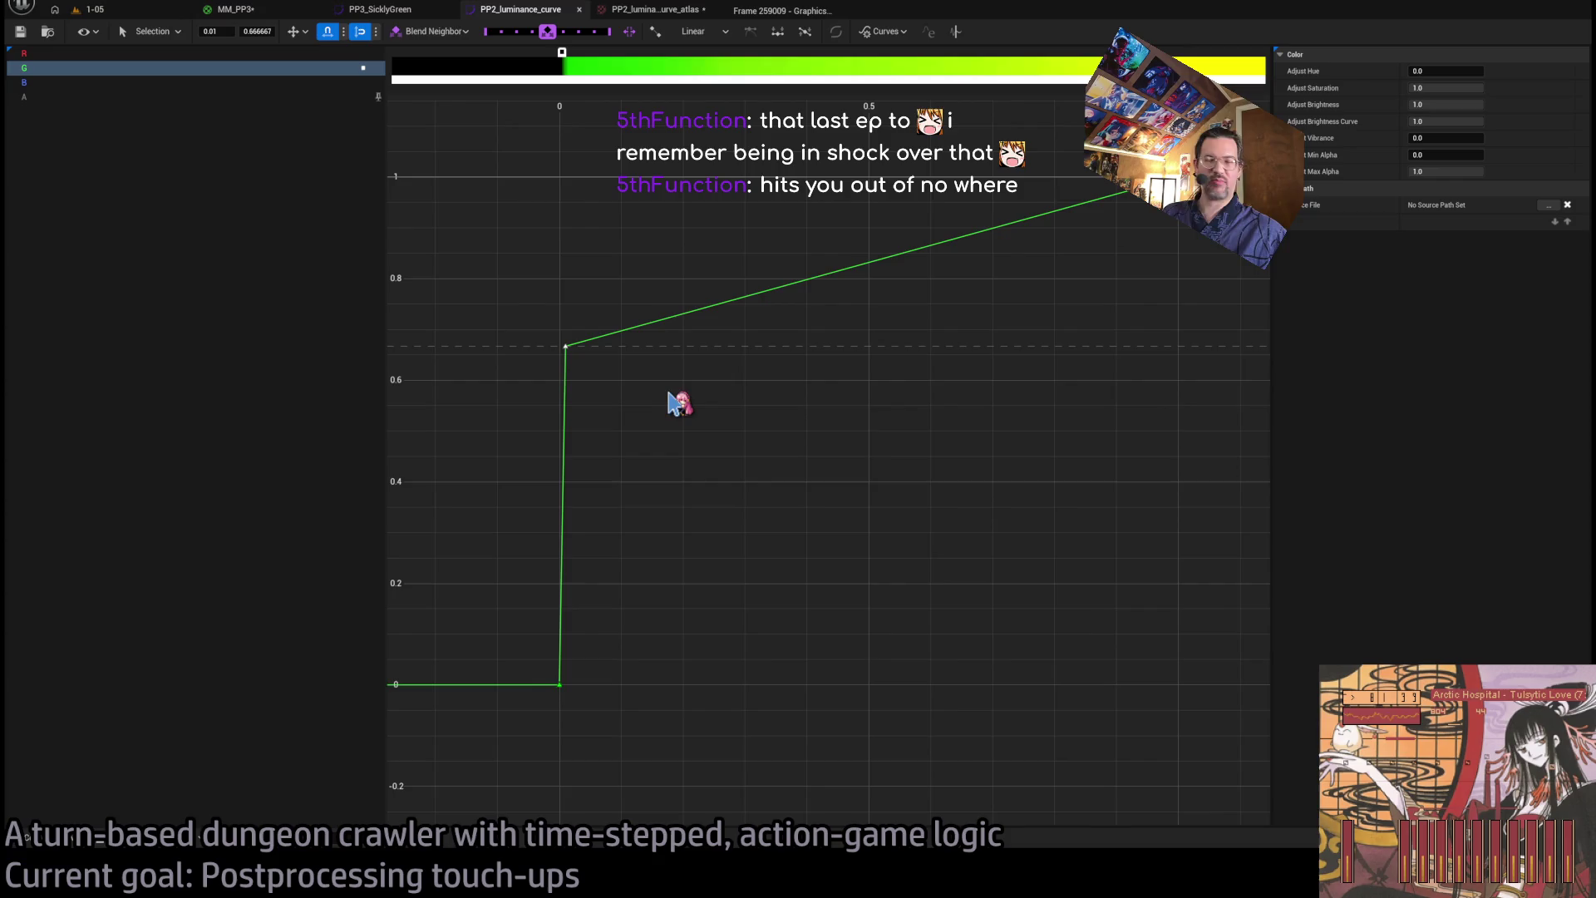
pyautogui.scroll(-1, 714, 395)
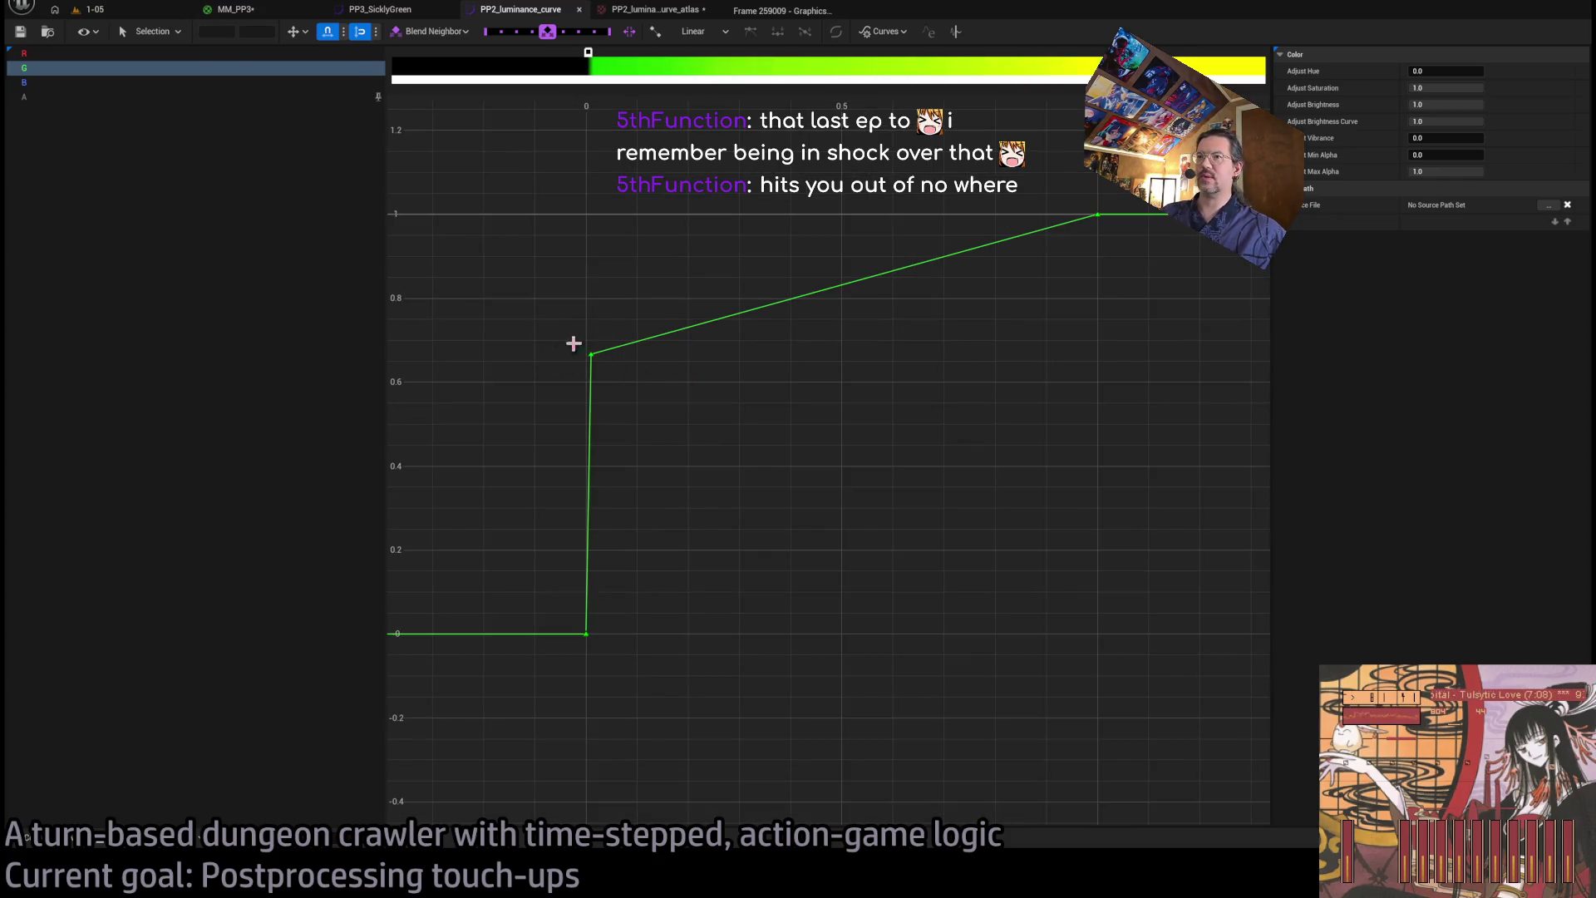
pyautogui.click(152, 12)
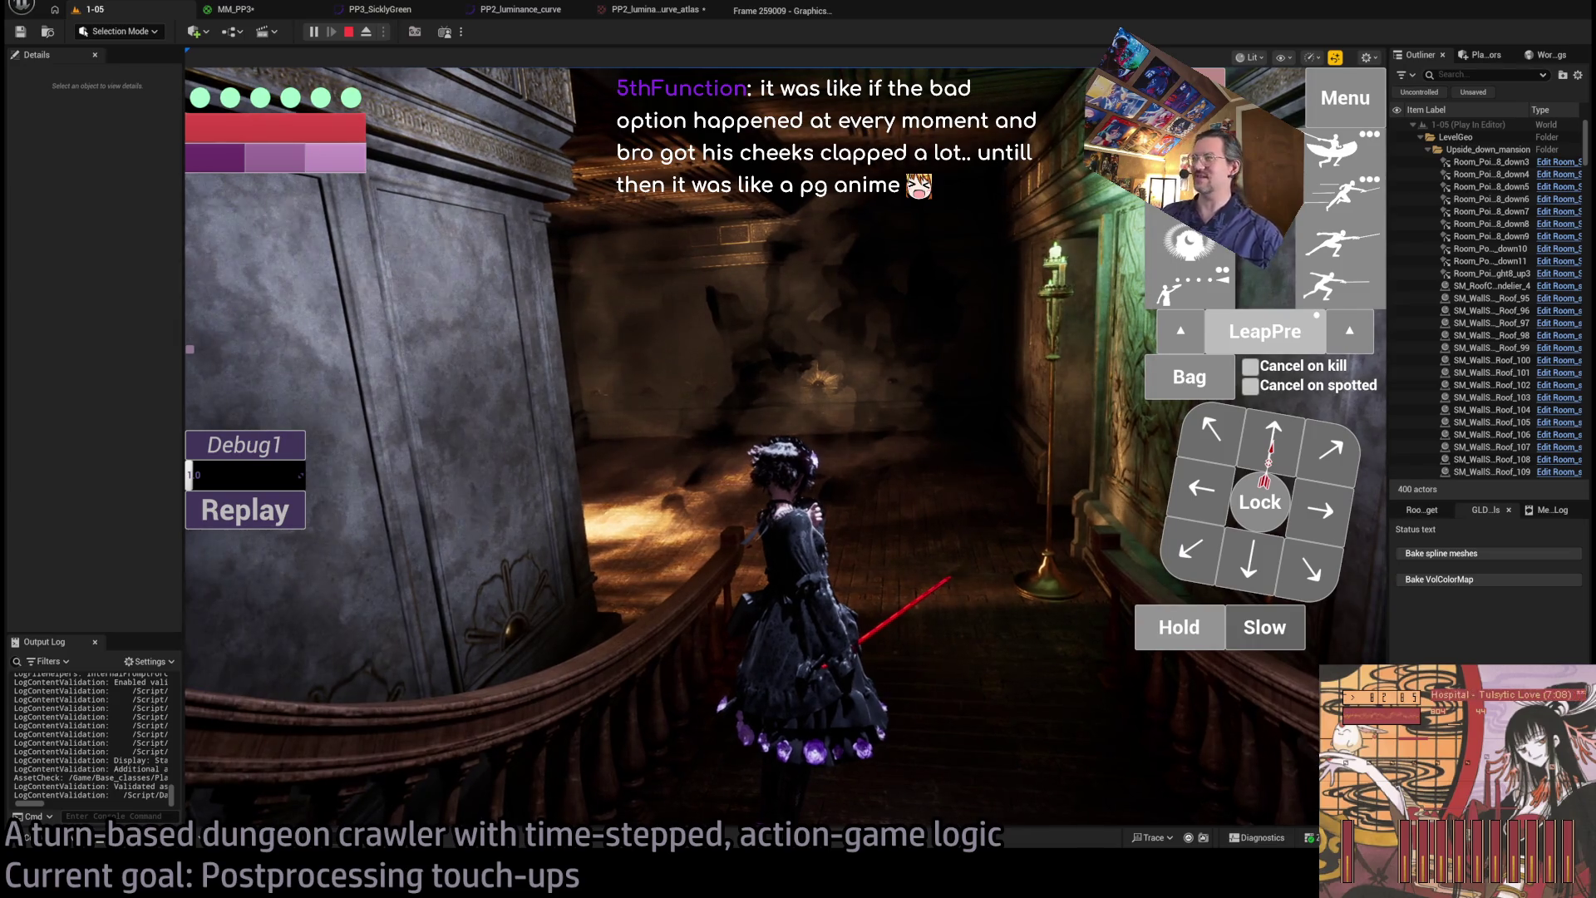
# - Preview a darker in-game Exposure, restore it to about 10.0, resume play and queue a step
pyautogui.press('Escape')
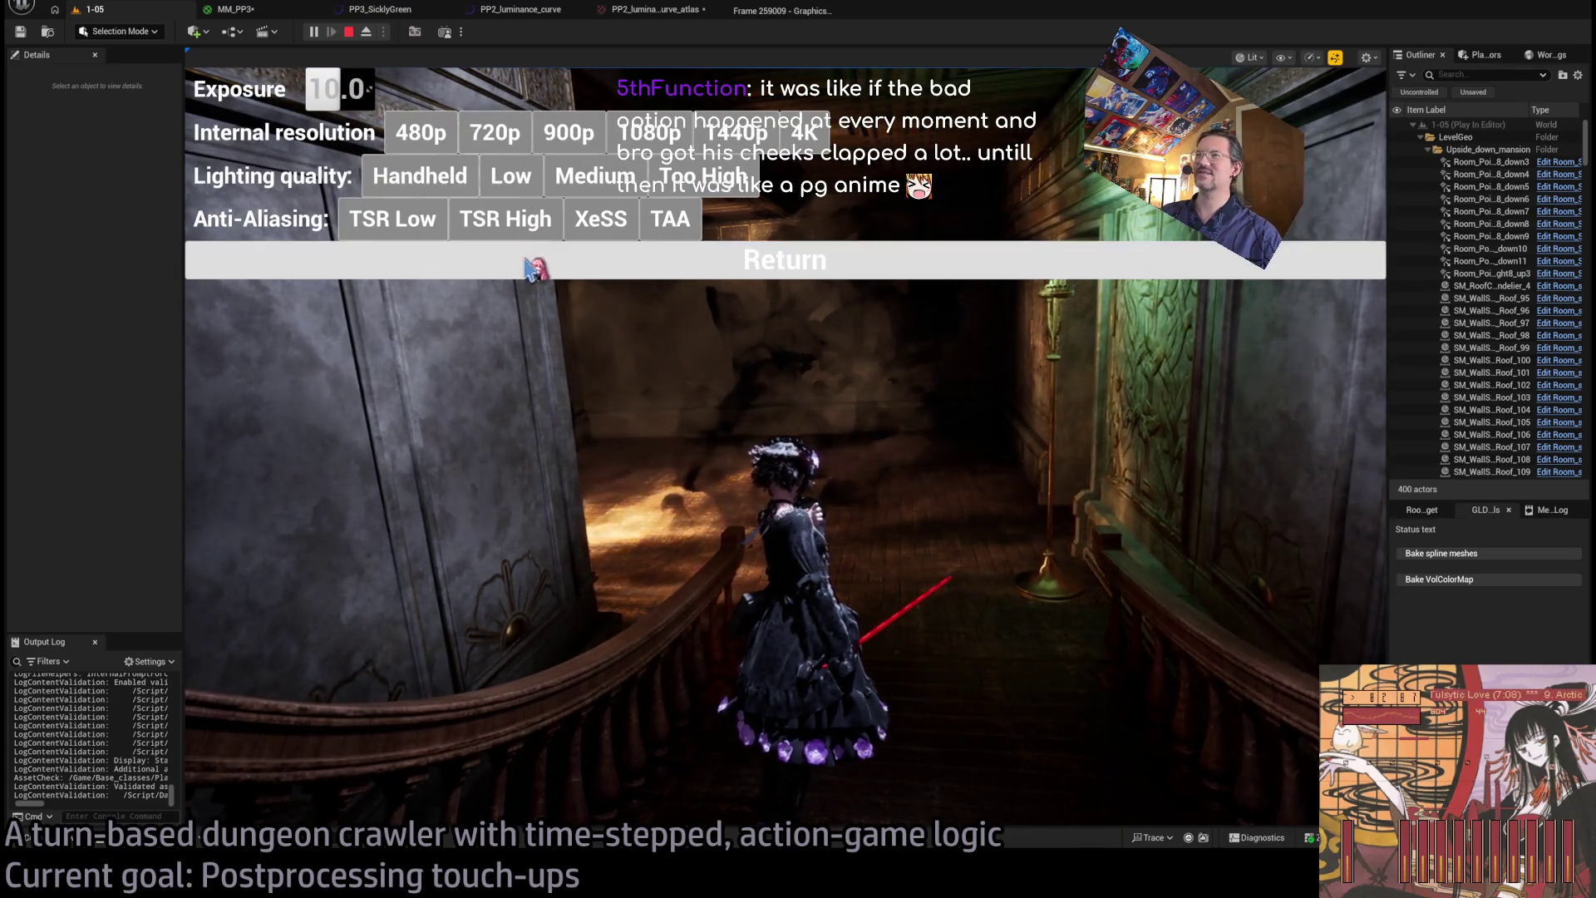
pyautogui.moveTo(333, 89)
pyautogui.mouseDown()
pyautogui.moveTo(311, 89)
pyautogui.moveTo(378, 89)
pyautogui.moveTo(287, 89)
pyautogui.mouseUp()
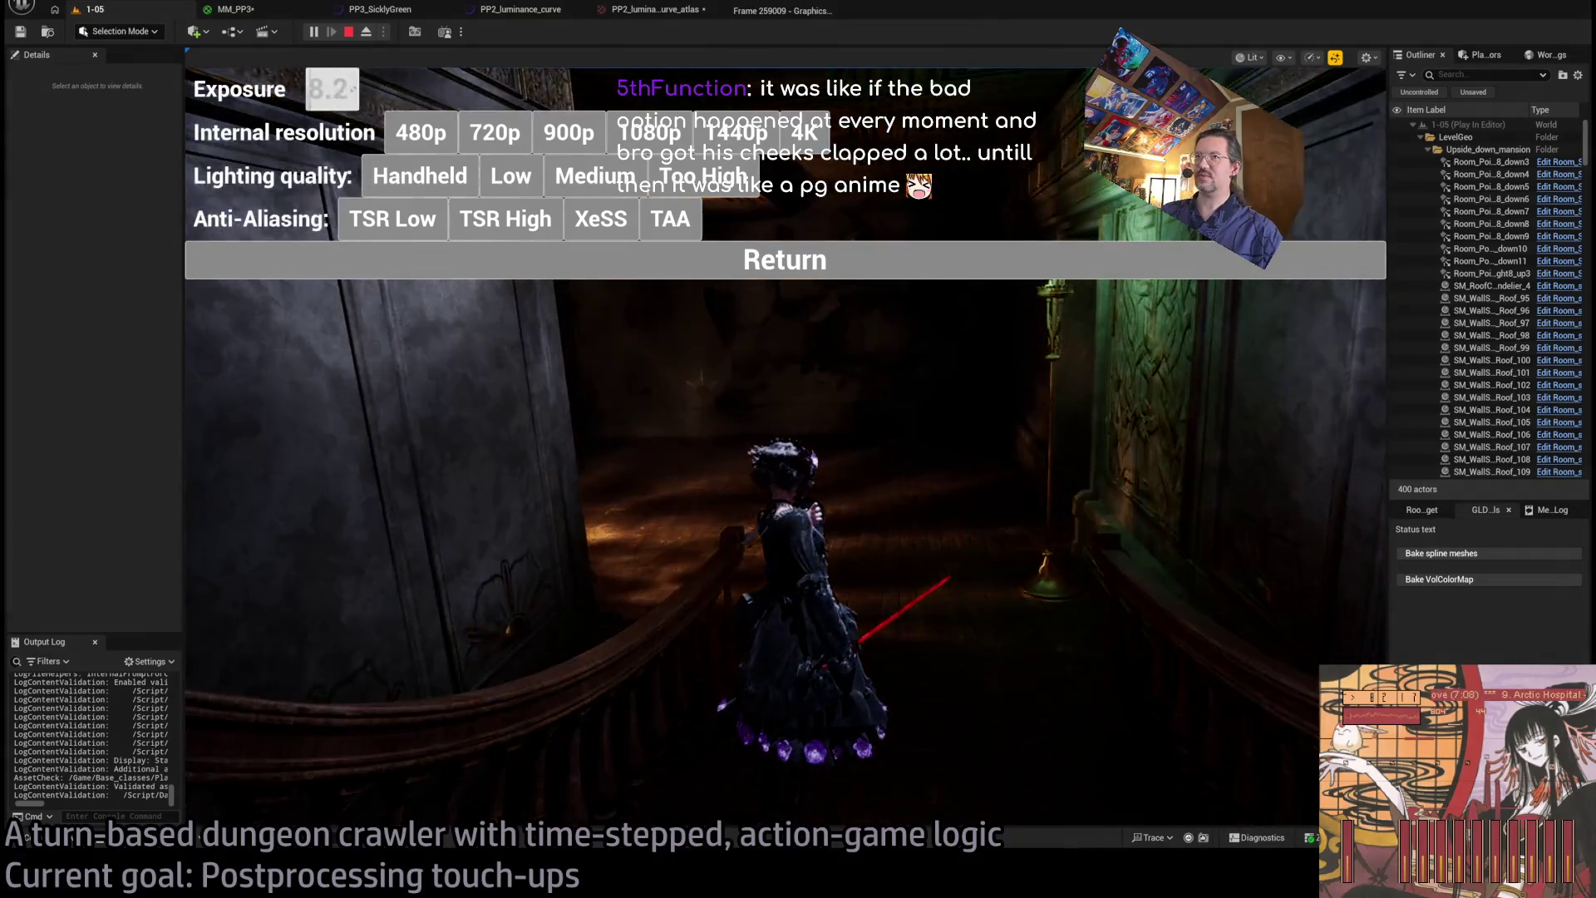
pyautogui.moveTo(332, 89); pyautogui.dragTo(340, 89)
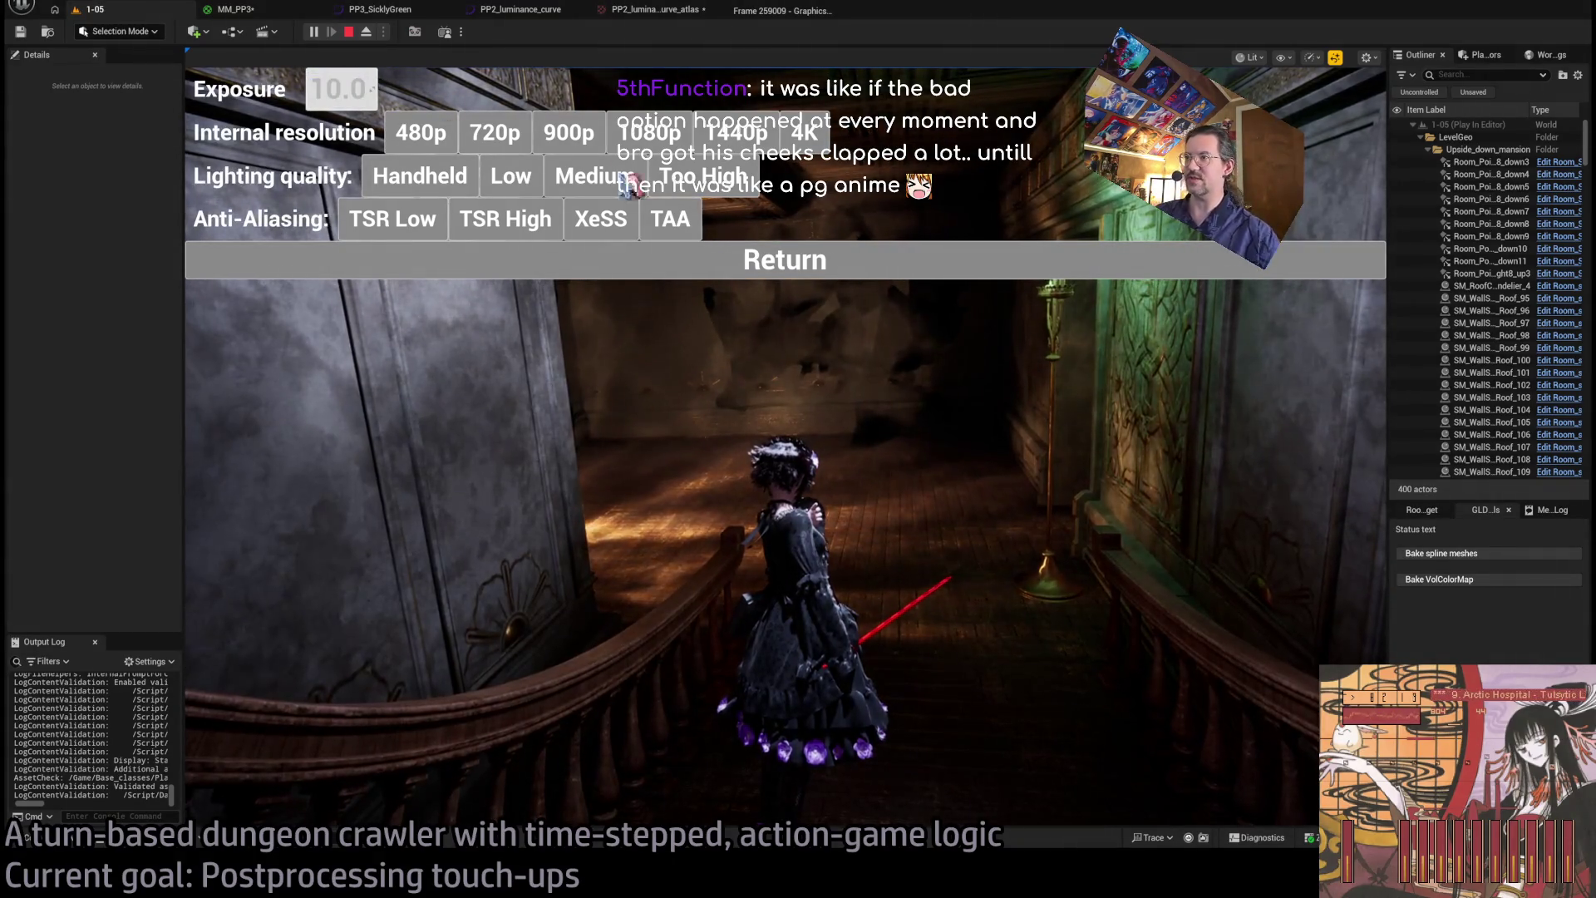
pyautogui.click(811, 263)
pyautogui.press('s')
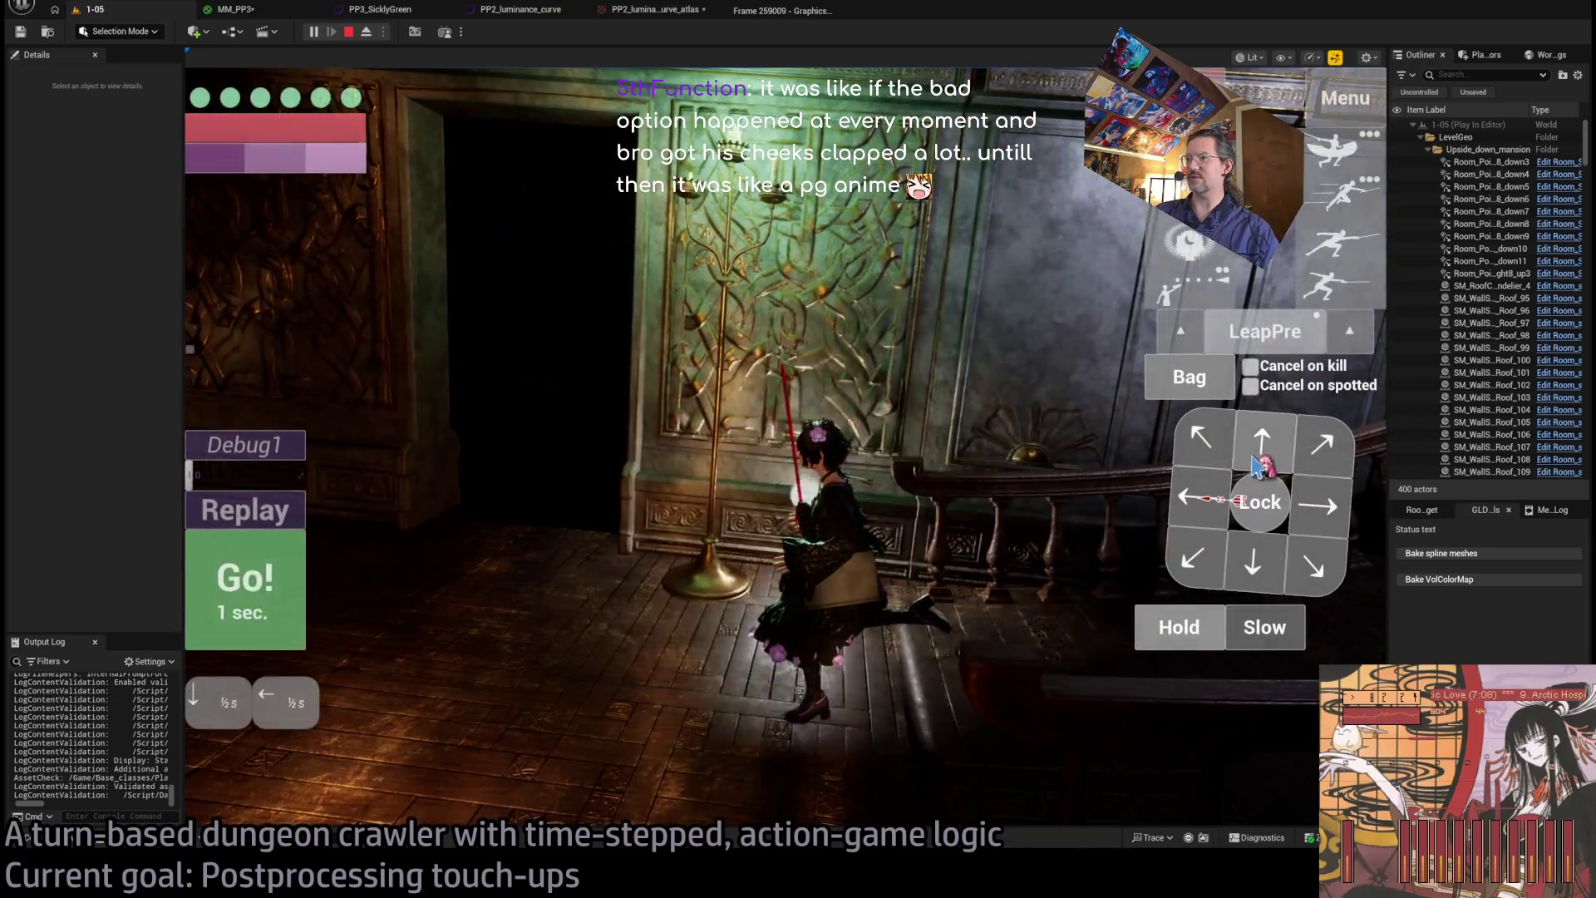
# - Walk and attack with the character through the doorway, look up at the windows, then end the play-test
pyautogui.click(657, 509)
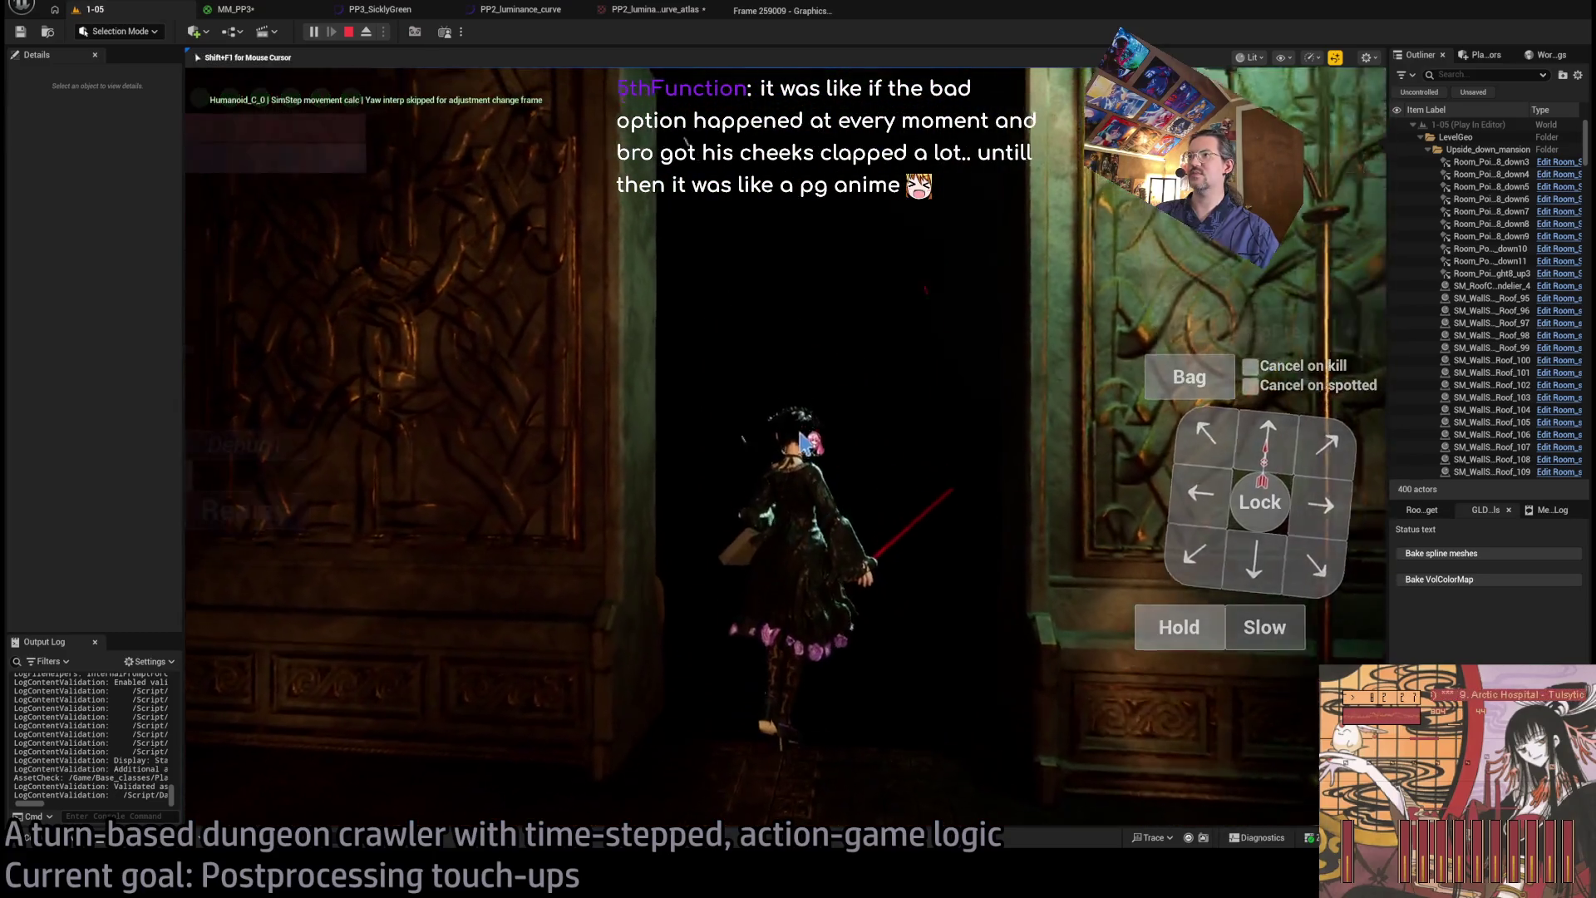
pyautogui.click(842, 420)
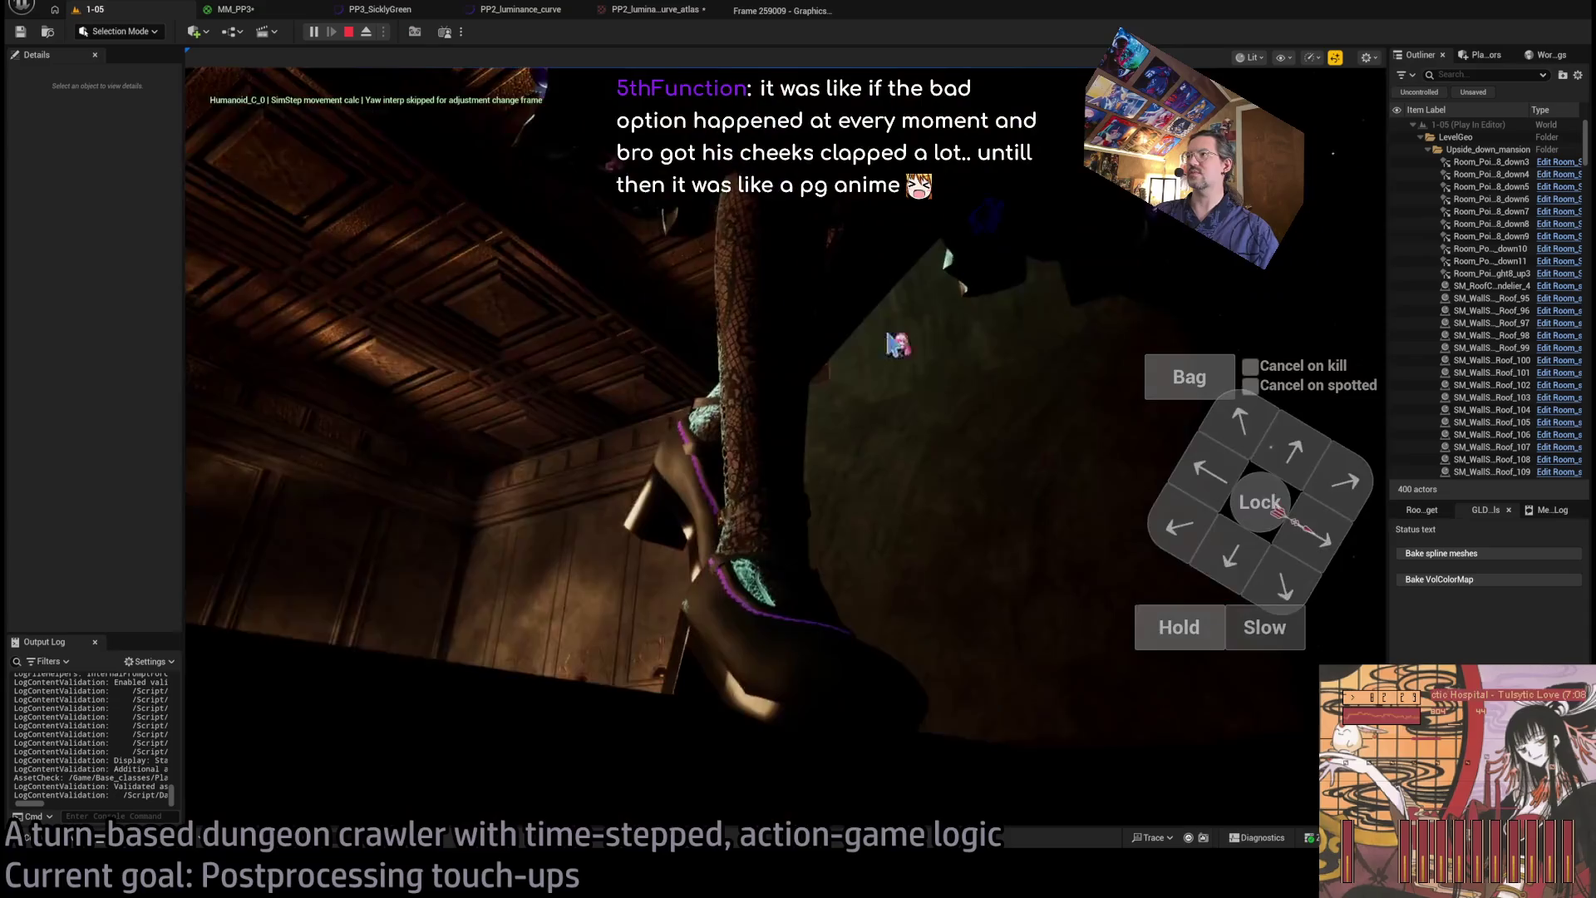
pyautogui.click(798, 442)
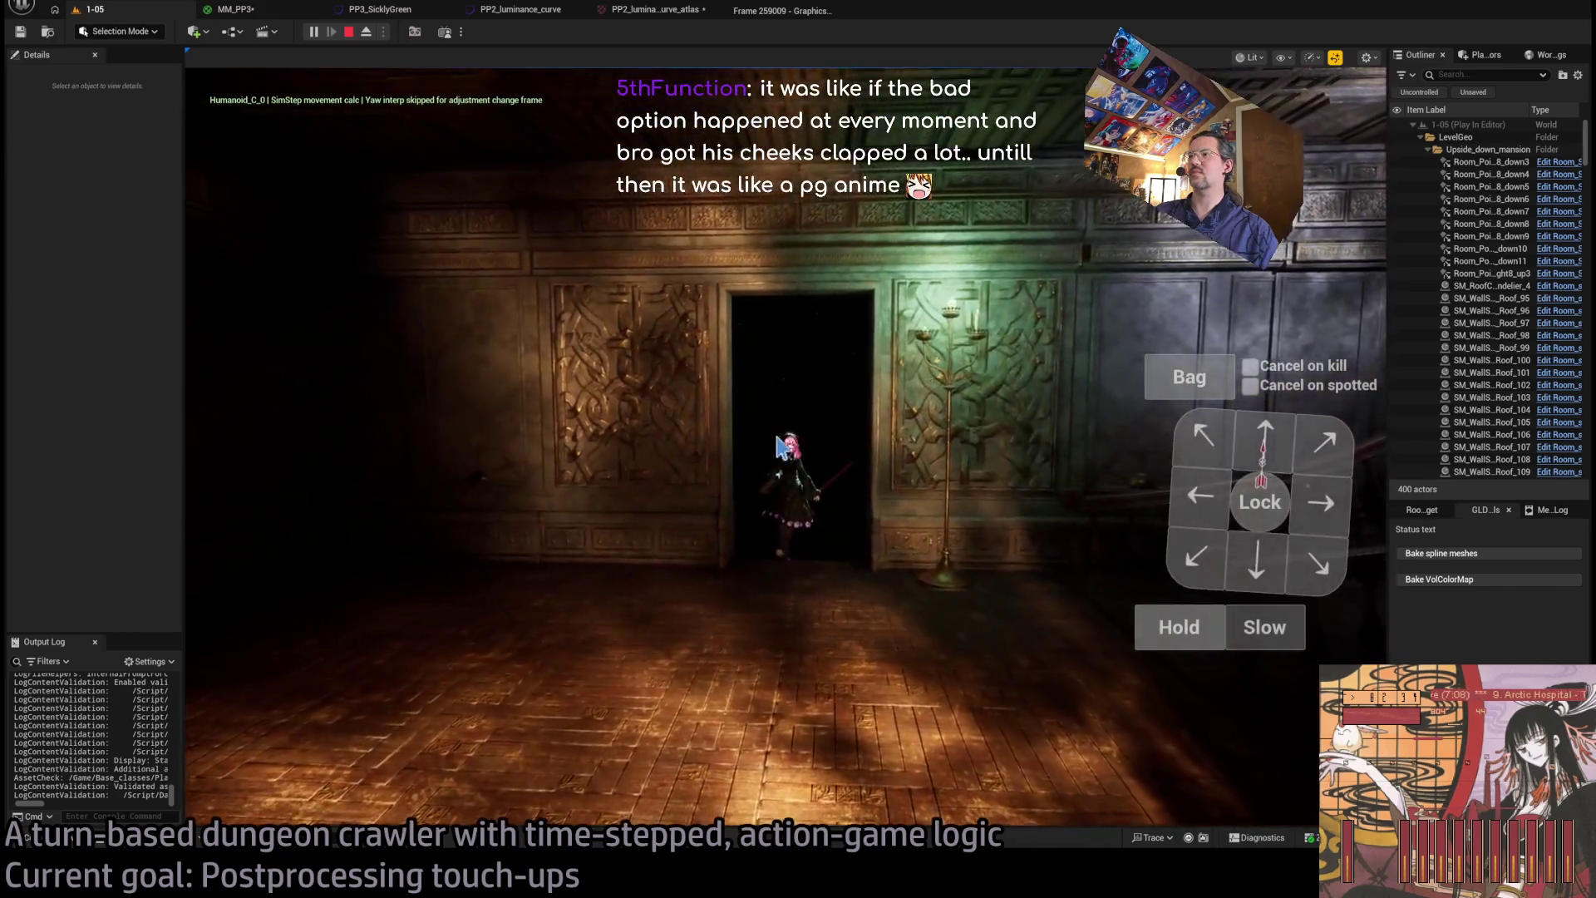
pyautogui.click(794, 447)
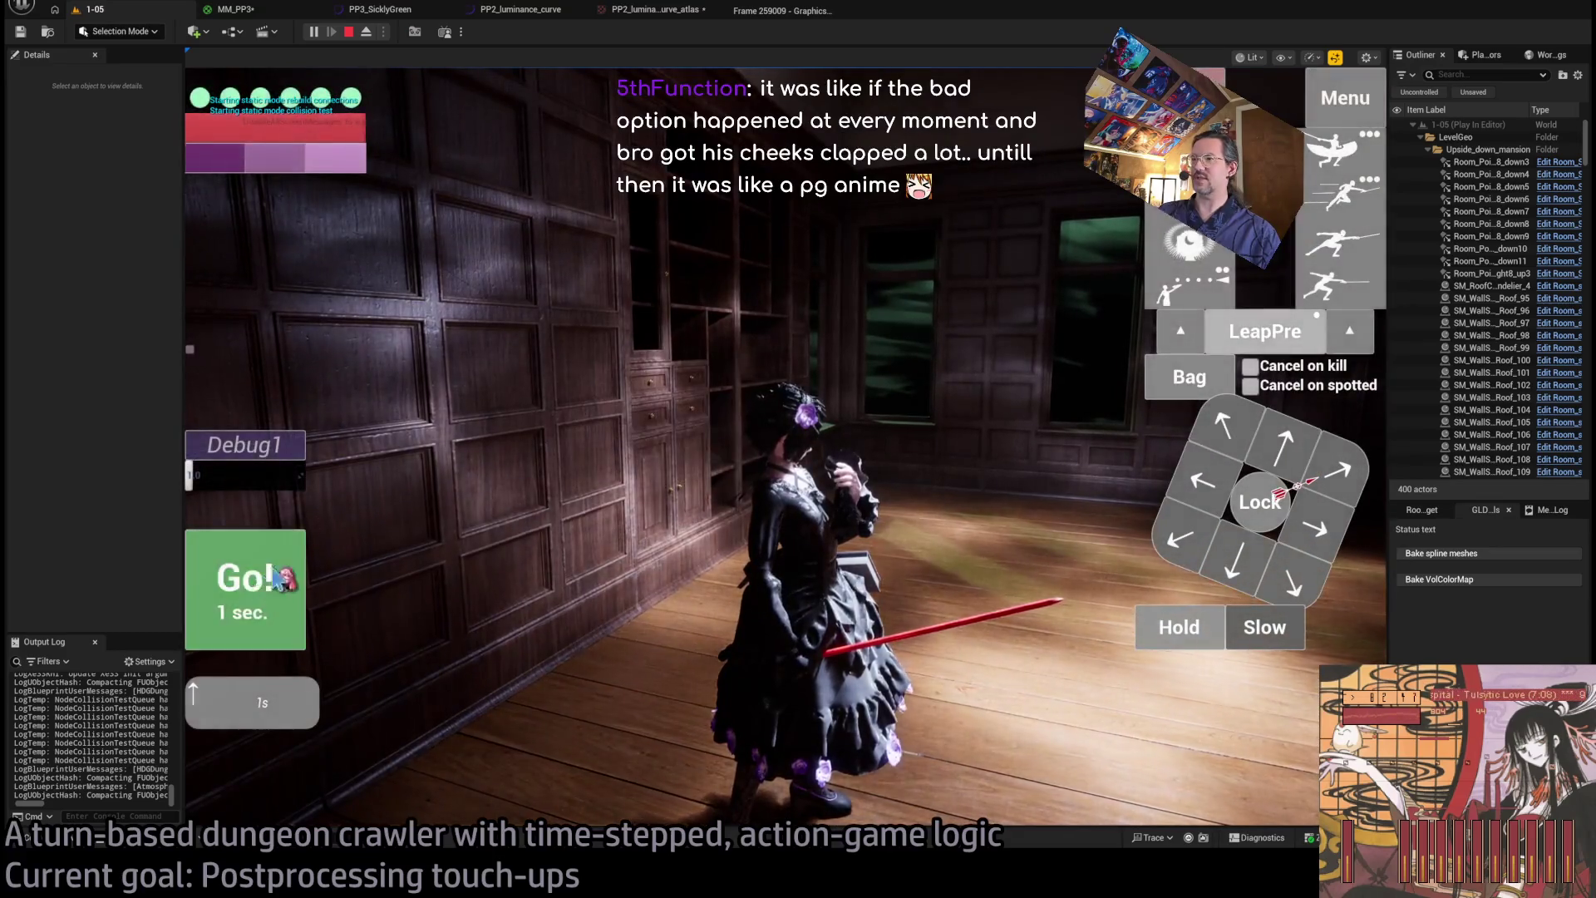
pyautogui.click(277, 577)
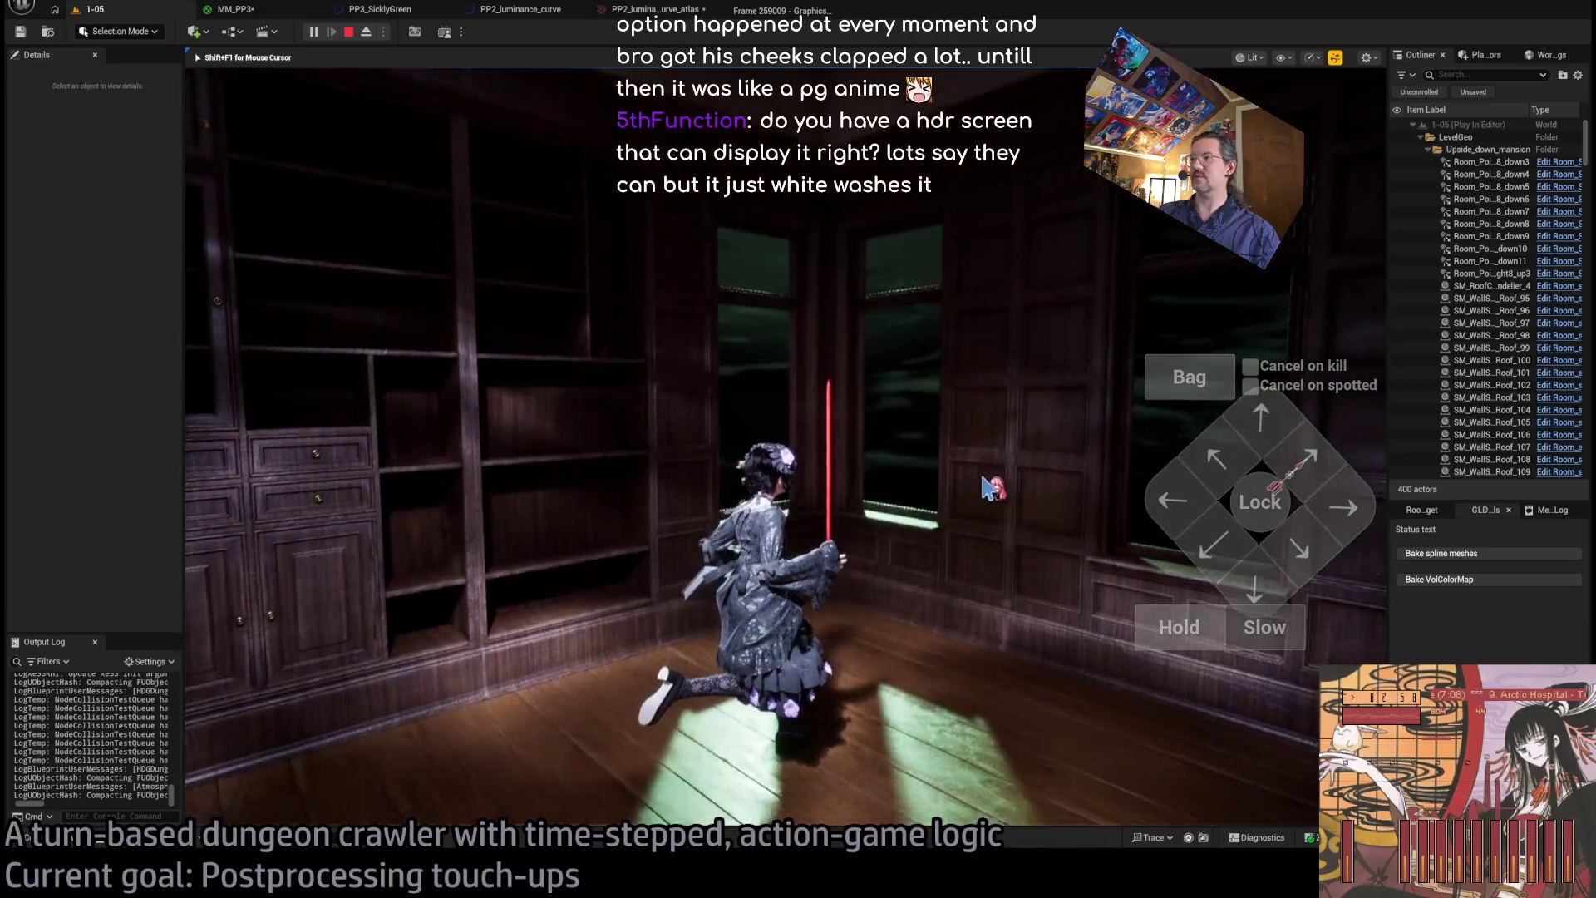
pyautogui.click(1054, 554)
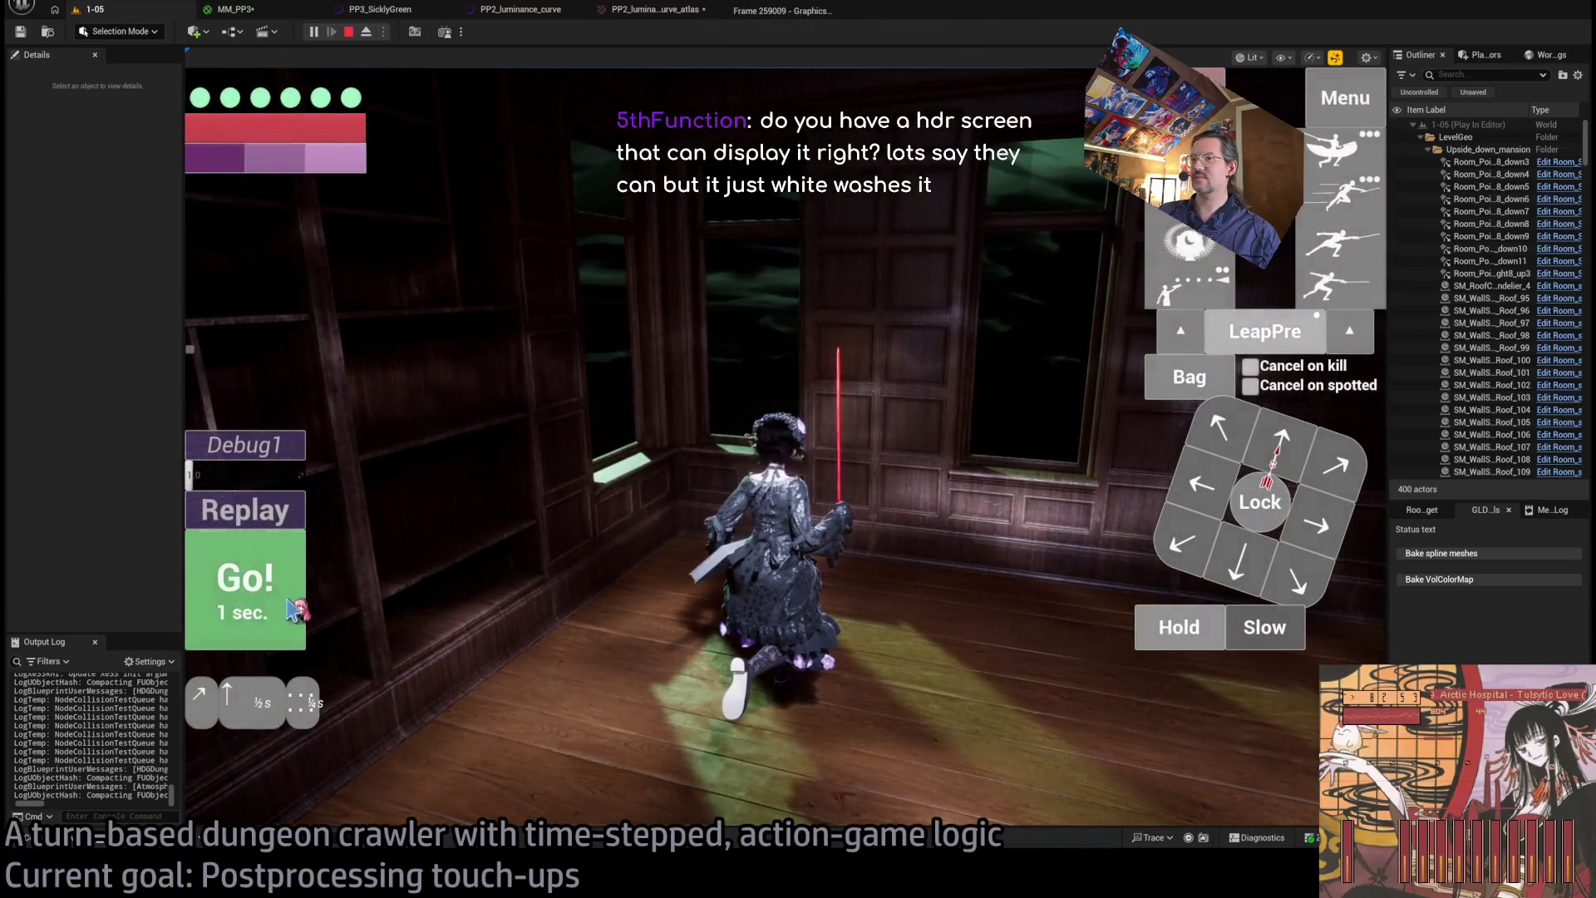
pyautogui.click(292, 612)
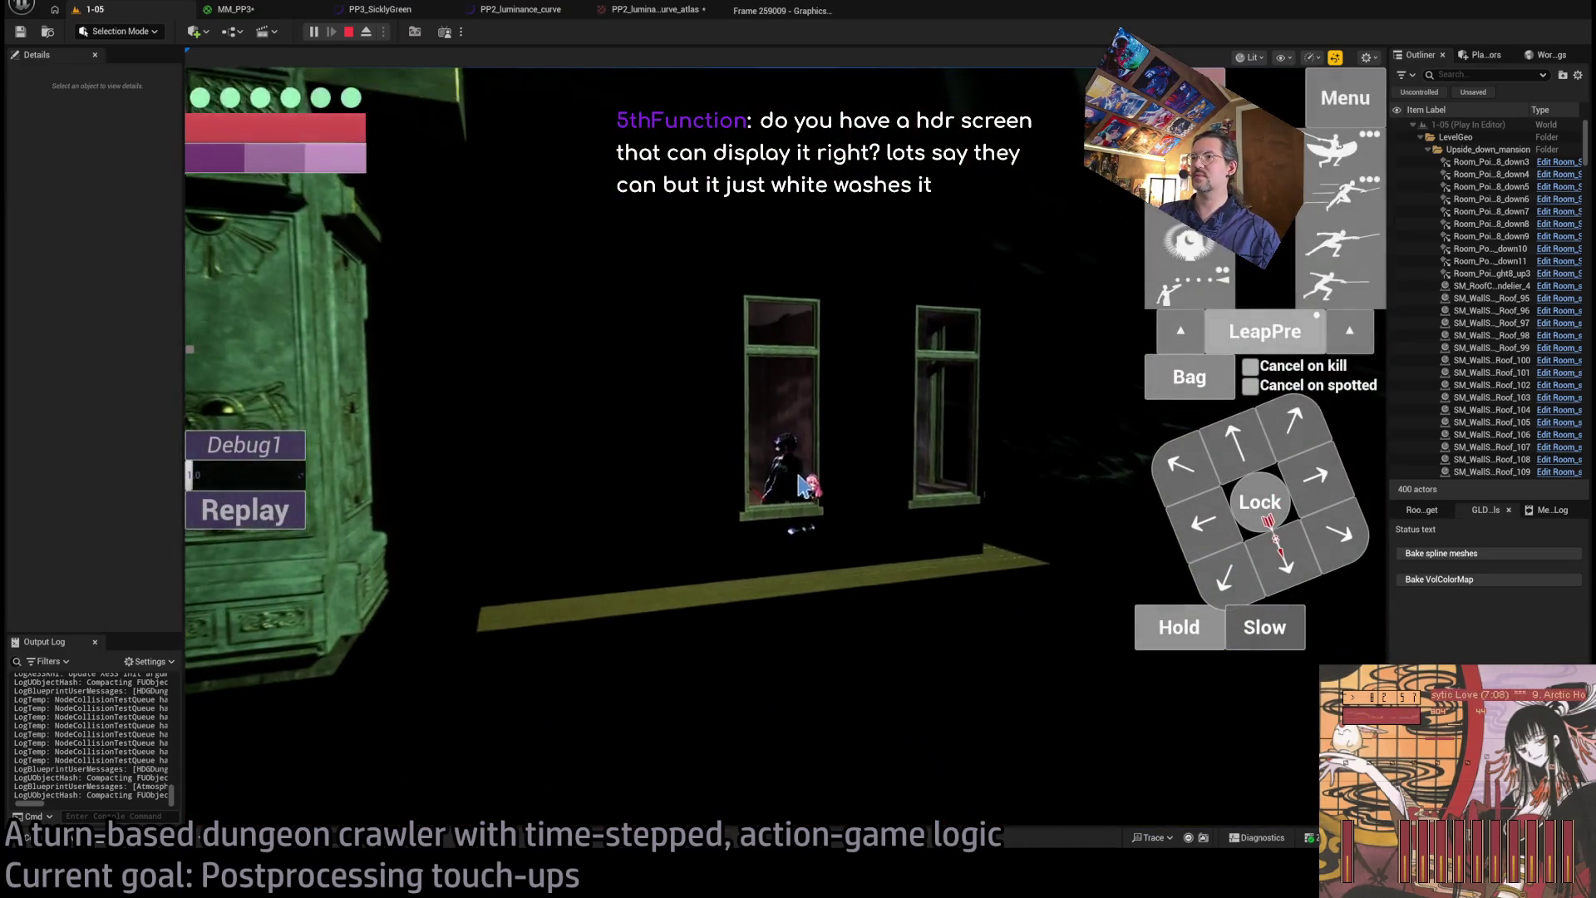
pyautogui.click(778, 489)
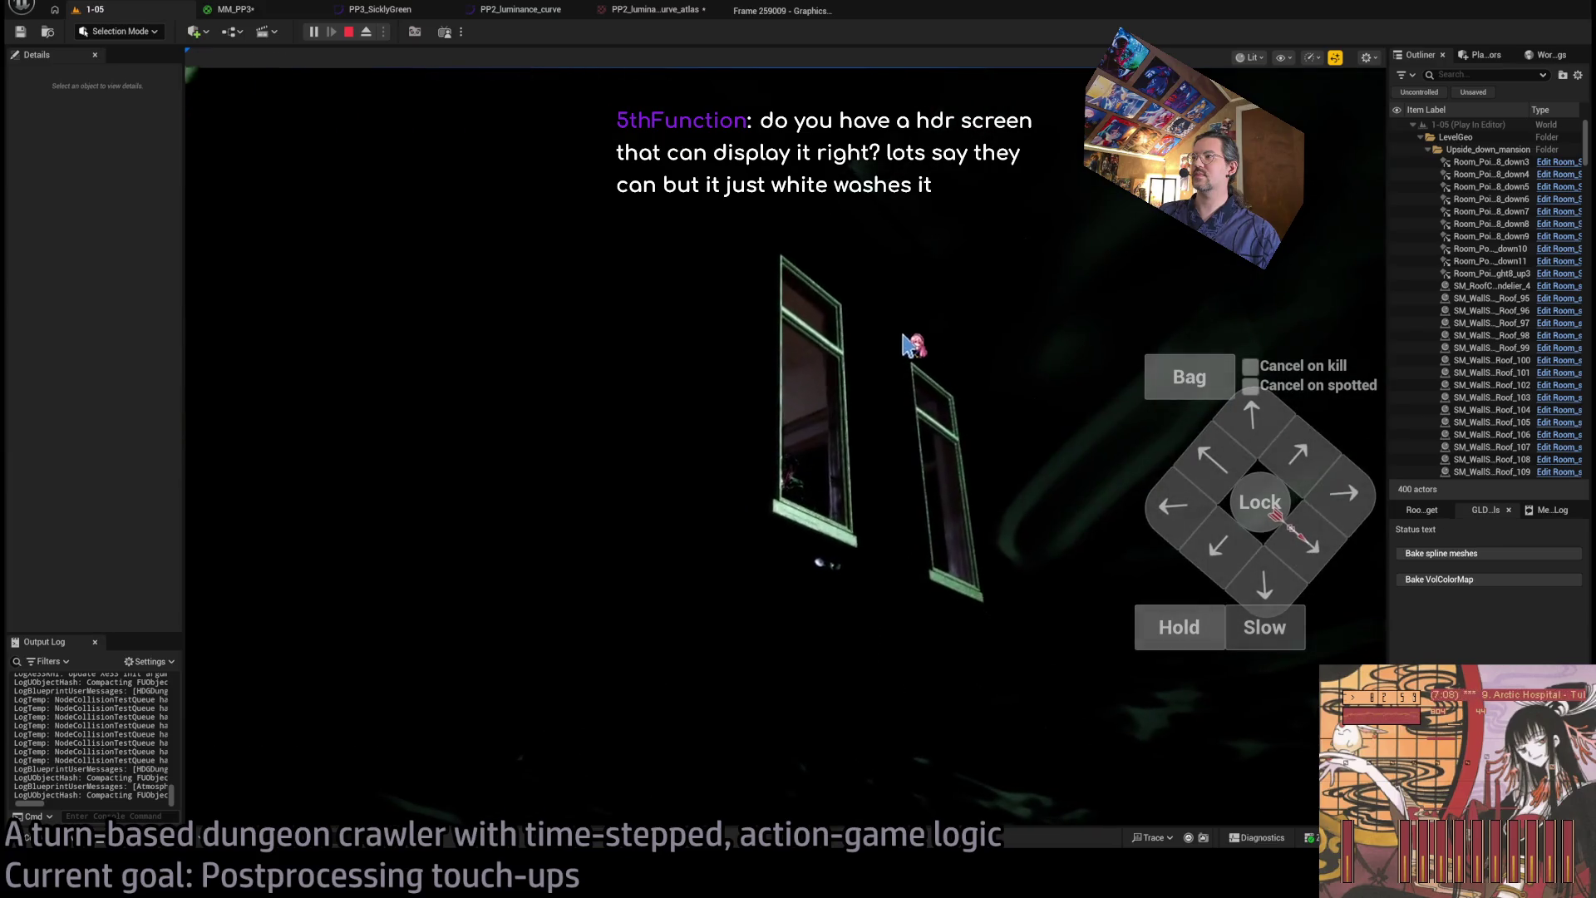
pyautogui.click(348, 32)
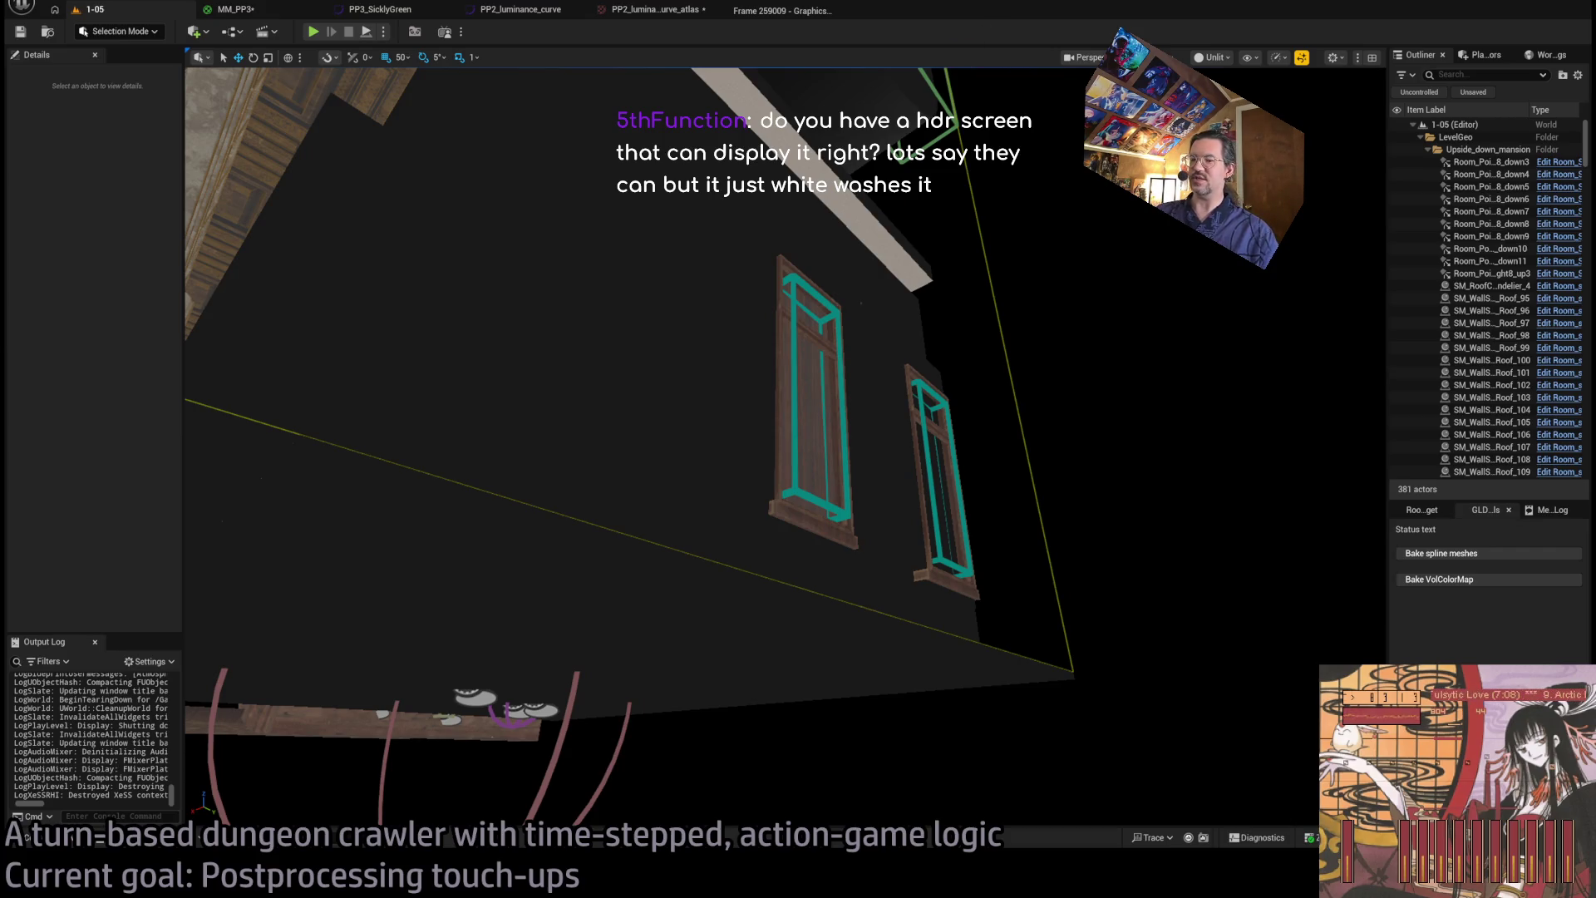
# - Fly the viewport into the library room facing the Exit, E1 and Player labels, then switch to the GLD: To-Do doc
pyautogui.press('w')
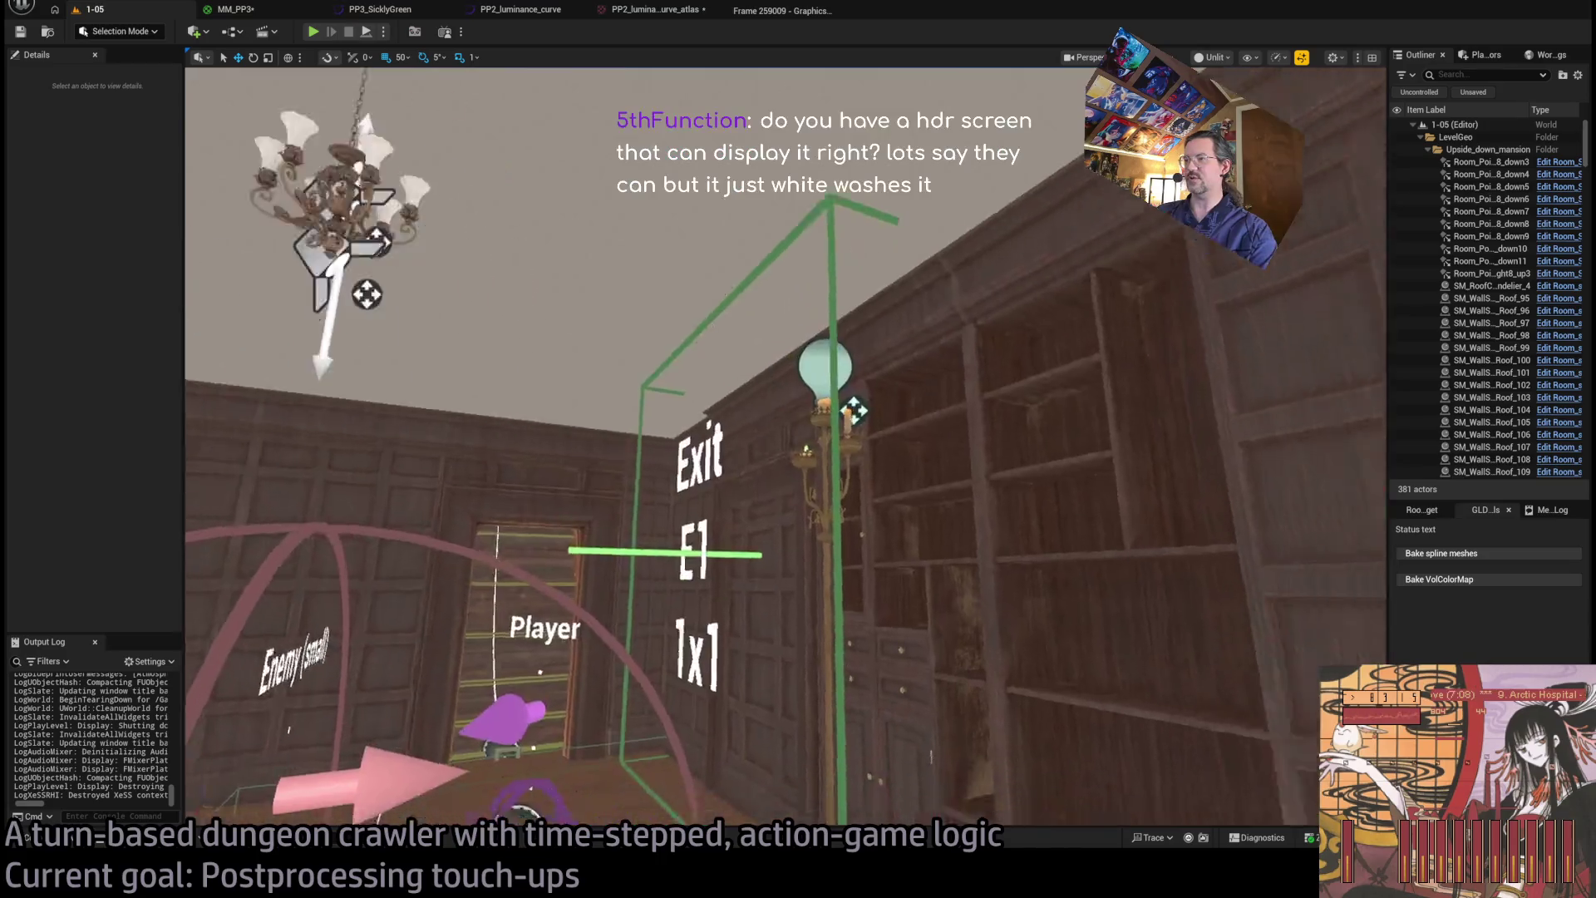
pyautogui.press('w')
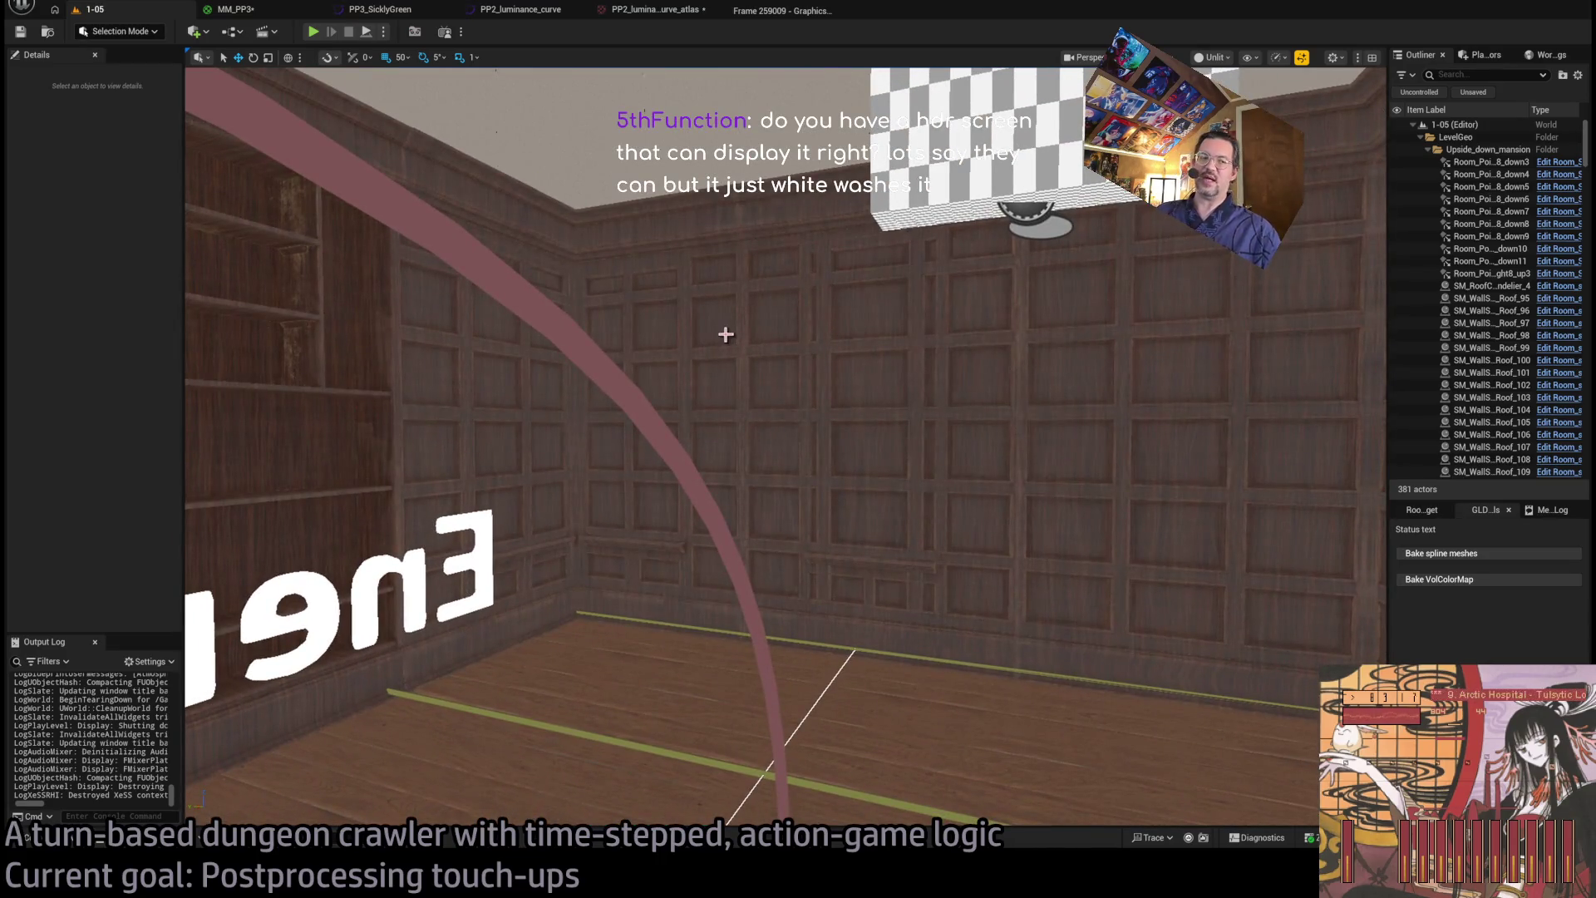
pyautogui.moveTo(748, 337)
pyautogui.mouseDown()
pyautogui.moveTo(416, 338)
pyautogui.moveTo(1011, 273)
pyautogui.mouseUp()
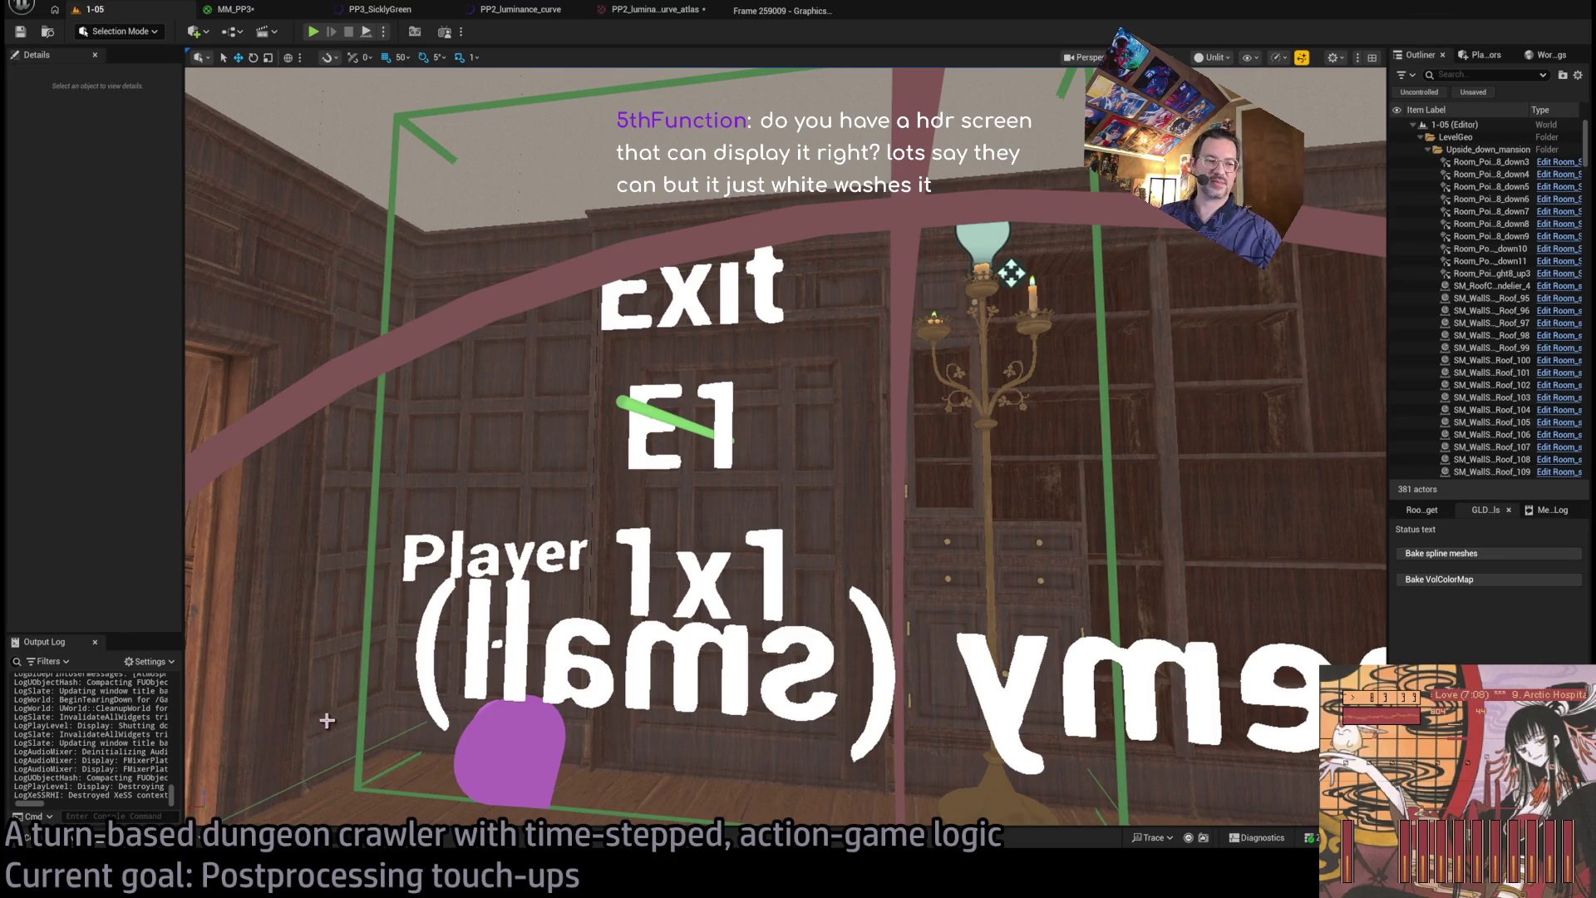
pyautogui.hotkey('alt', 'Tab')
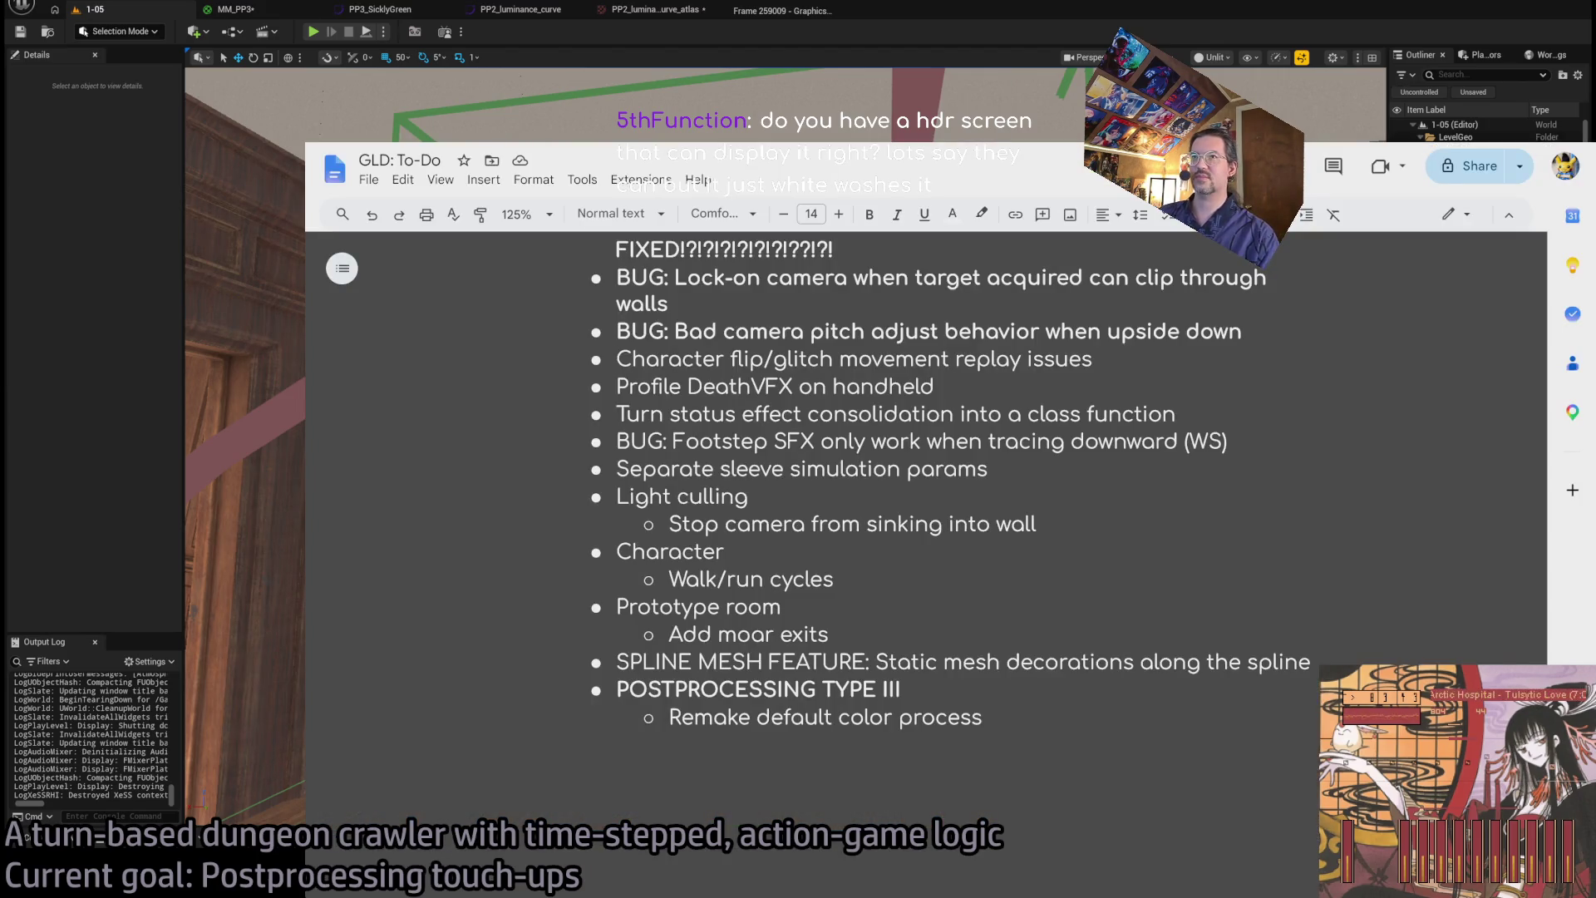
# - Put the GLD: To-Do document away and return to the Unreal editor
pyautogui.hotkey('alt', 'Tab')
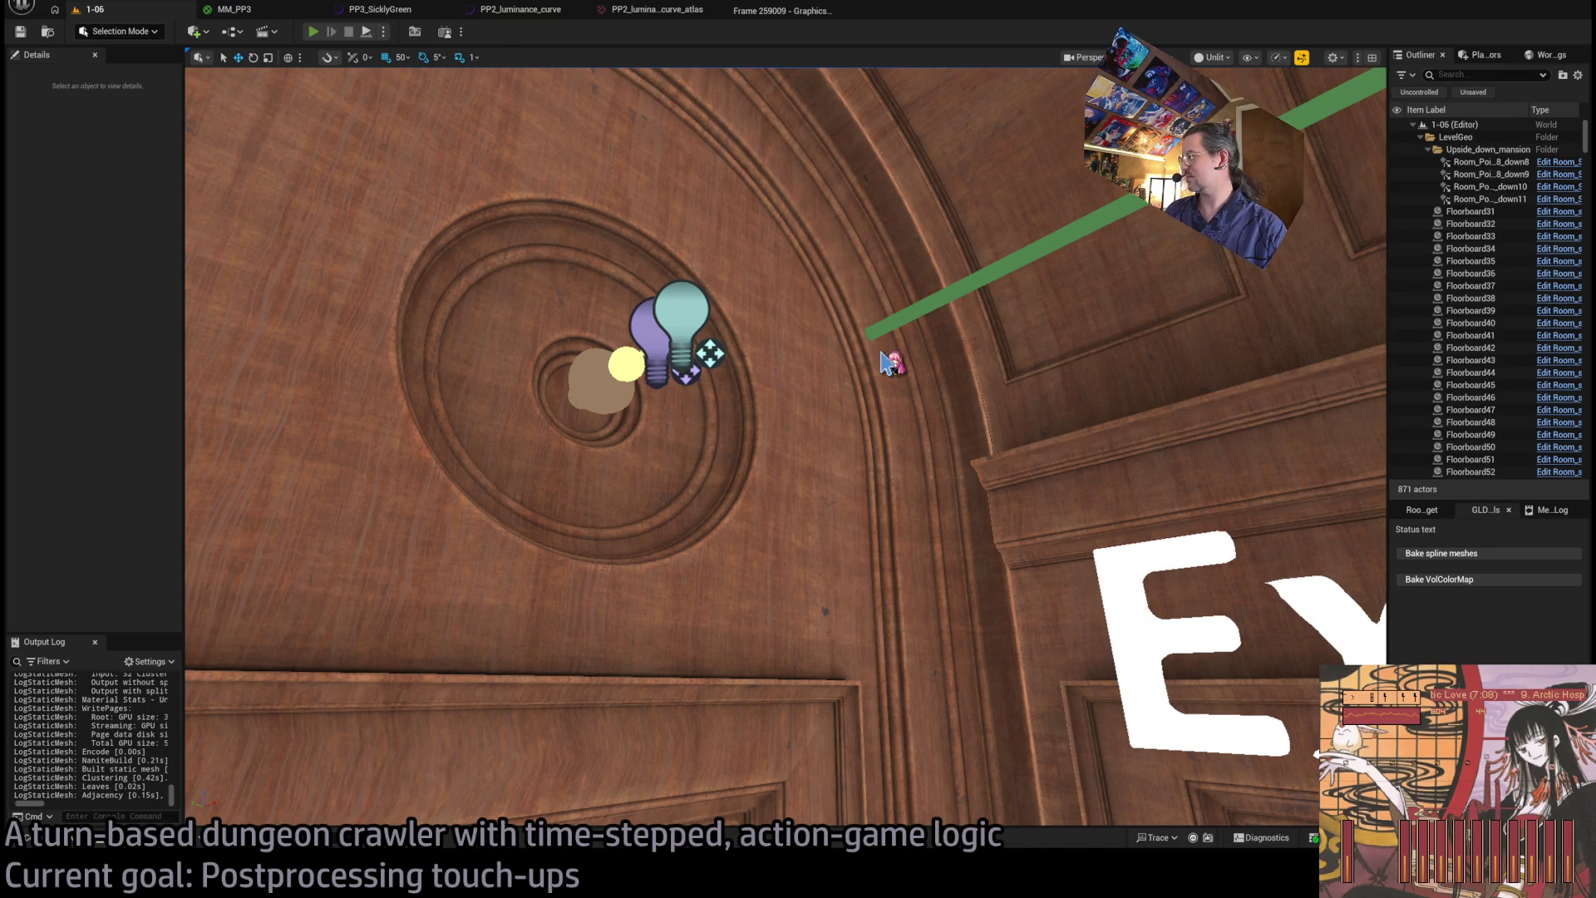
# - Start Play-In-Editor on level 1-06 with Alt+P
pyautogui.hotkey('alt', 'p')
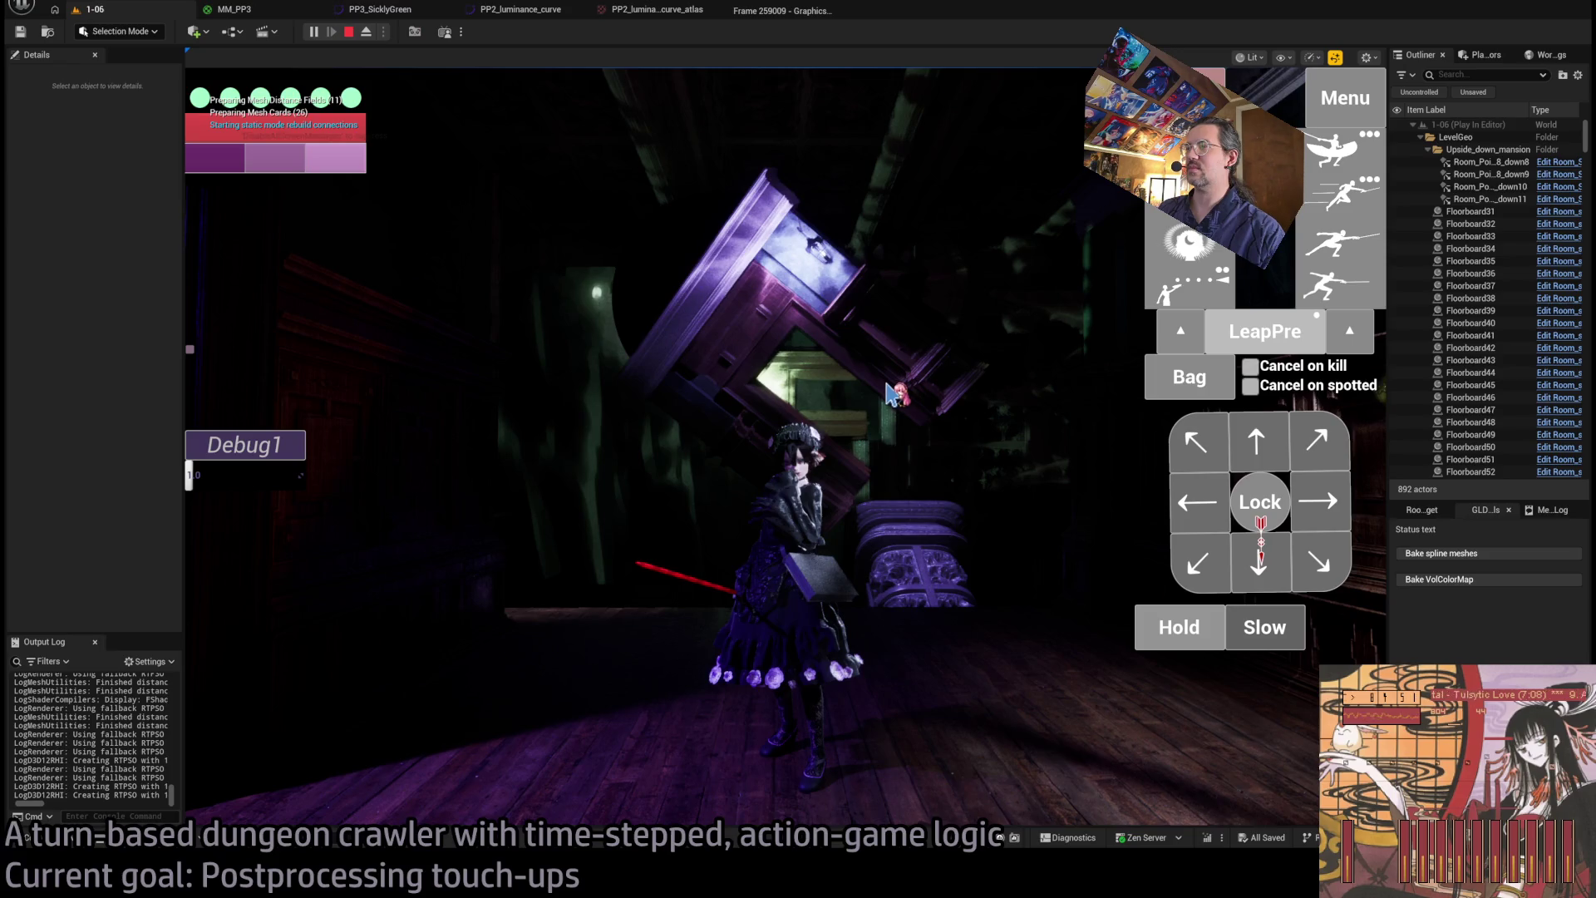
# - Stop the play-test, select Room_SplineMesh9 by the staircase, and start playing again
pyautogui.press('Escape')
pyautogui.moveTo(901, 401); pyautogui.dragTo(871, 393)
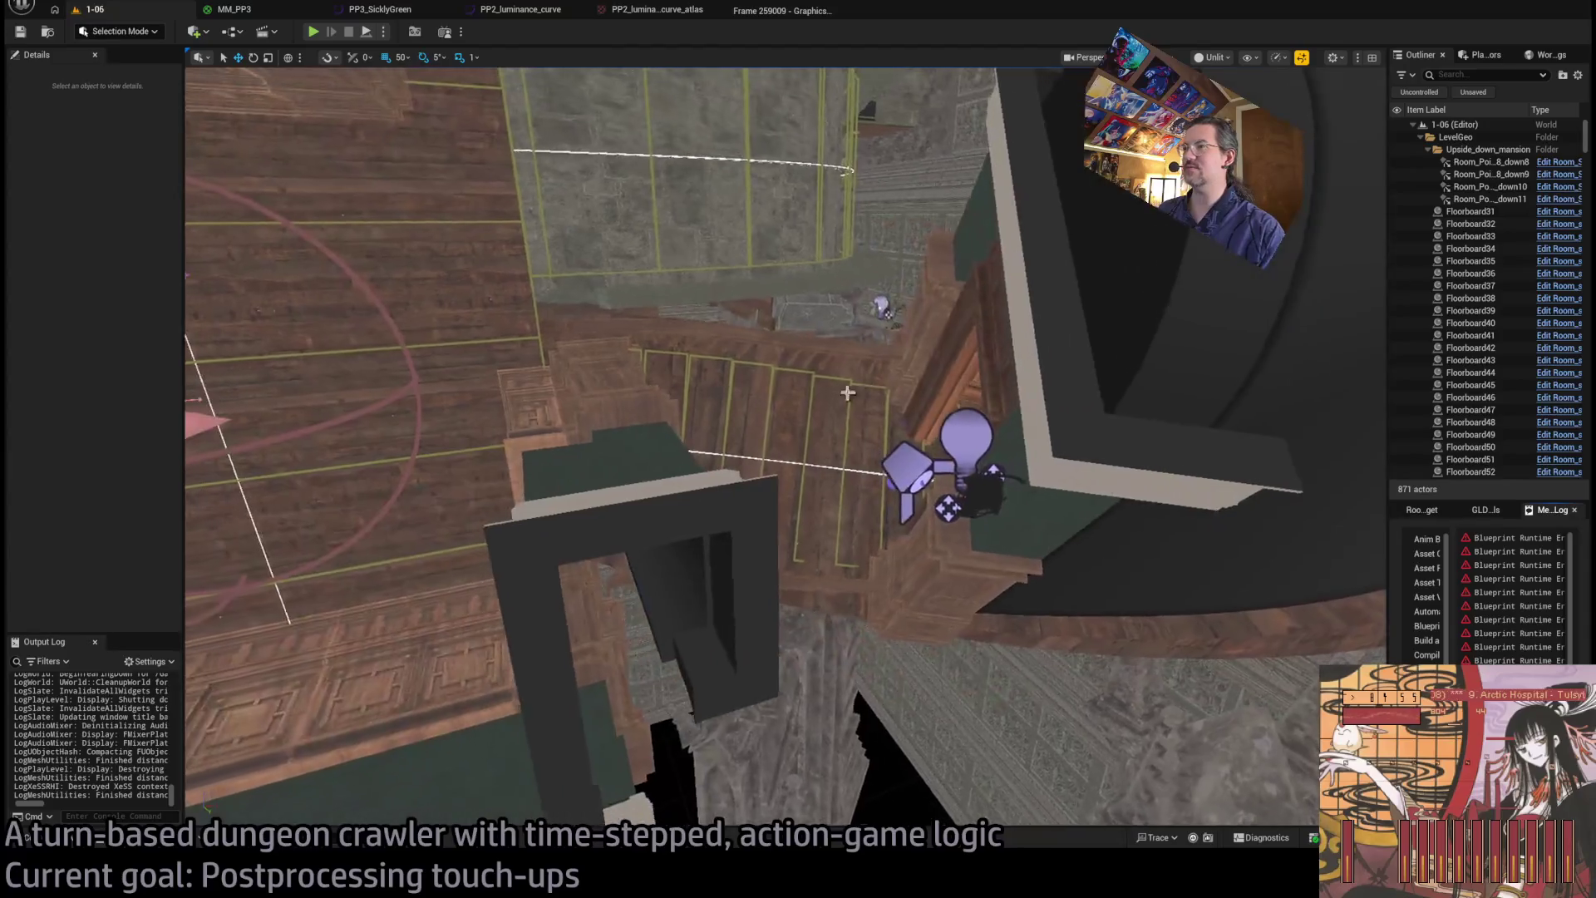
pyautogui.click(780, 419)
pyautogui.click(314, 33)
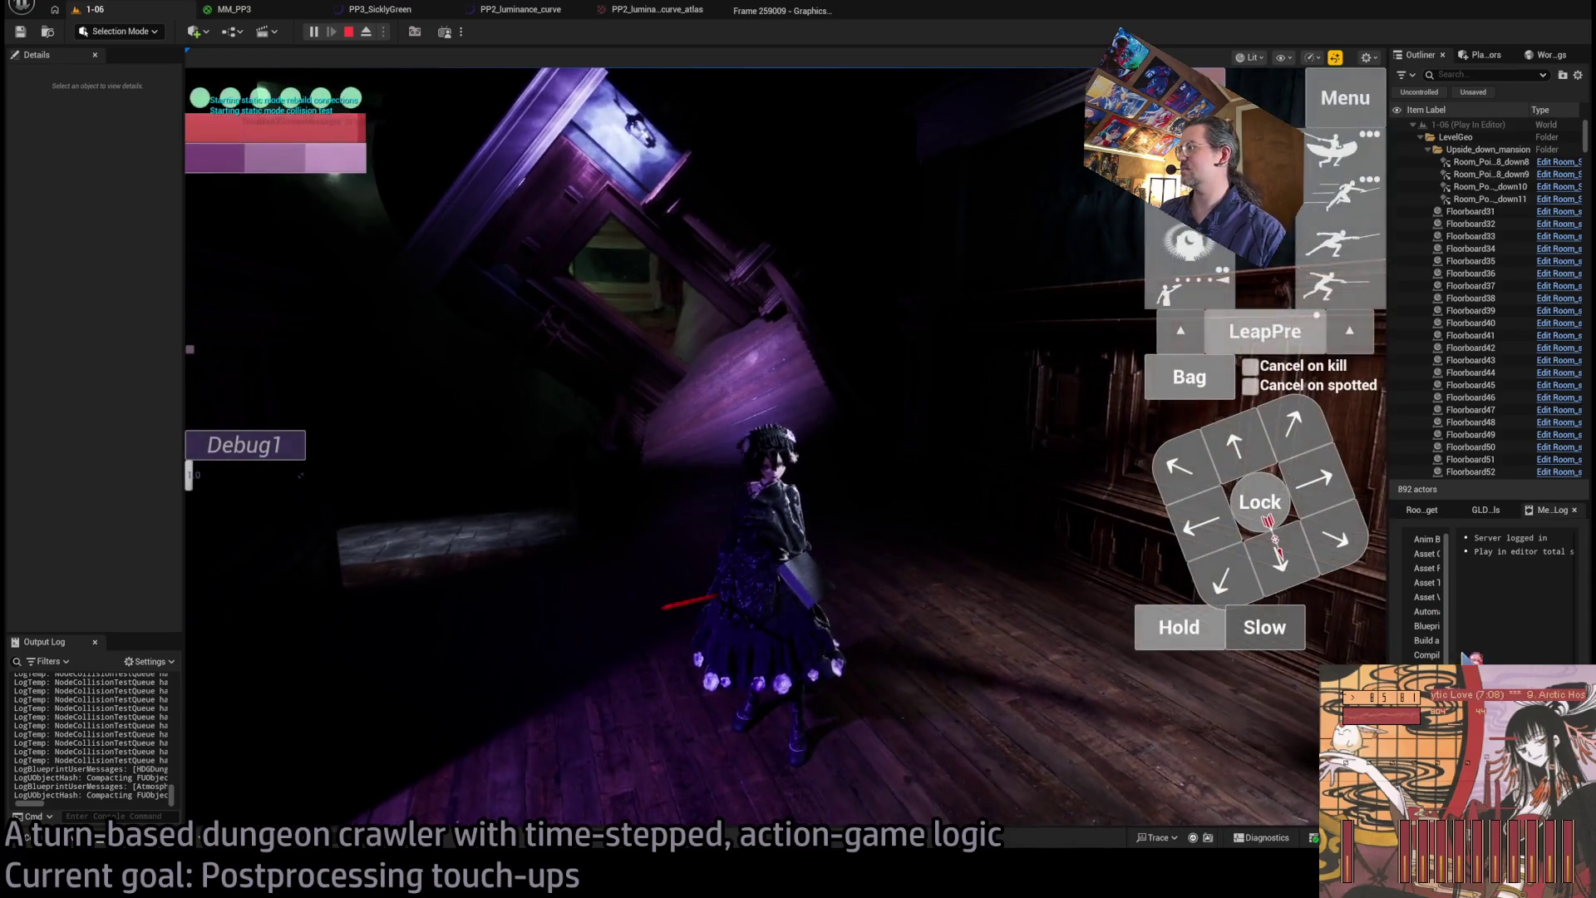
# - Queue and run moves to take the character down the stairs into the mansion
pyautogui.click(1191, 495)
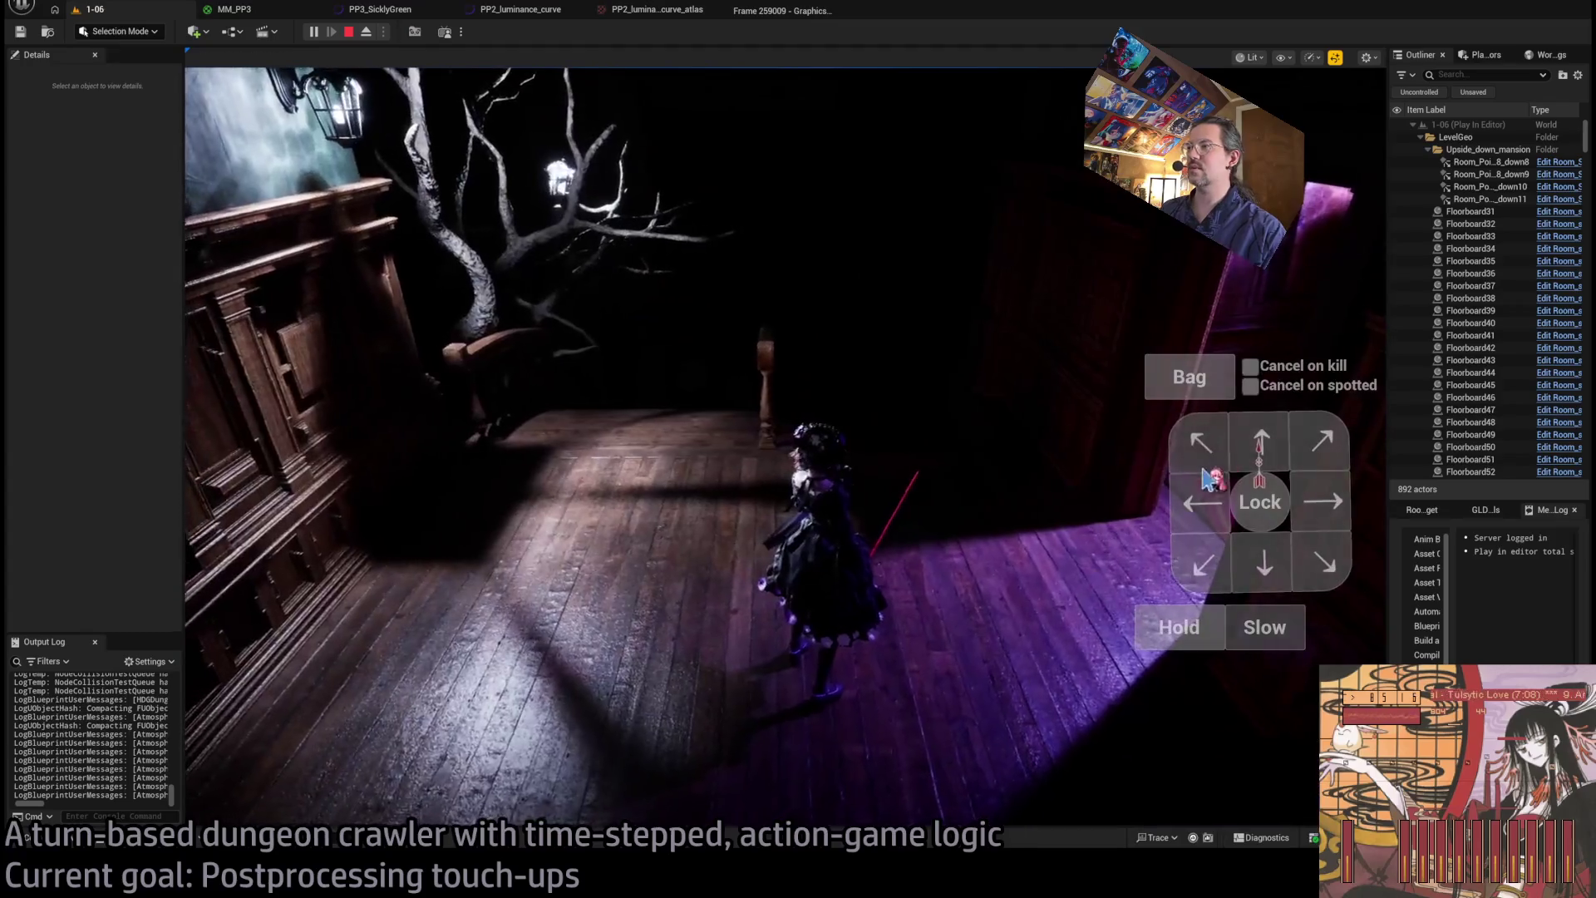
pyautogui.click(1207, 478)
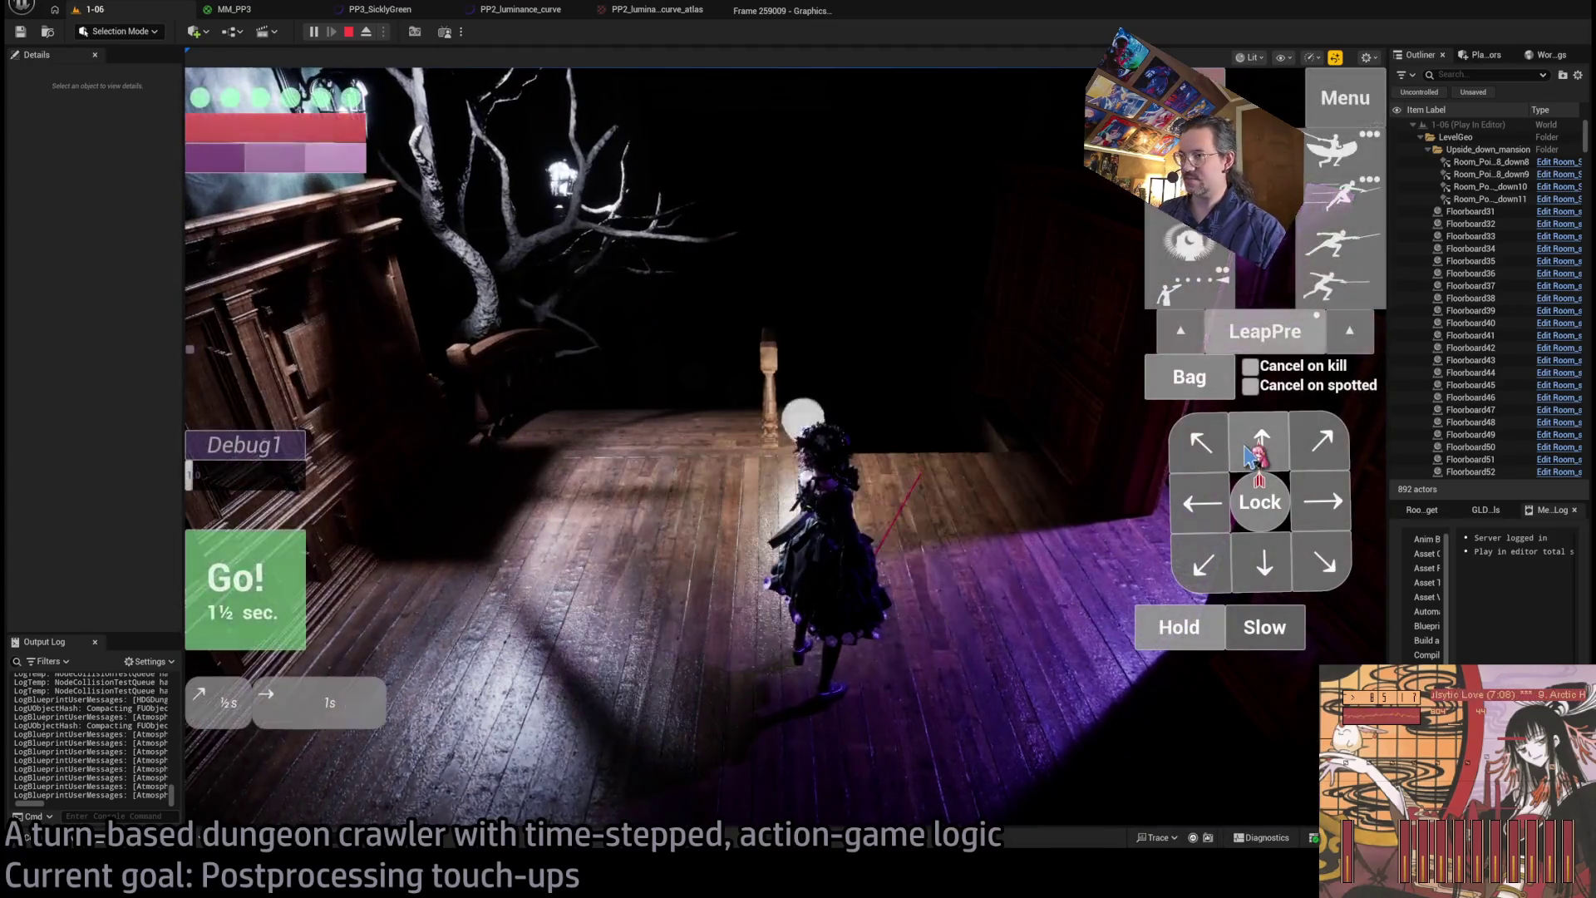
pyautogui.click(235, 597)
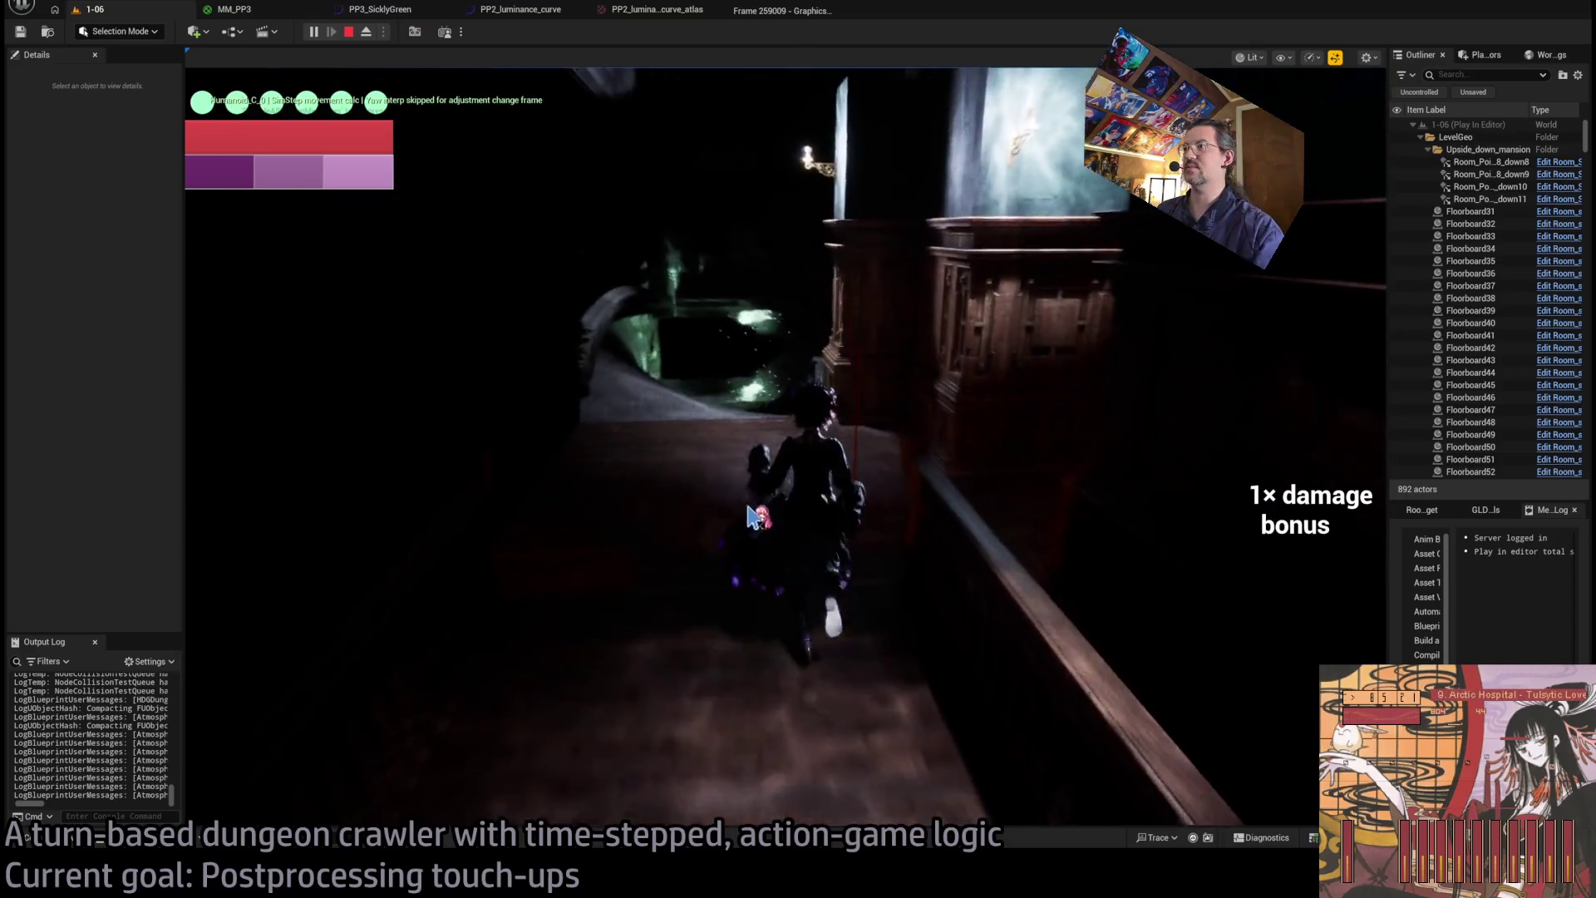
pyautogui.click(748, 505)
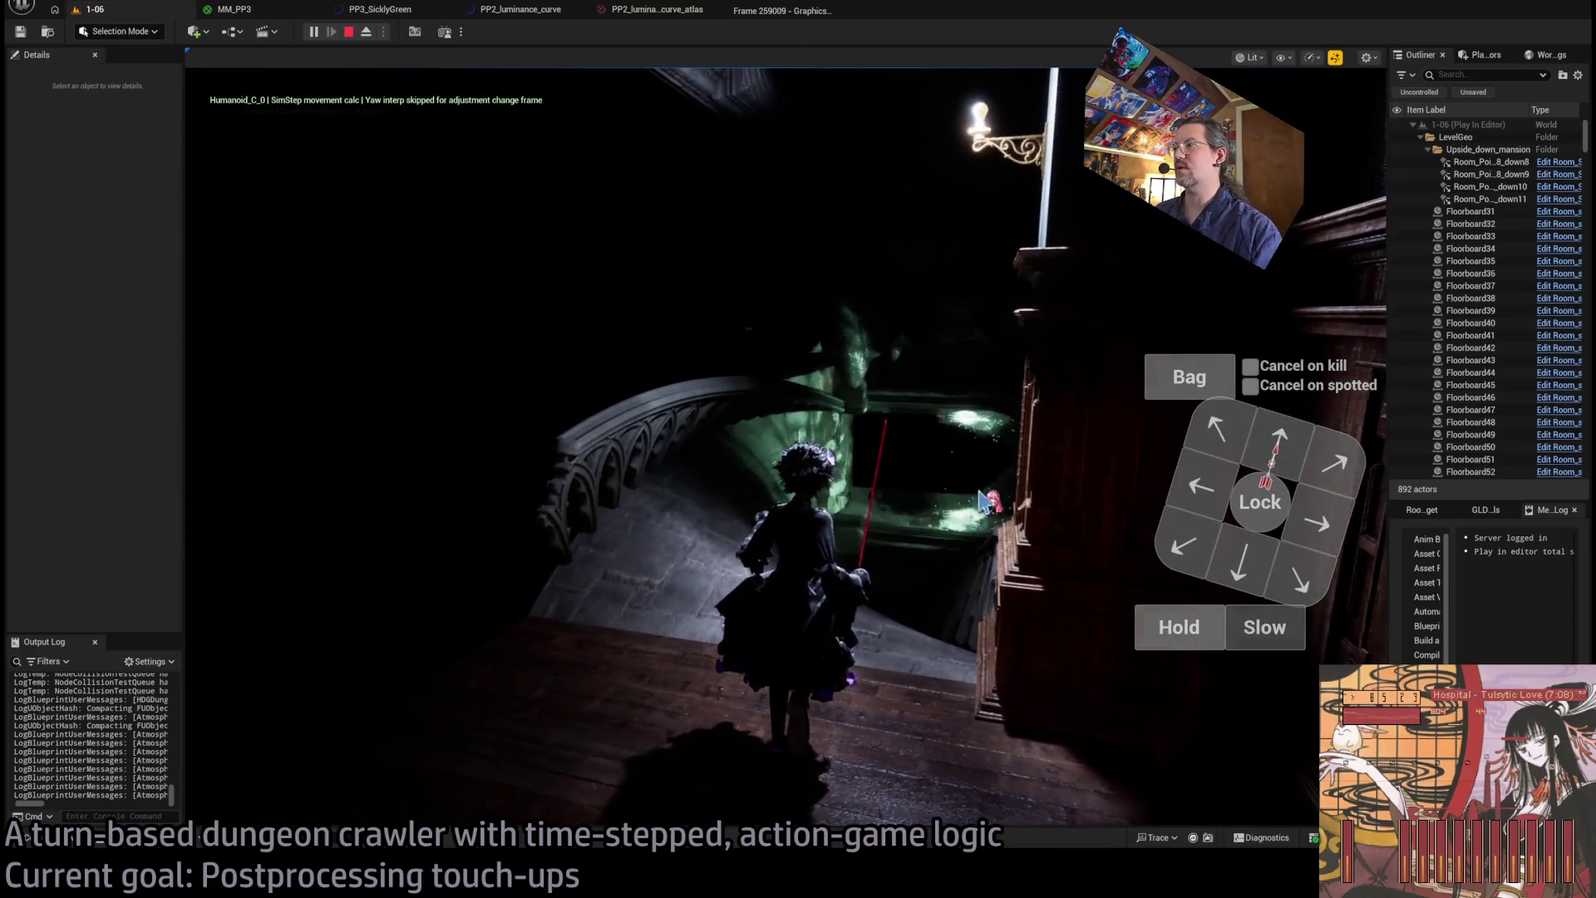
pyautogui.click(1214, 628)
pyautogui.click(241, 592)
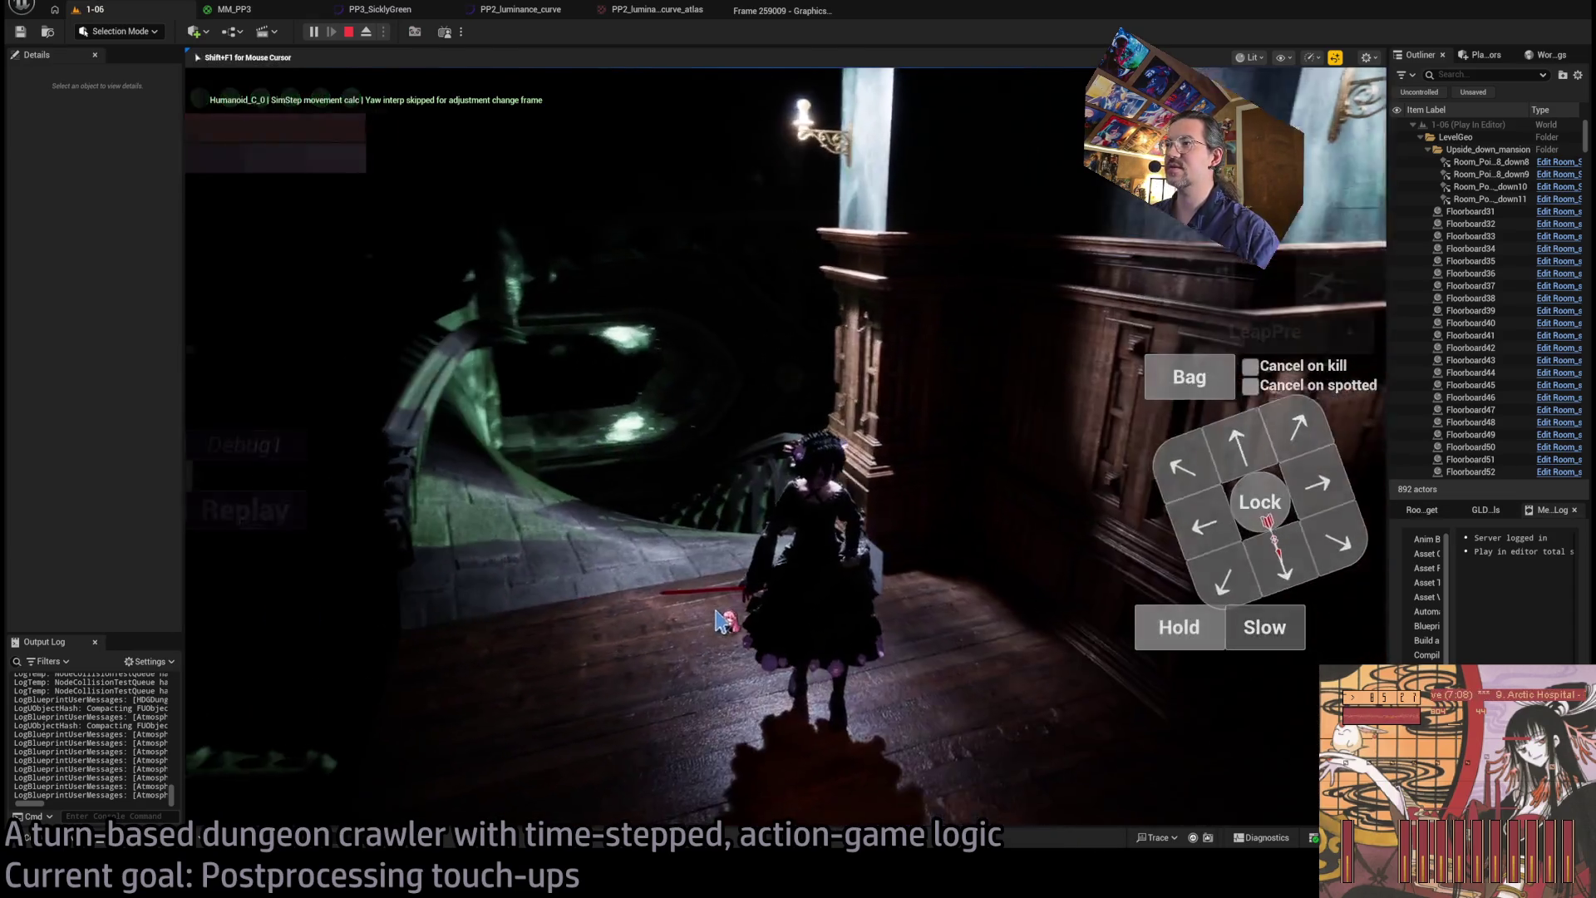
pyautogui.click(1172, 632)
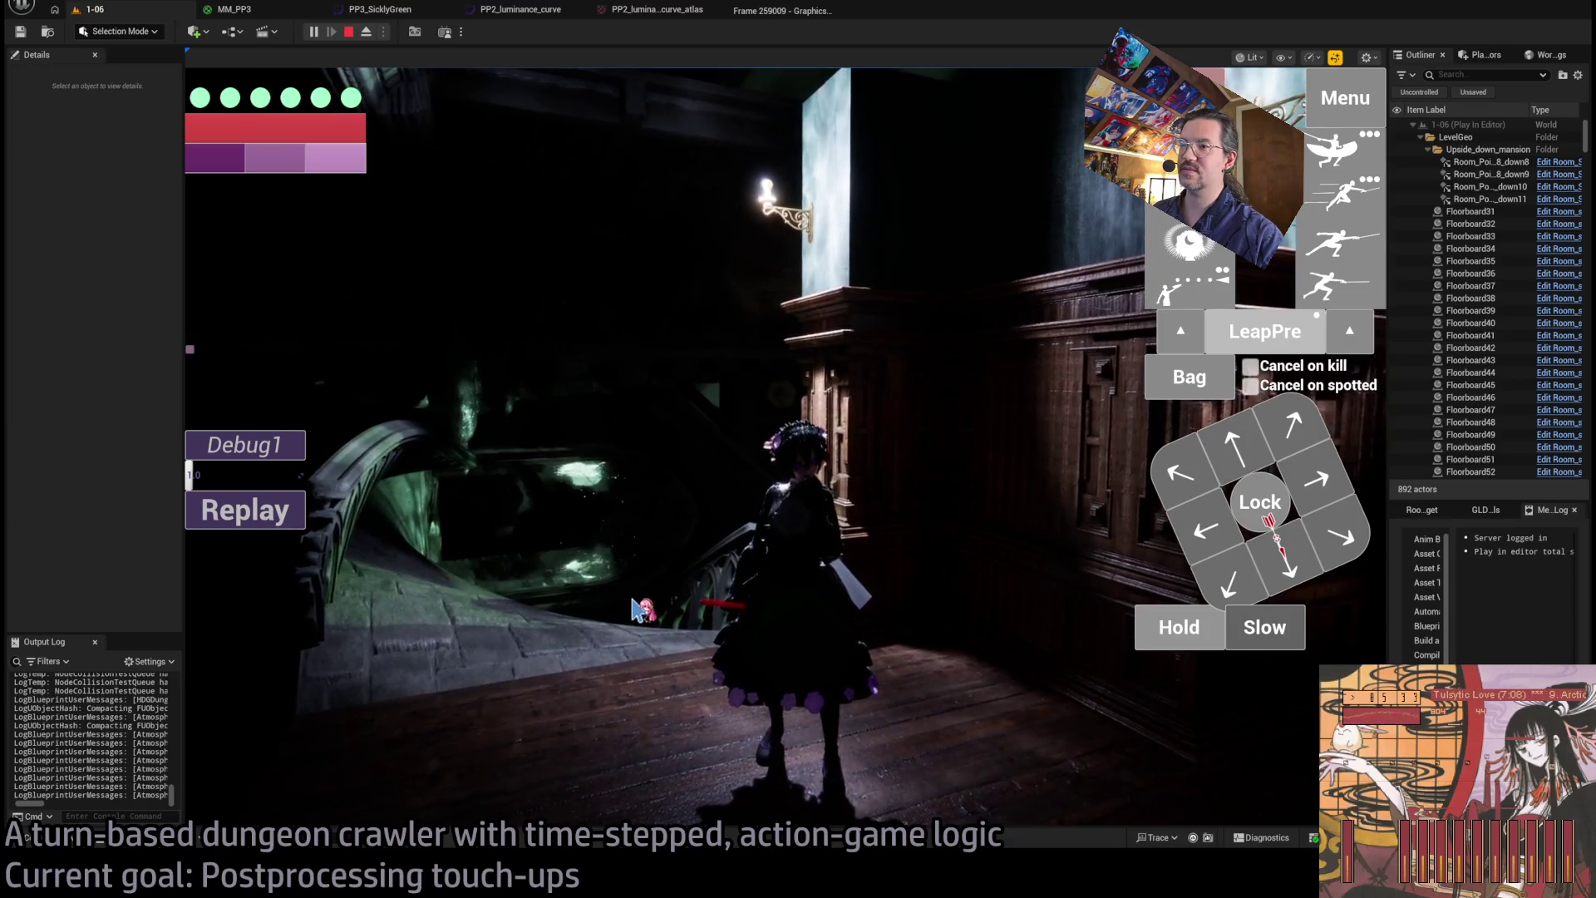
# - Swing the game camera to the wooden wall and send the character down the corridor toward the tea table
pyautogui.click(701, 636)
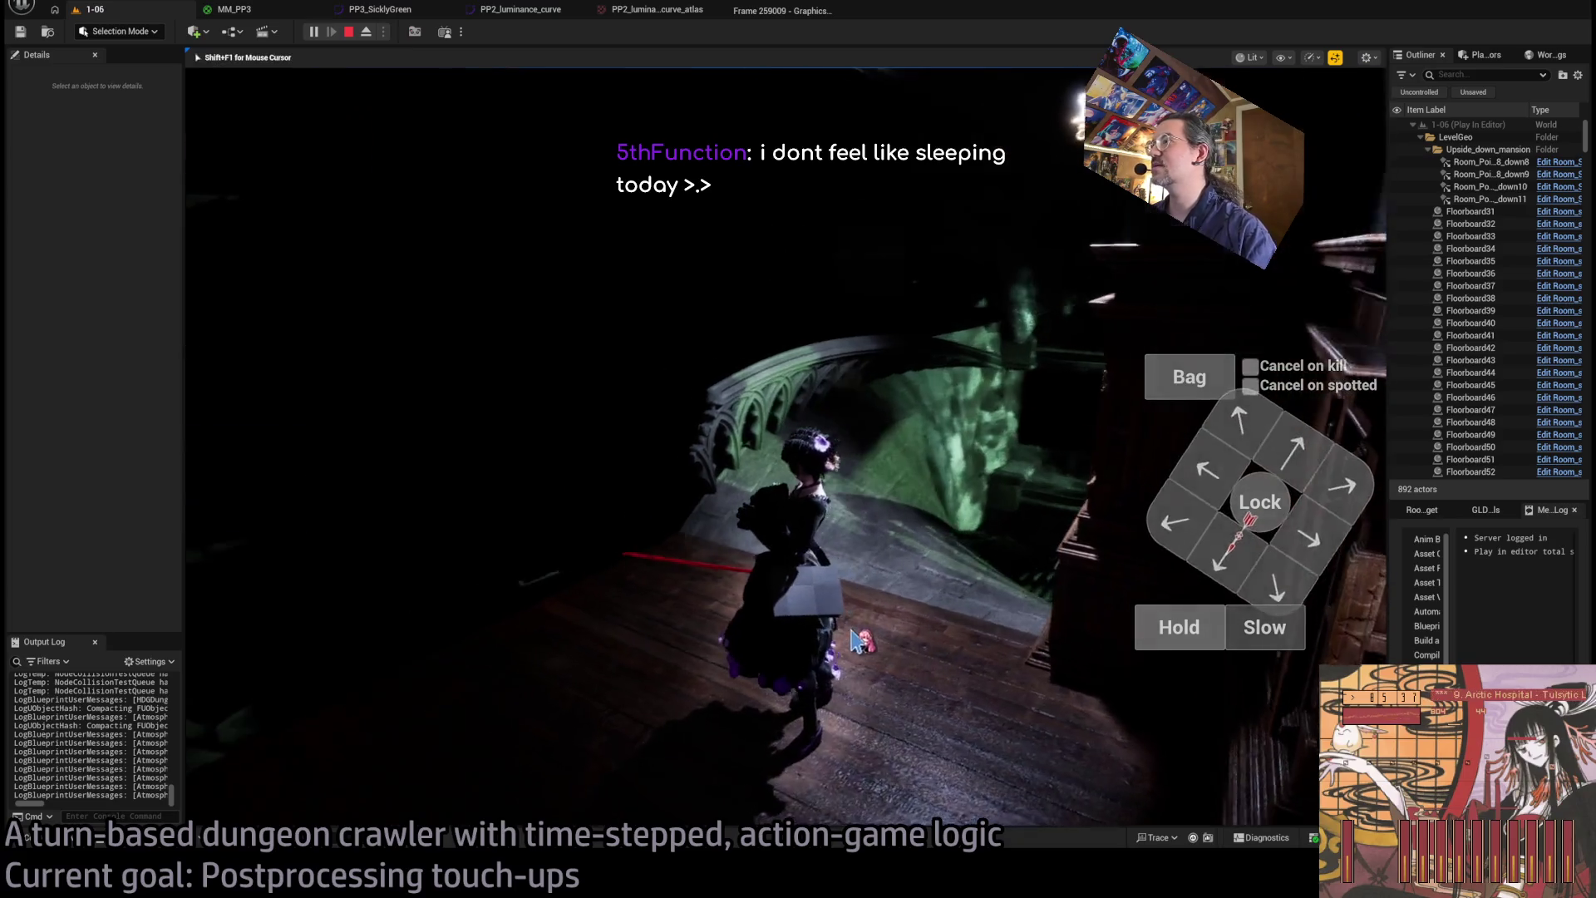
pyautogui.moveTo(890, 584)
pyautogui.mouseDown()
pyautogui.moveTo(1029, 598)
pyautogui.moveTo(1163, 539)
pyautogui.mouseUp()
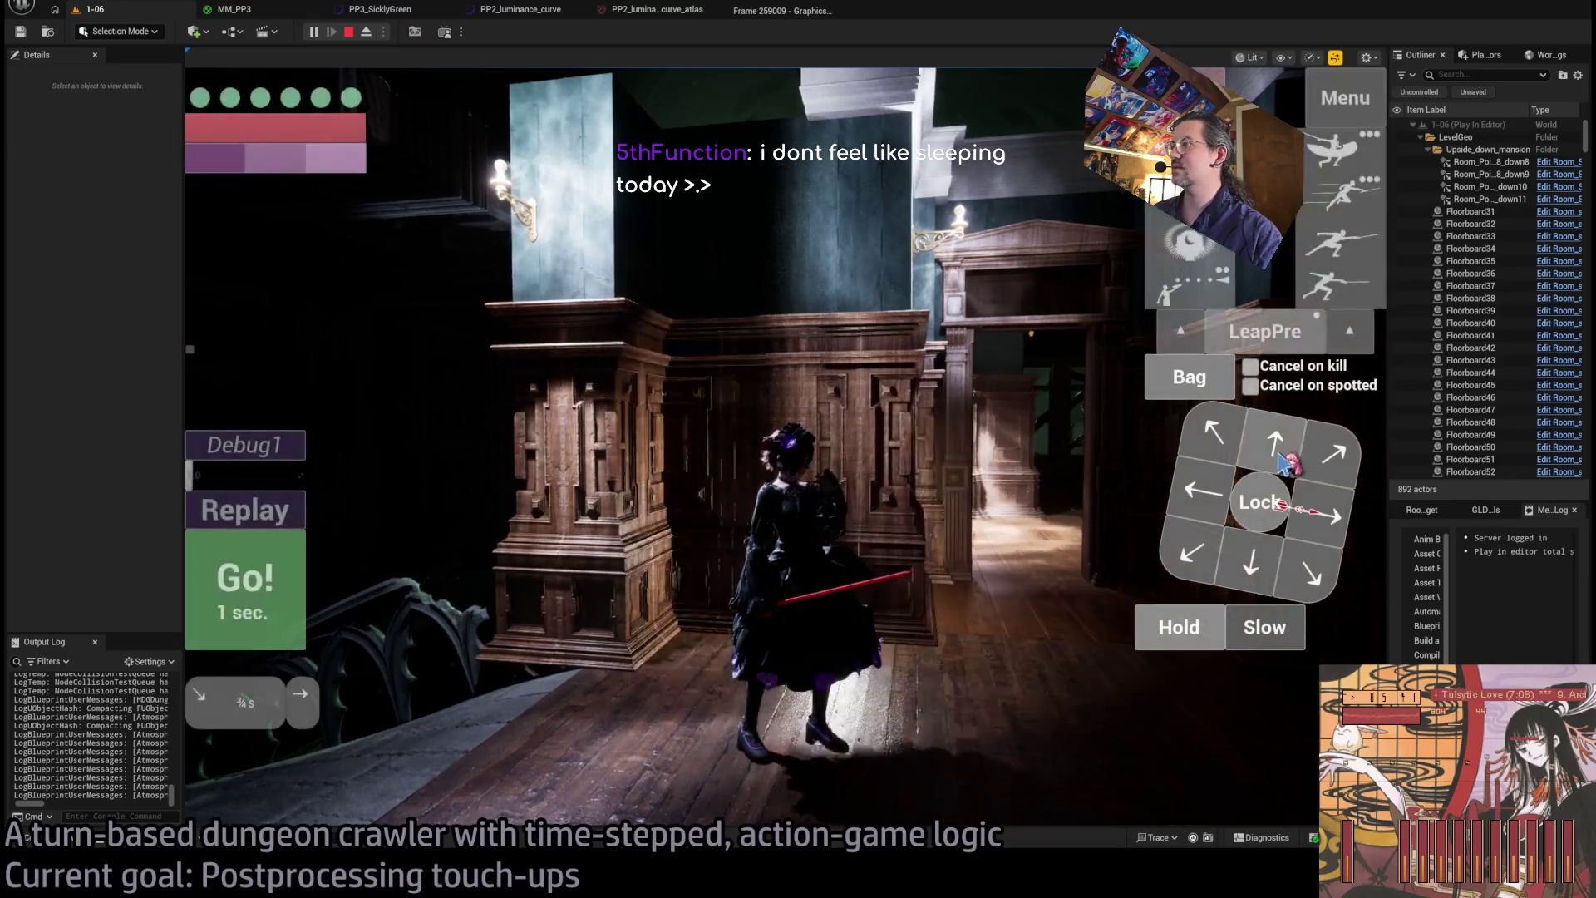
pyautogui.click(268, 582)
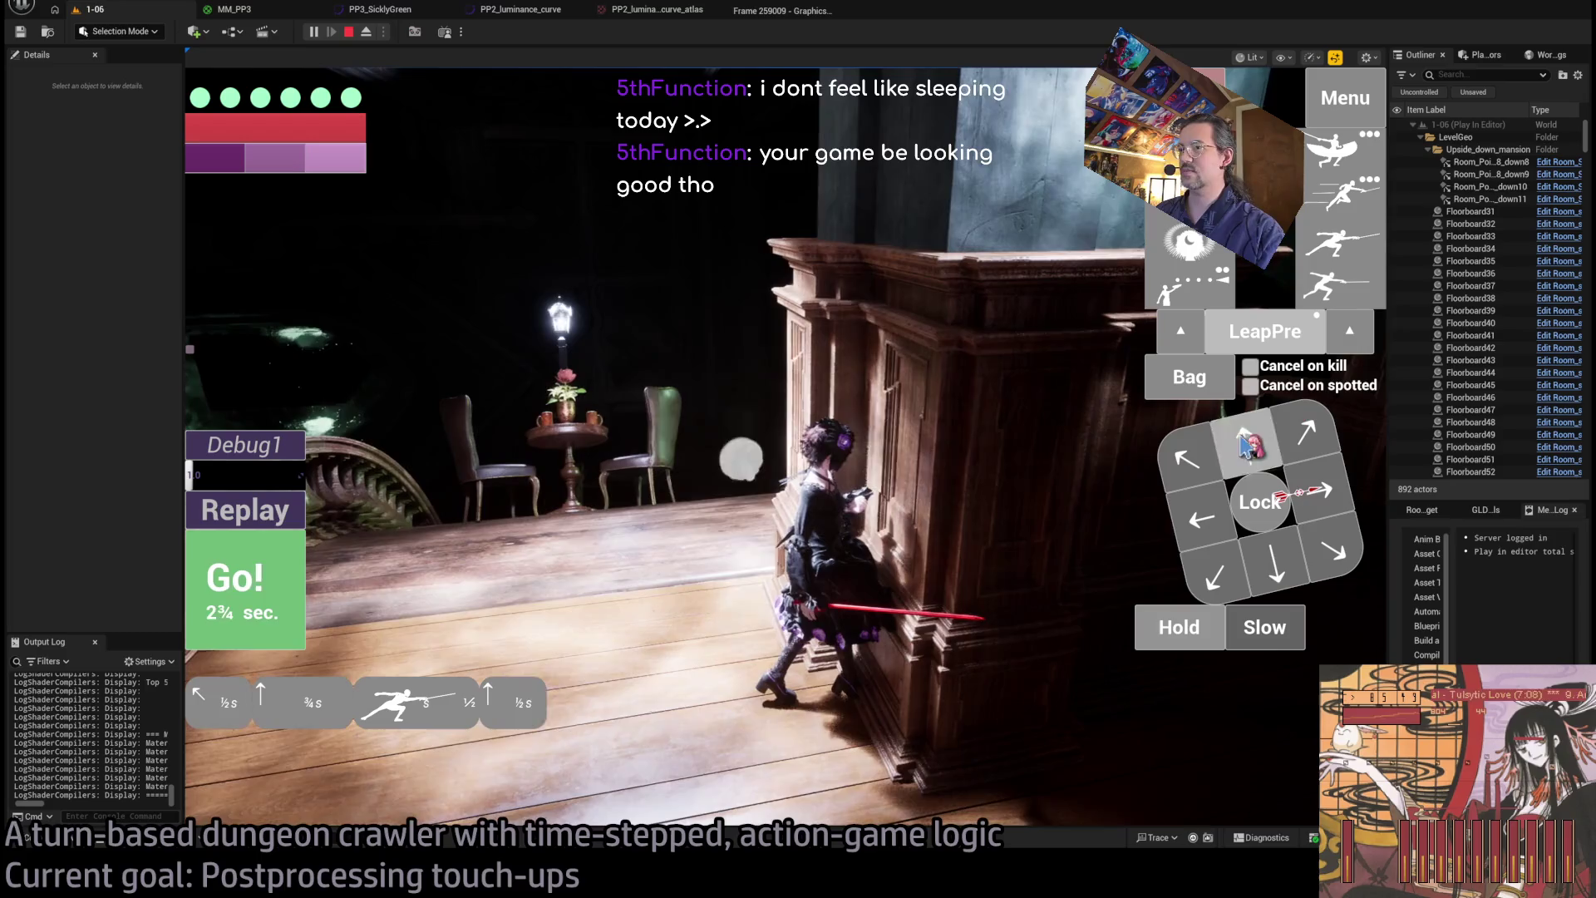
pyautogui.click(256, 592)
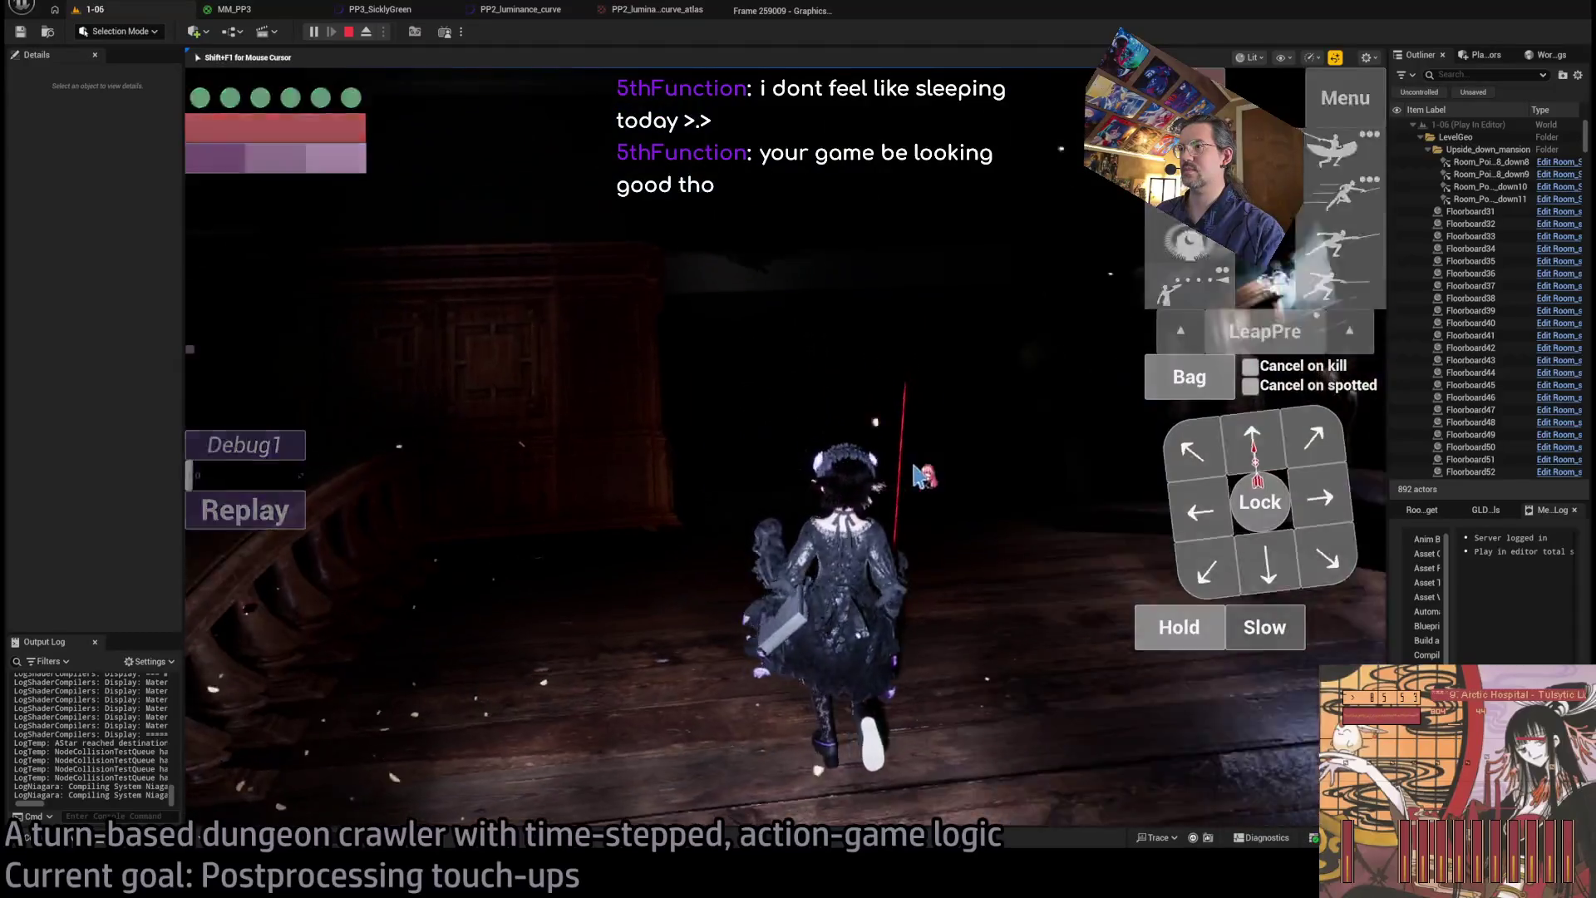
# - Move the character onto the balcony and along it with queued D-pad moves
pyautogui.click(915, 476)
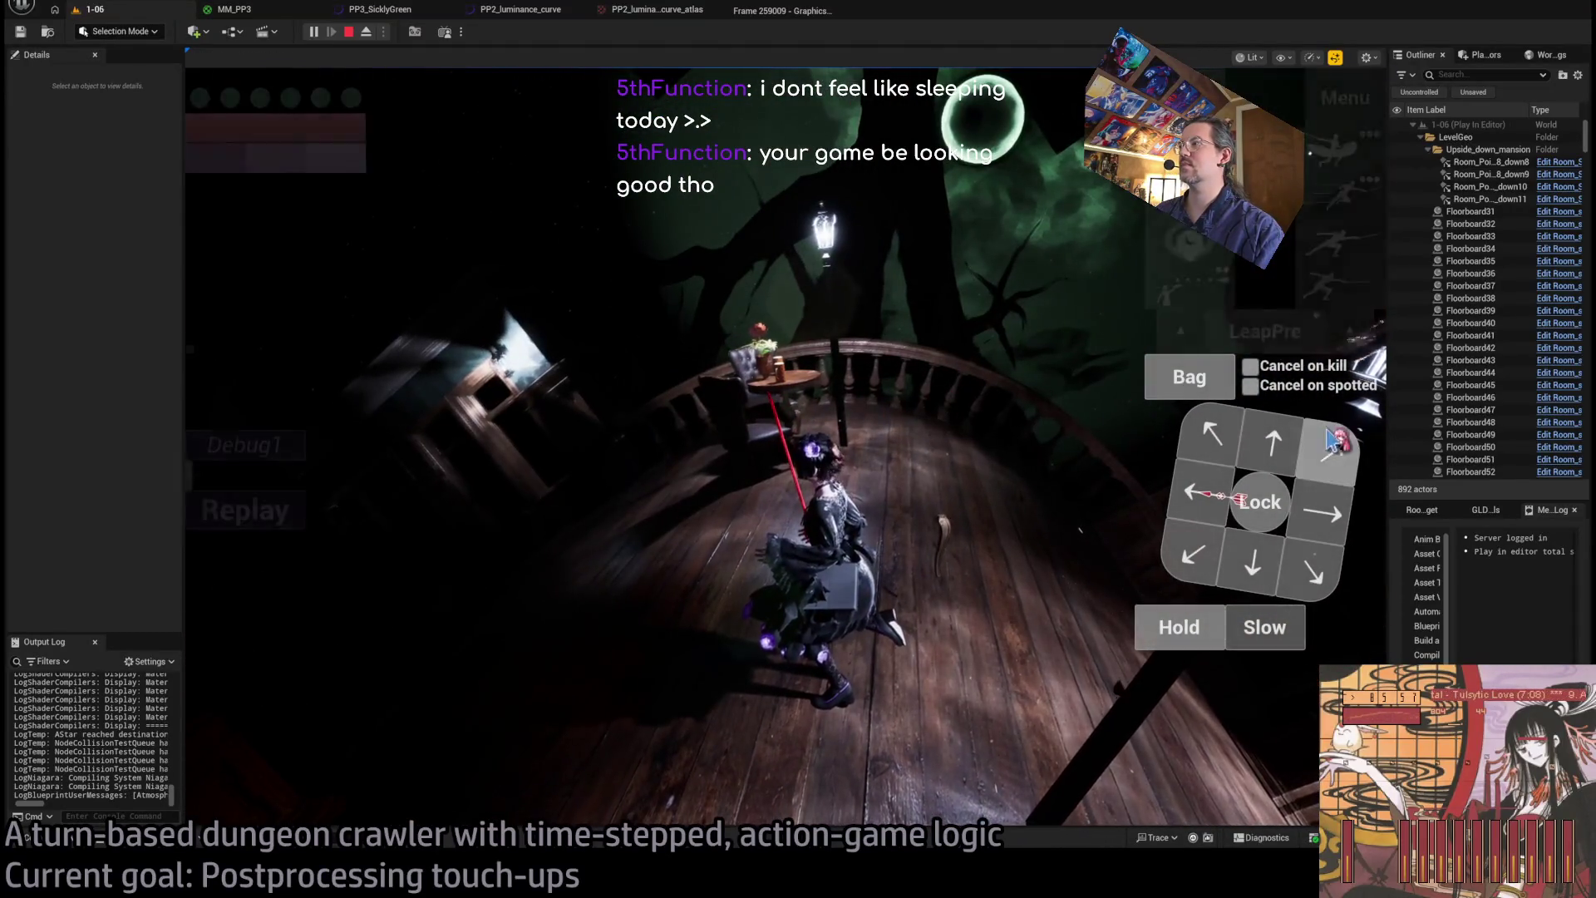
pyautogui.click(1326, 451)
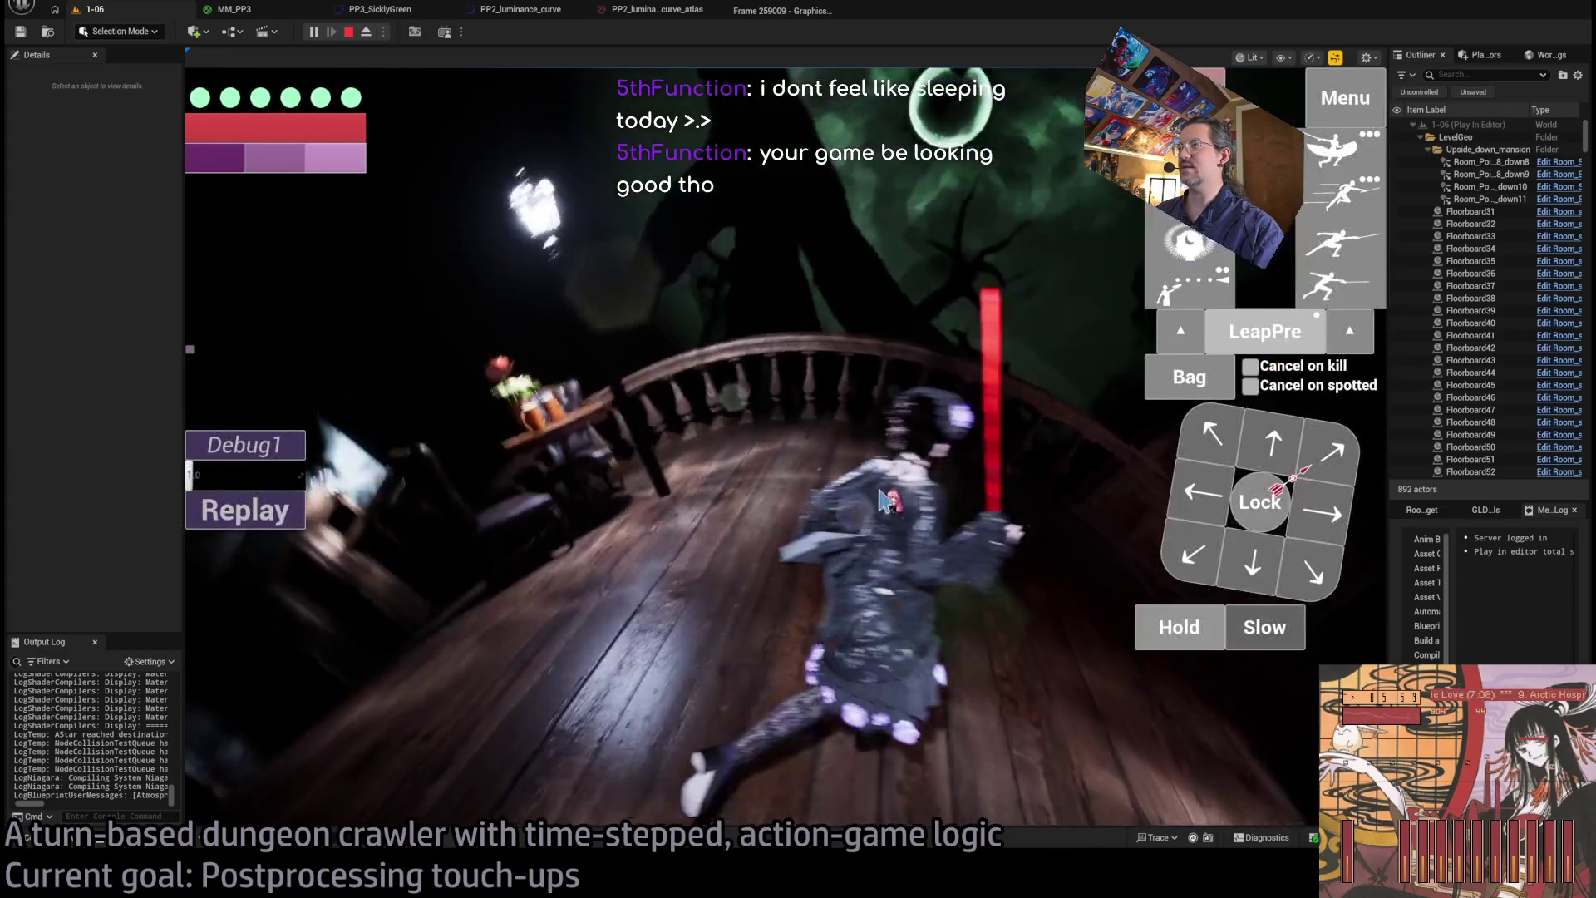
pyautogui.click(1334, 449)
pyautogui.click(237, 575)
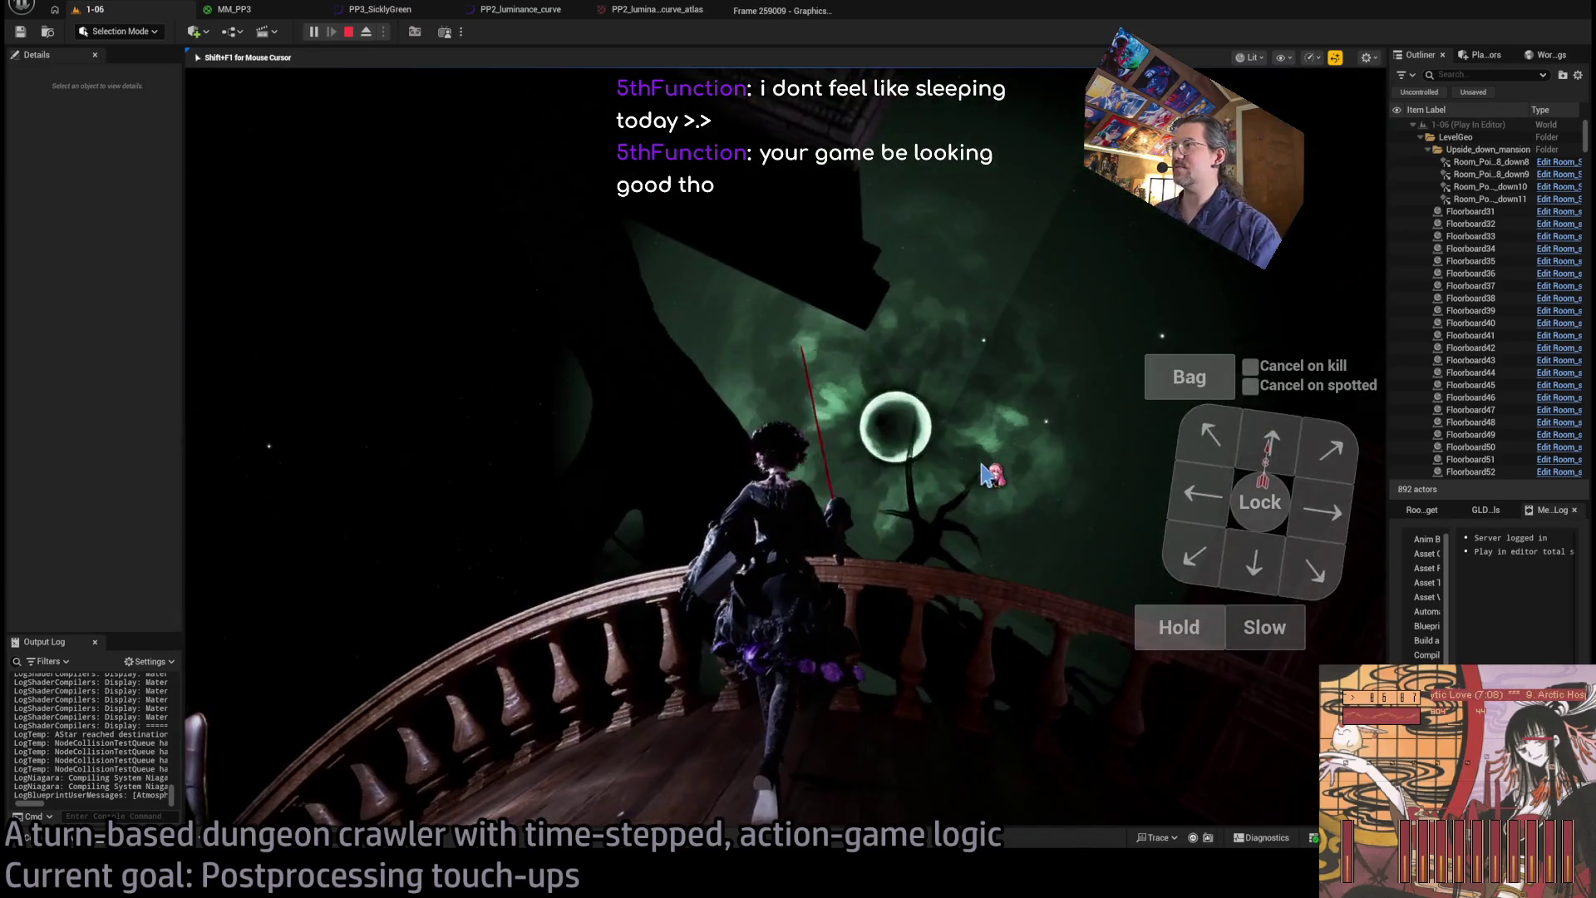
# - Swing the camera toward the green moon portal, then run an upward move into the green-lit hall
pyautogui.click(981, 517)
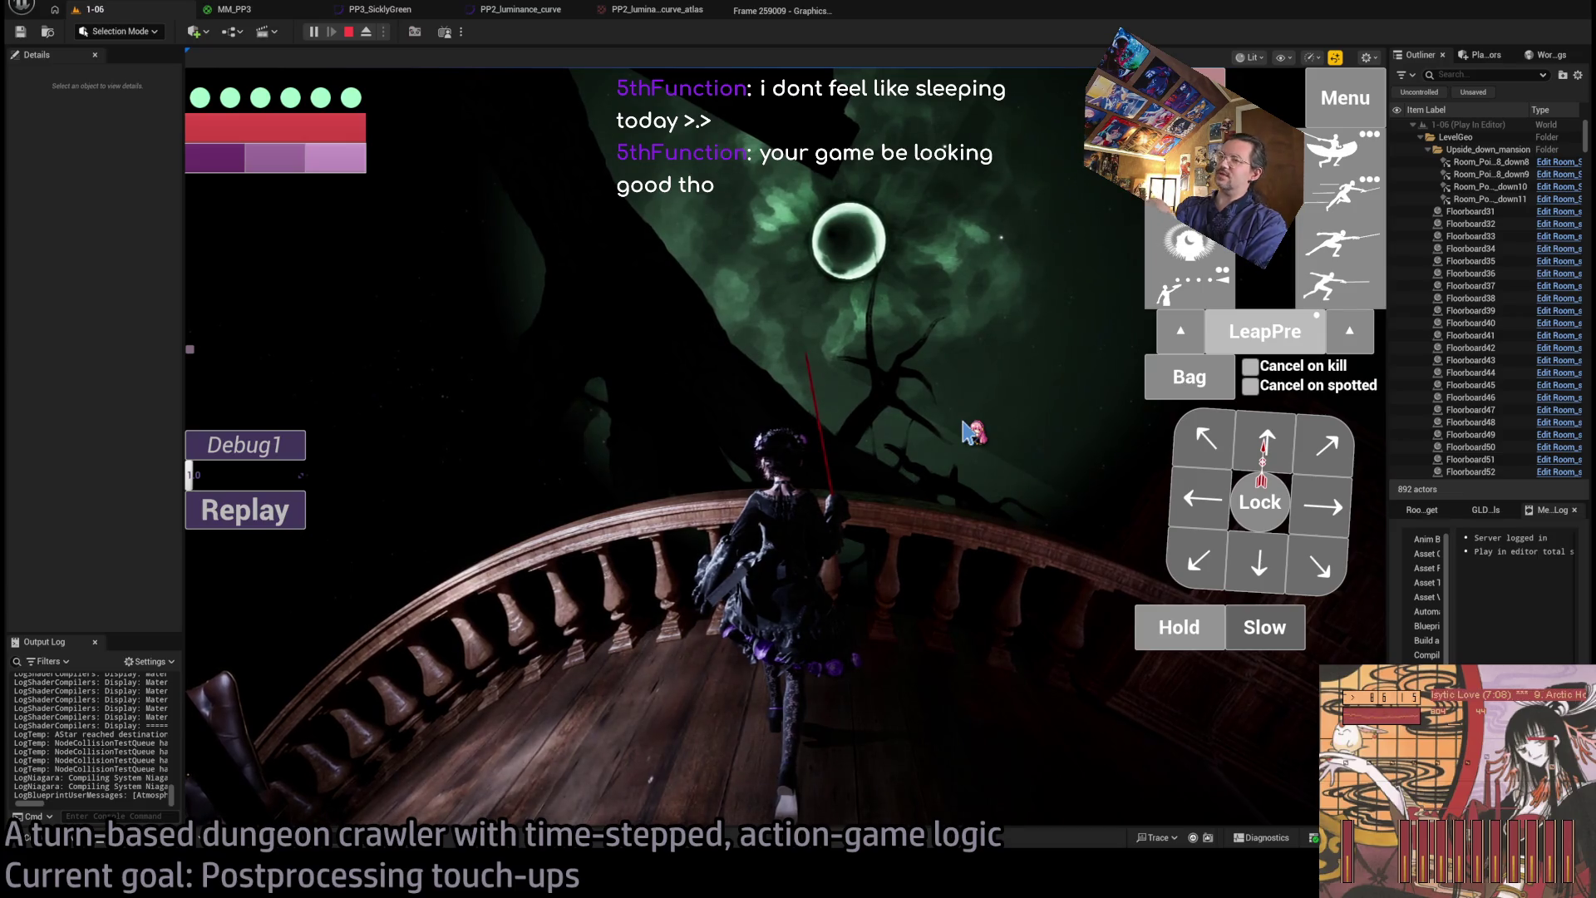
pyautogui.click(960, 505)
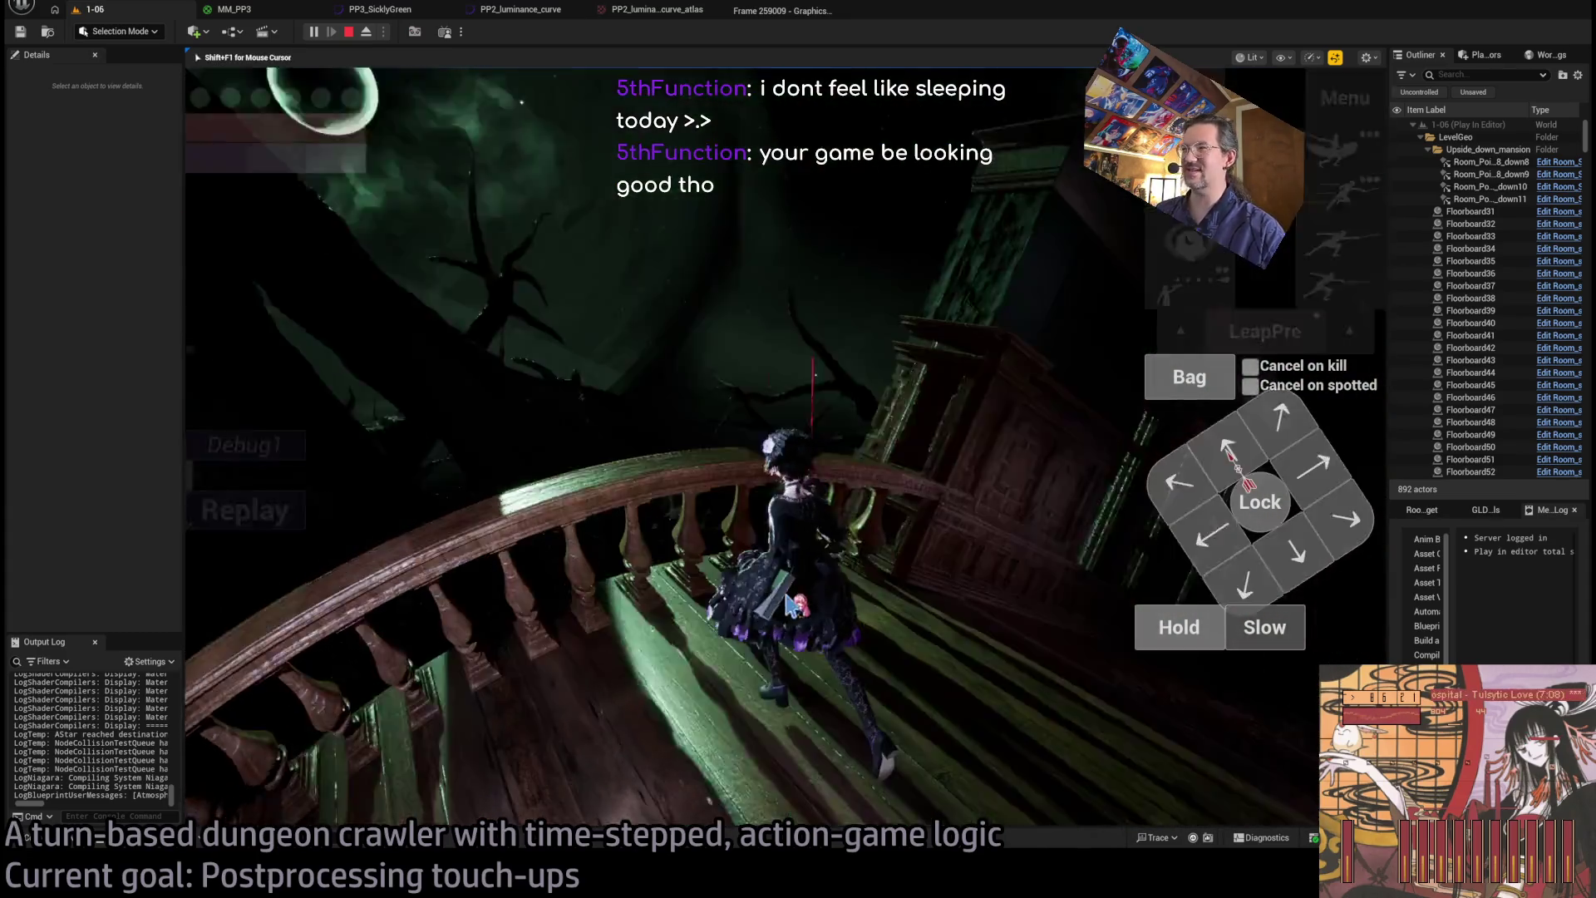
pyautogui.click(665, 561)
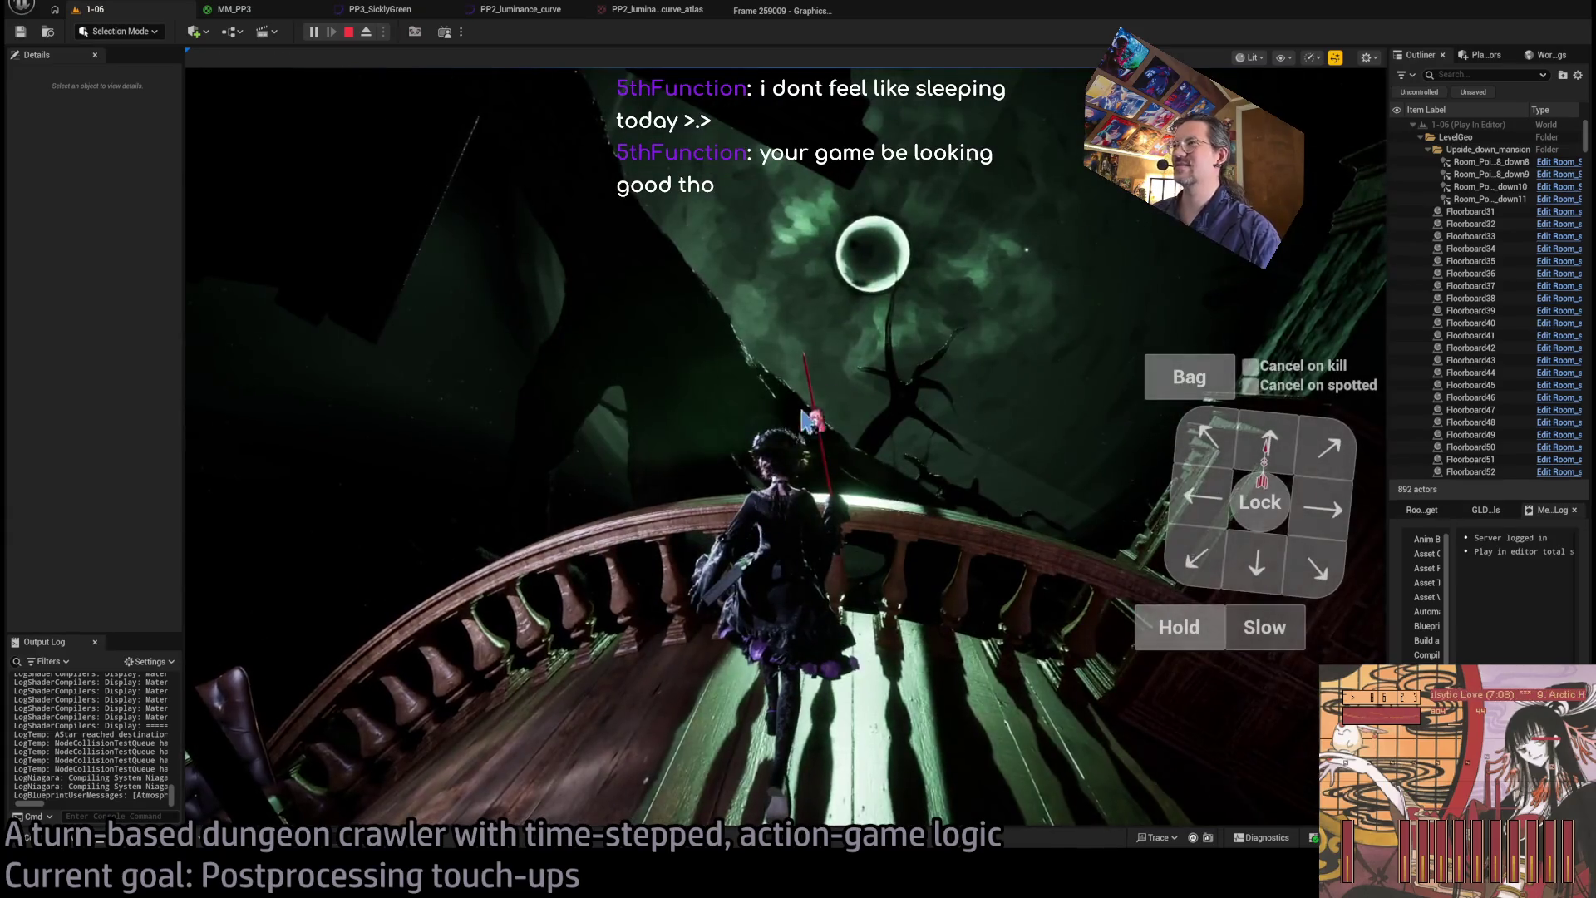
pyautogui.click(964, 455)
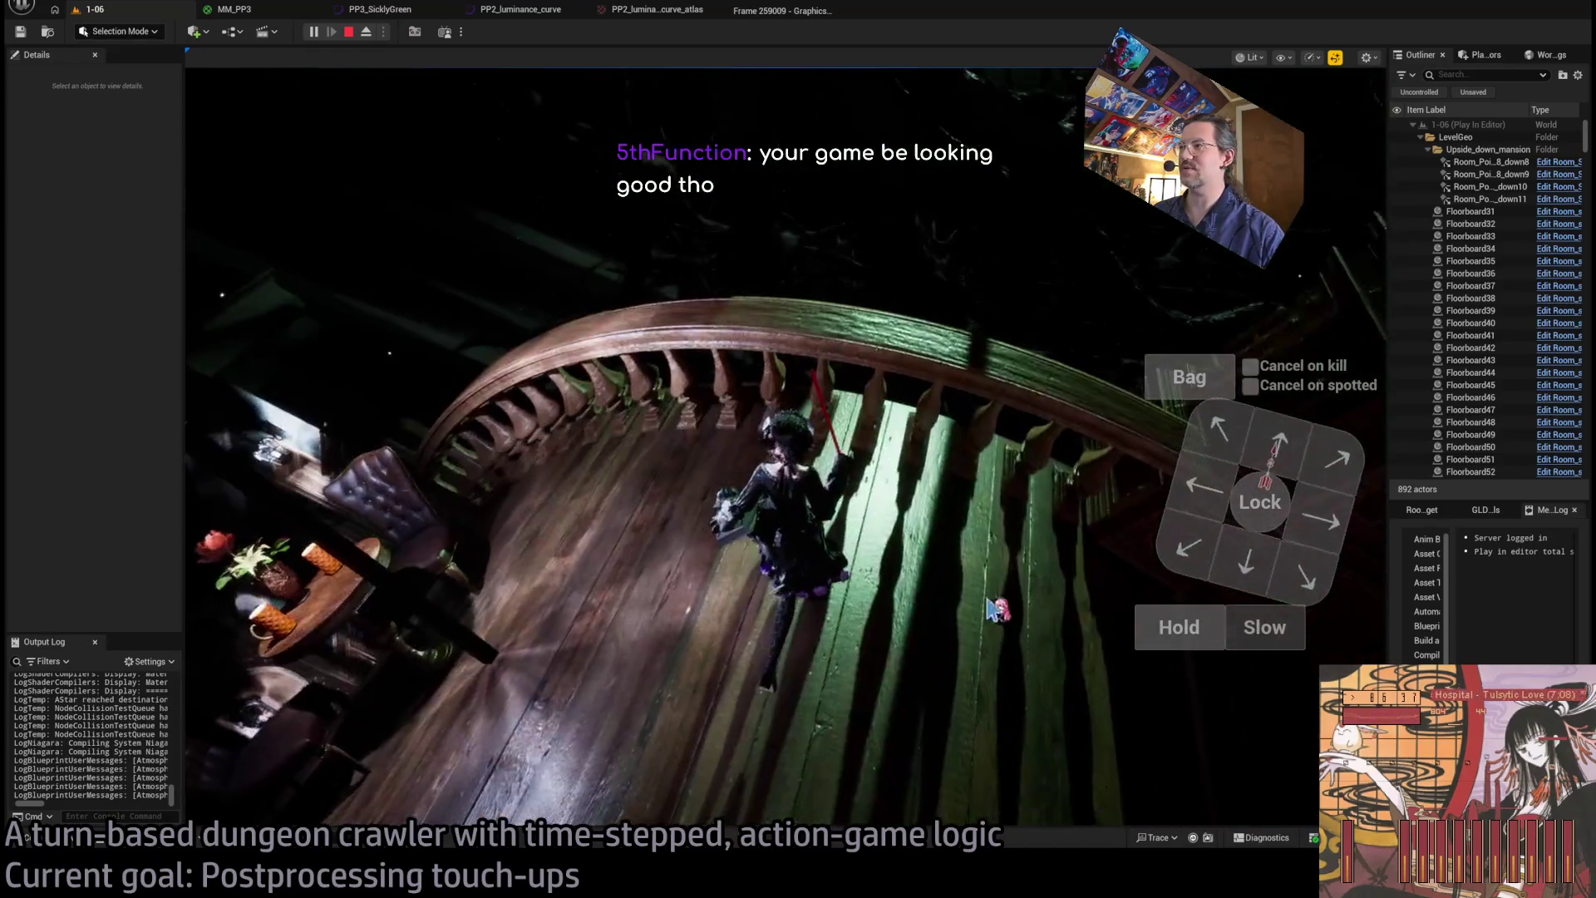
pyautogui.click(889, 495)
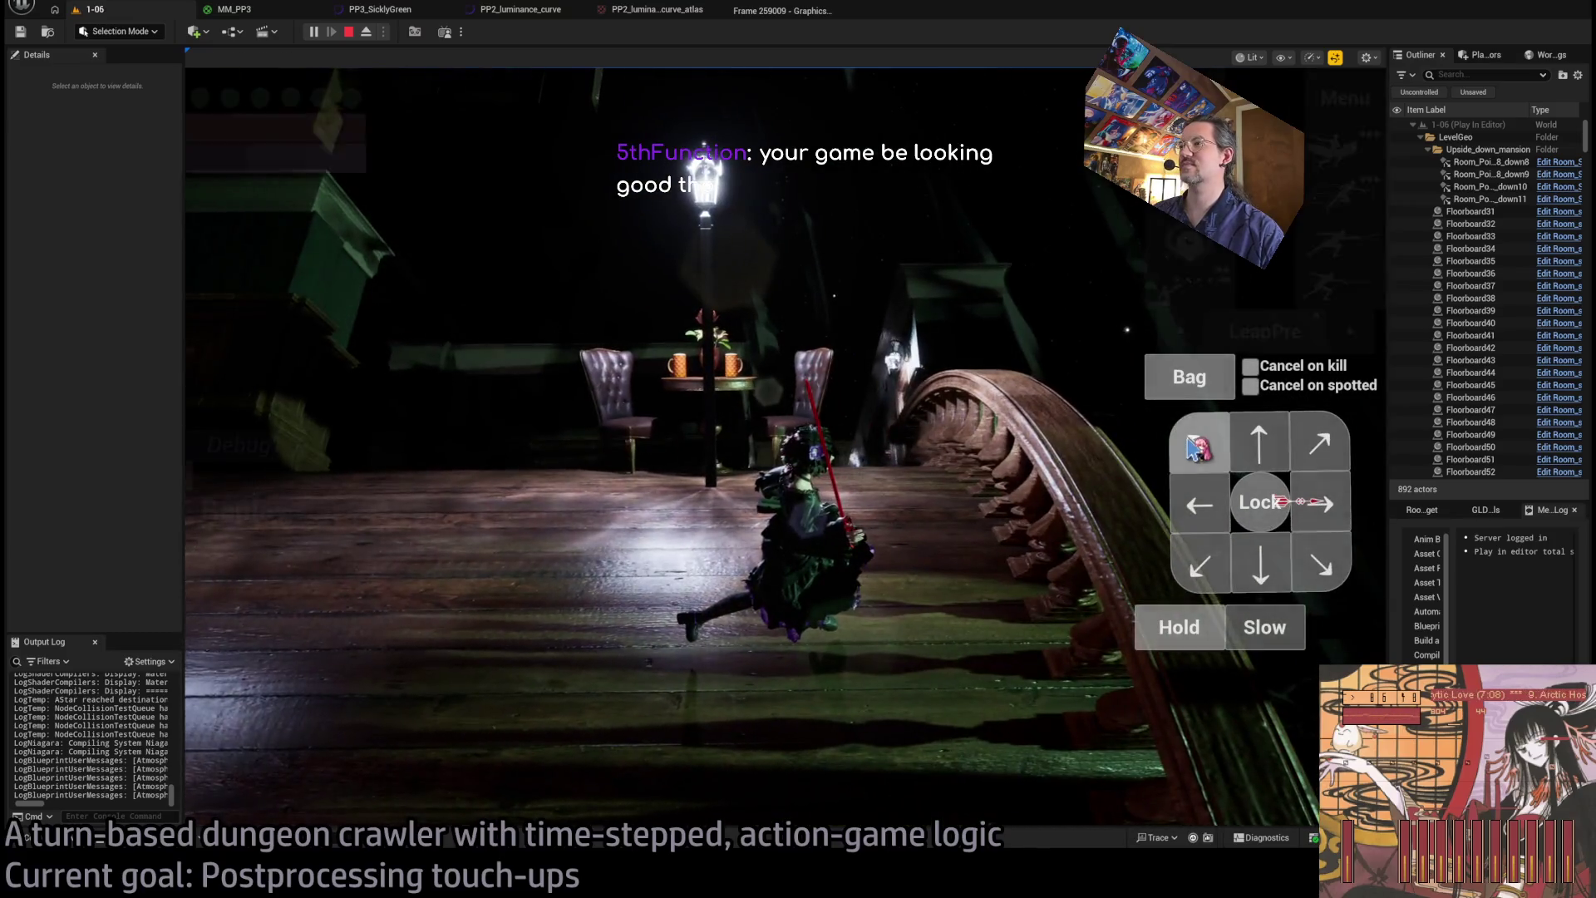
pyautogui.click(1240, 441)
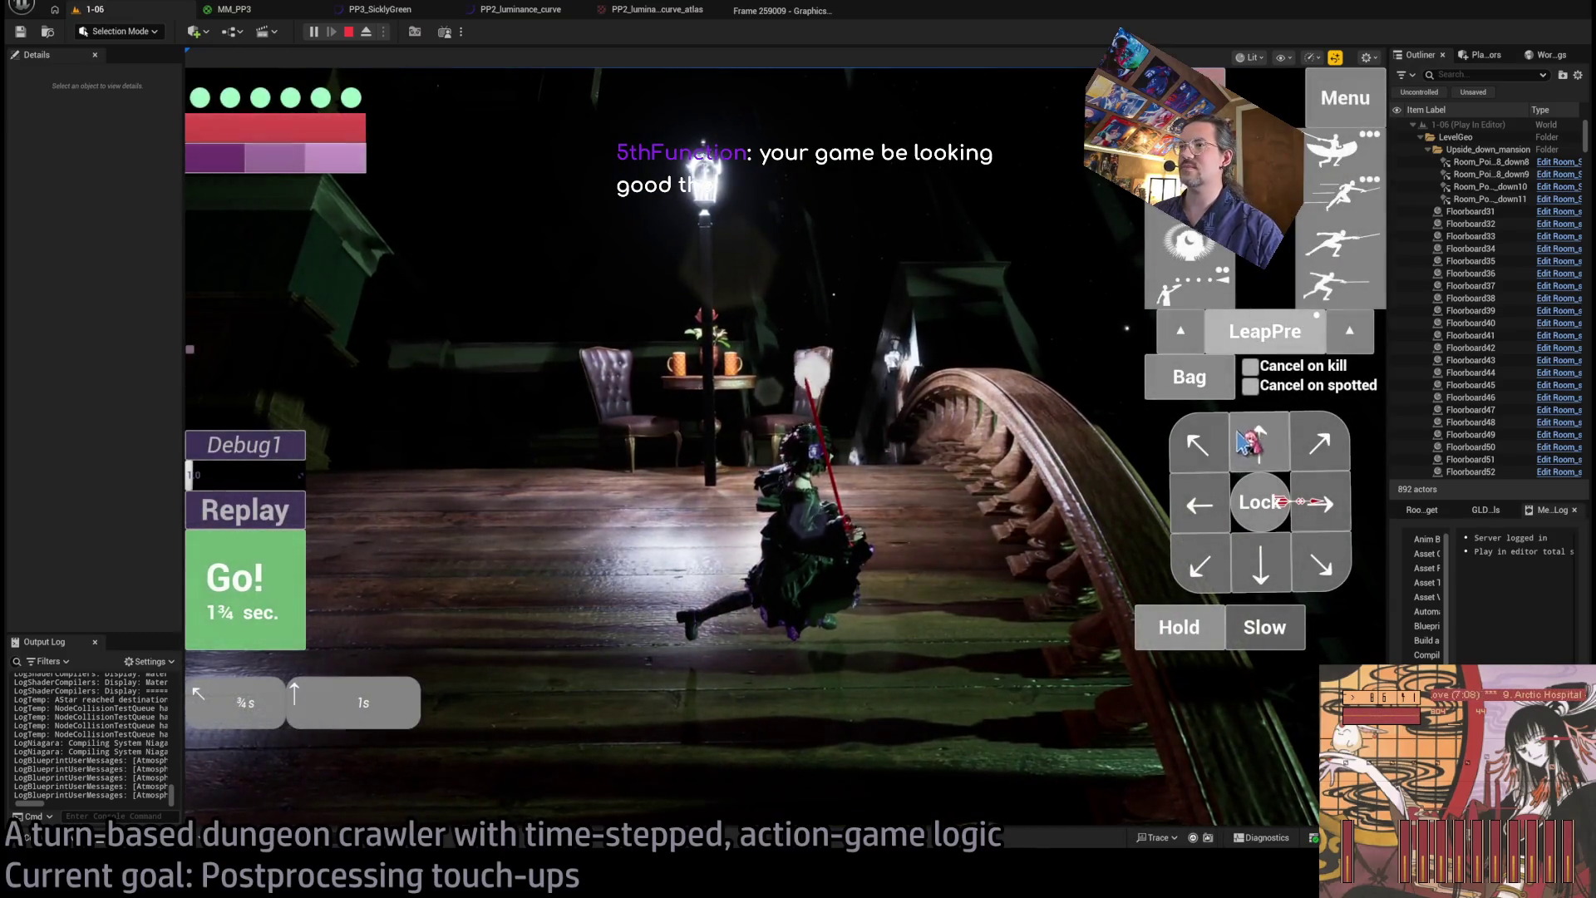
pyautogui.click(244, 634)
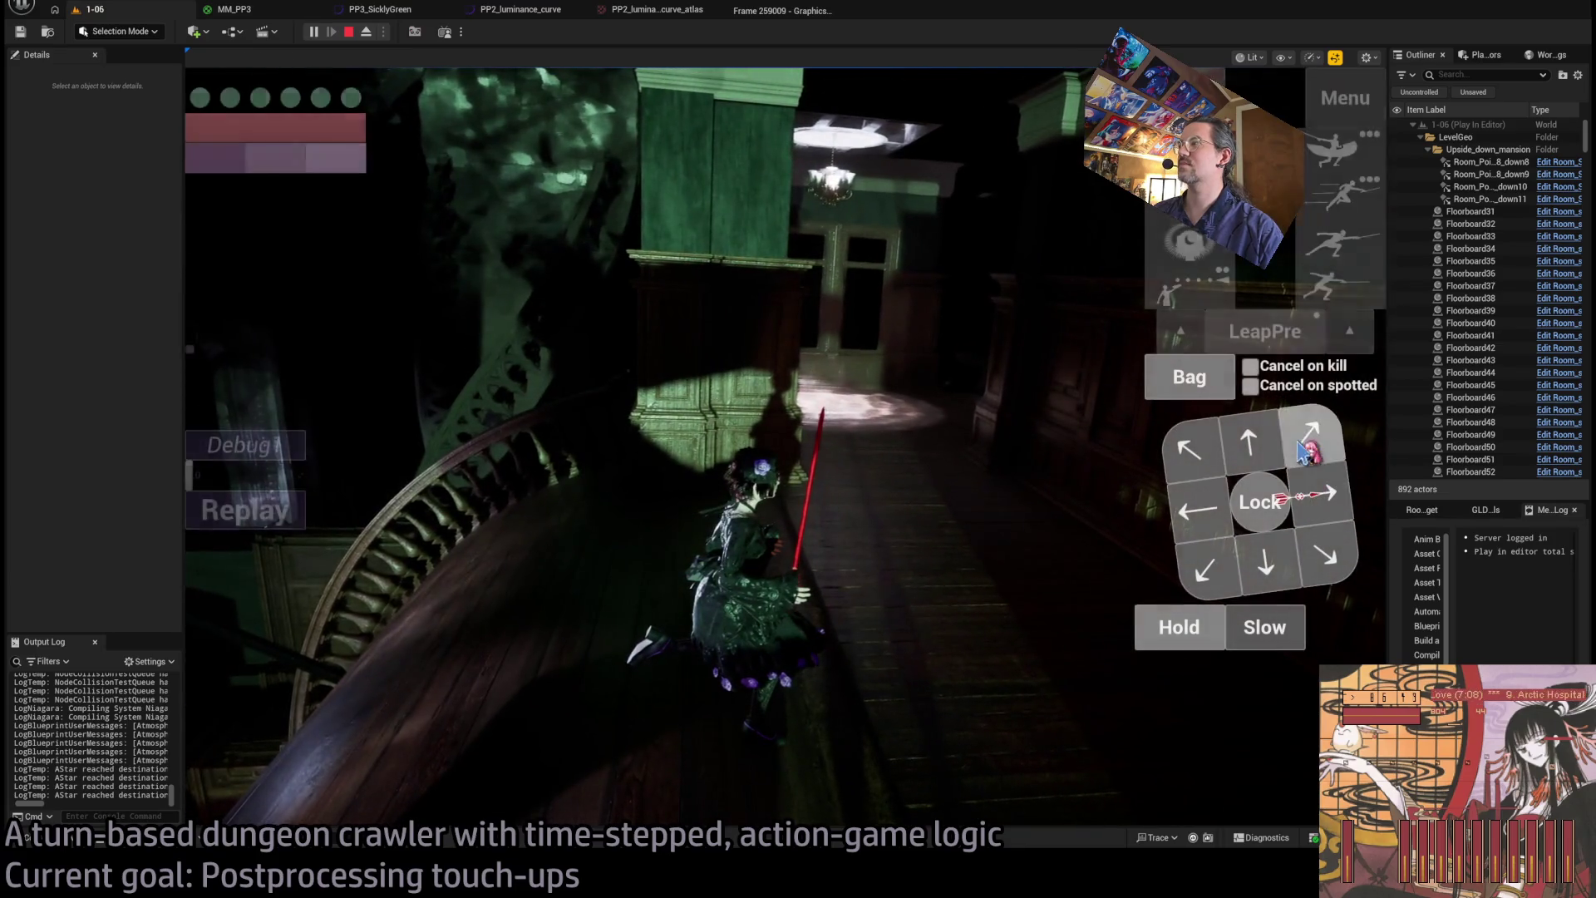
# - Run queued moves through the hall and across the bridge
pyautogui.click(1238, 447)
pyautogui.click(208, 578)
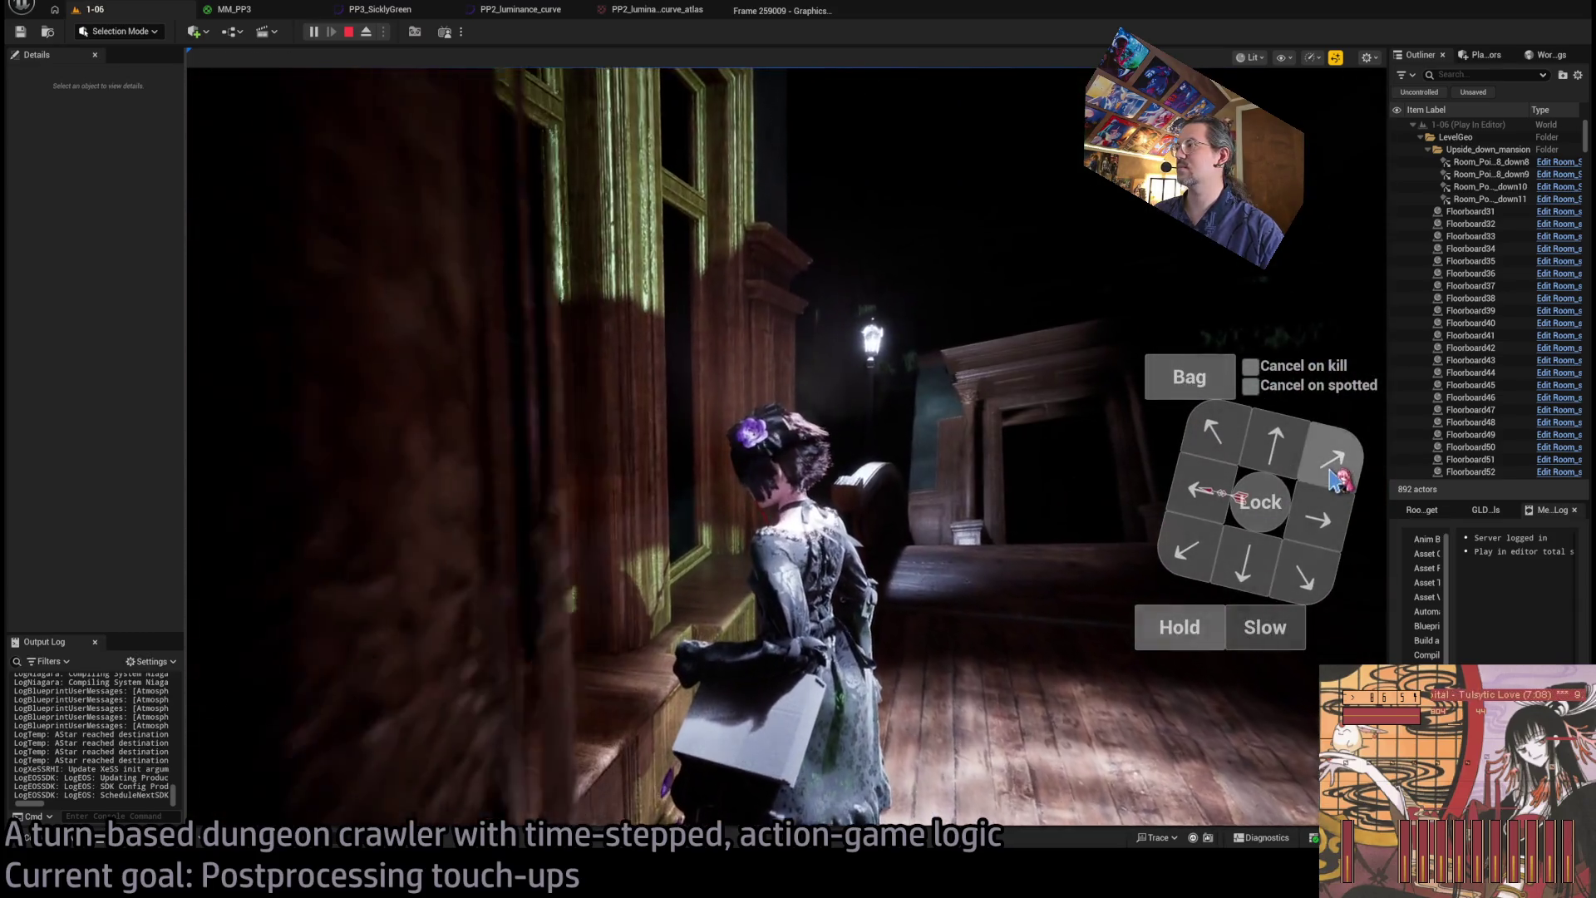
pyautogui.click(1338, 480)
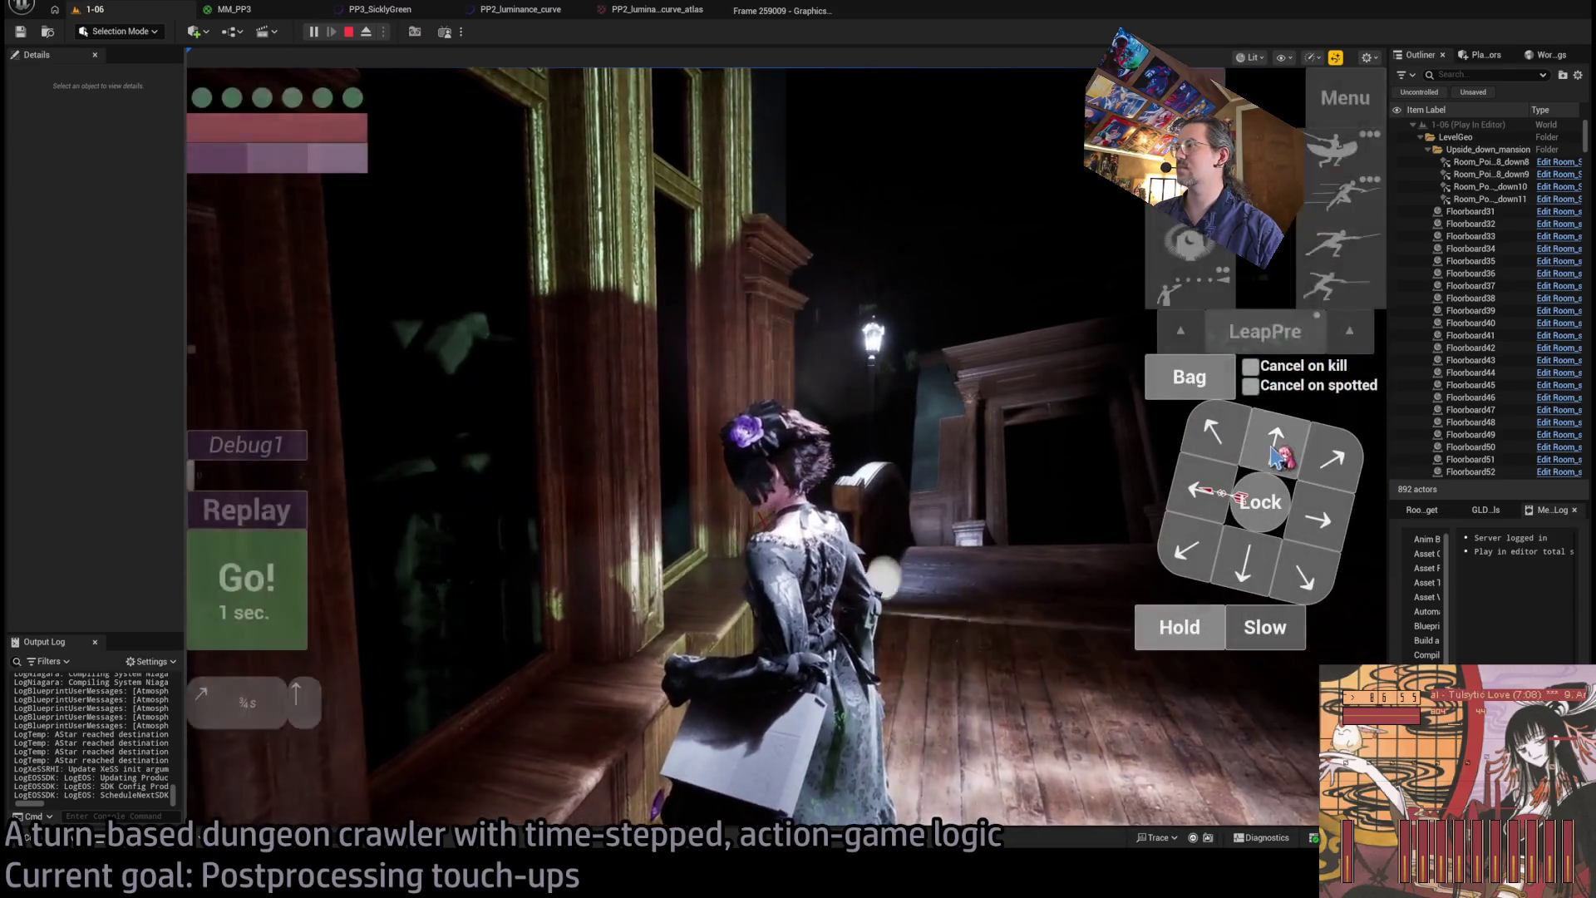
pyautogui.click(1278, 456)
pyautogui.click(293, 597)
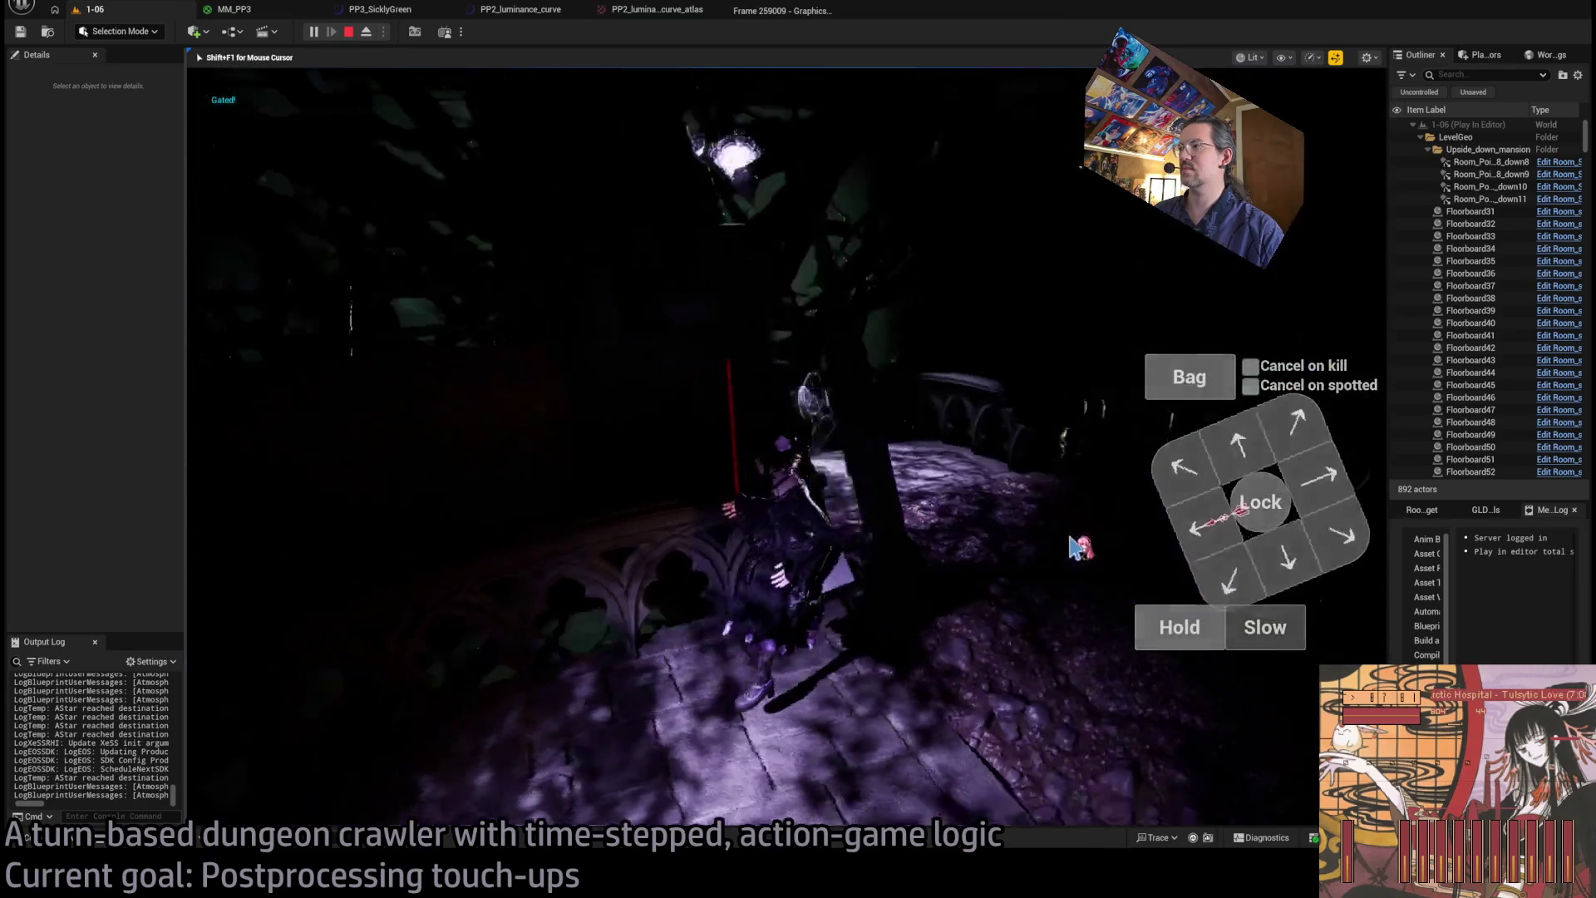
# - Make a slow rightward move, play out two more turns, then stop the 1-06 play test
pyautogui.click(1338, 492)
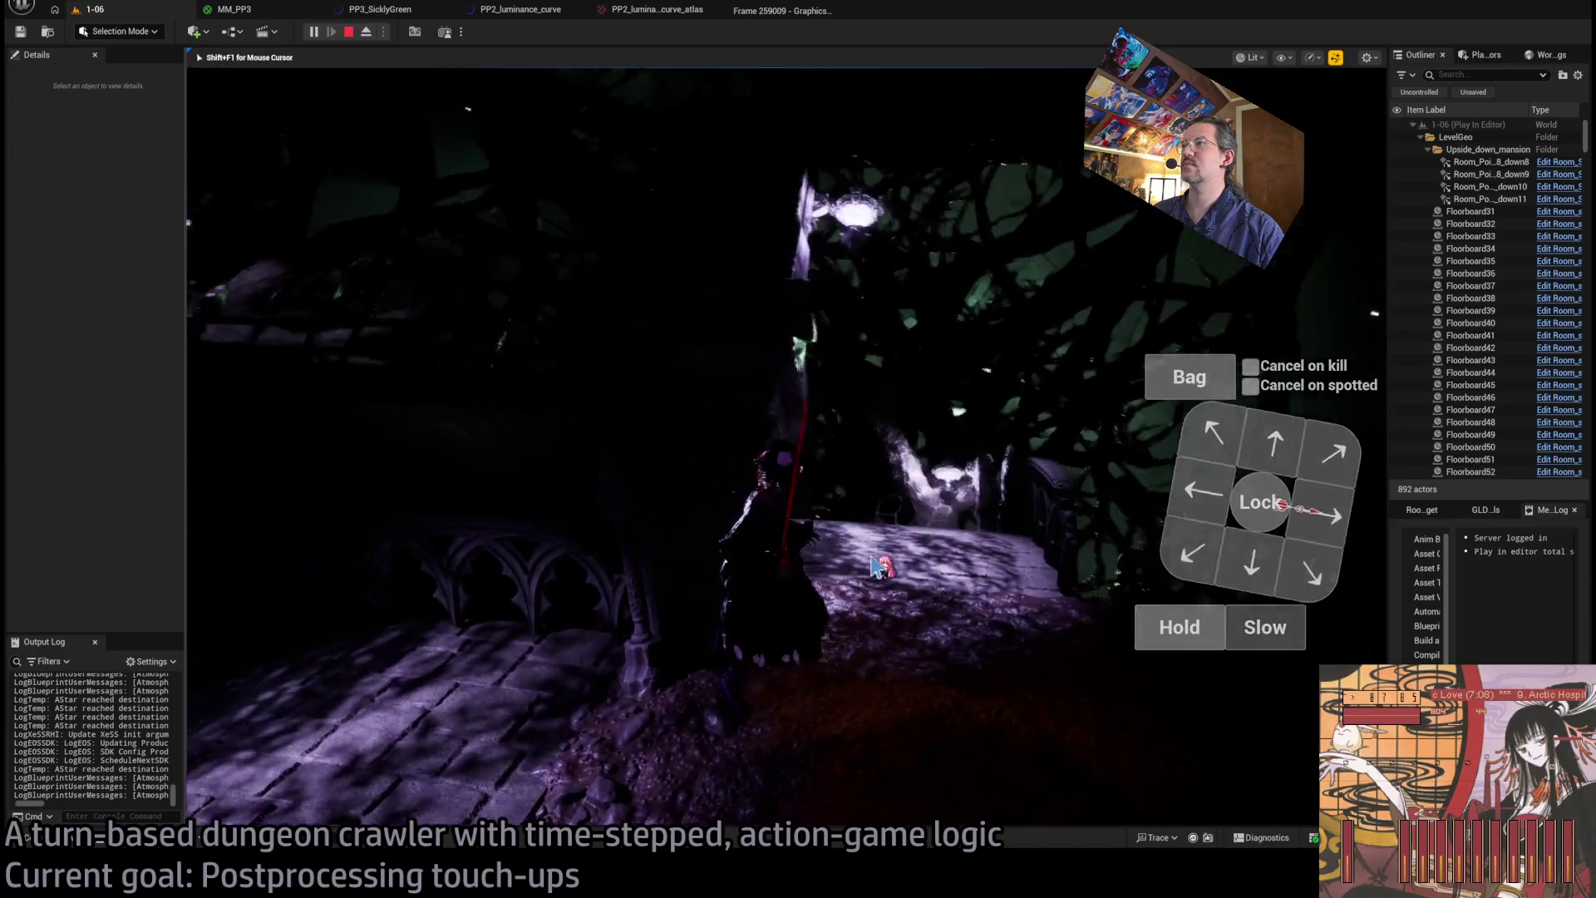
pyautogui.click(1264, 627)
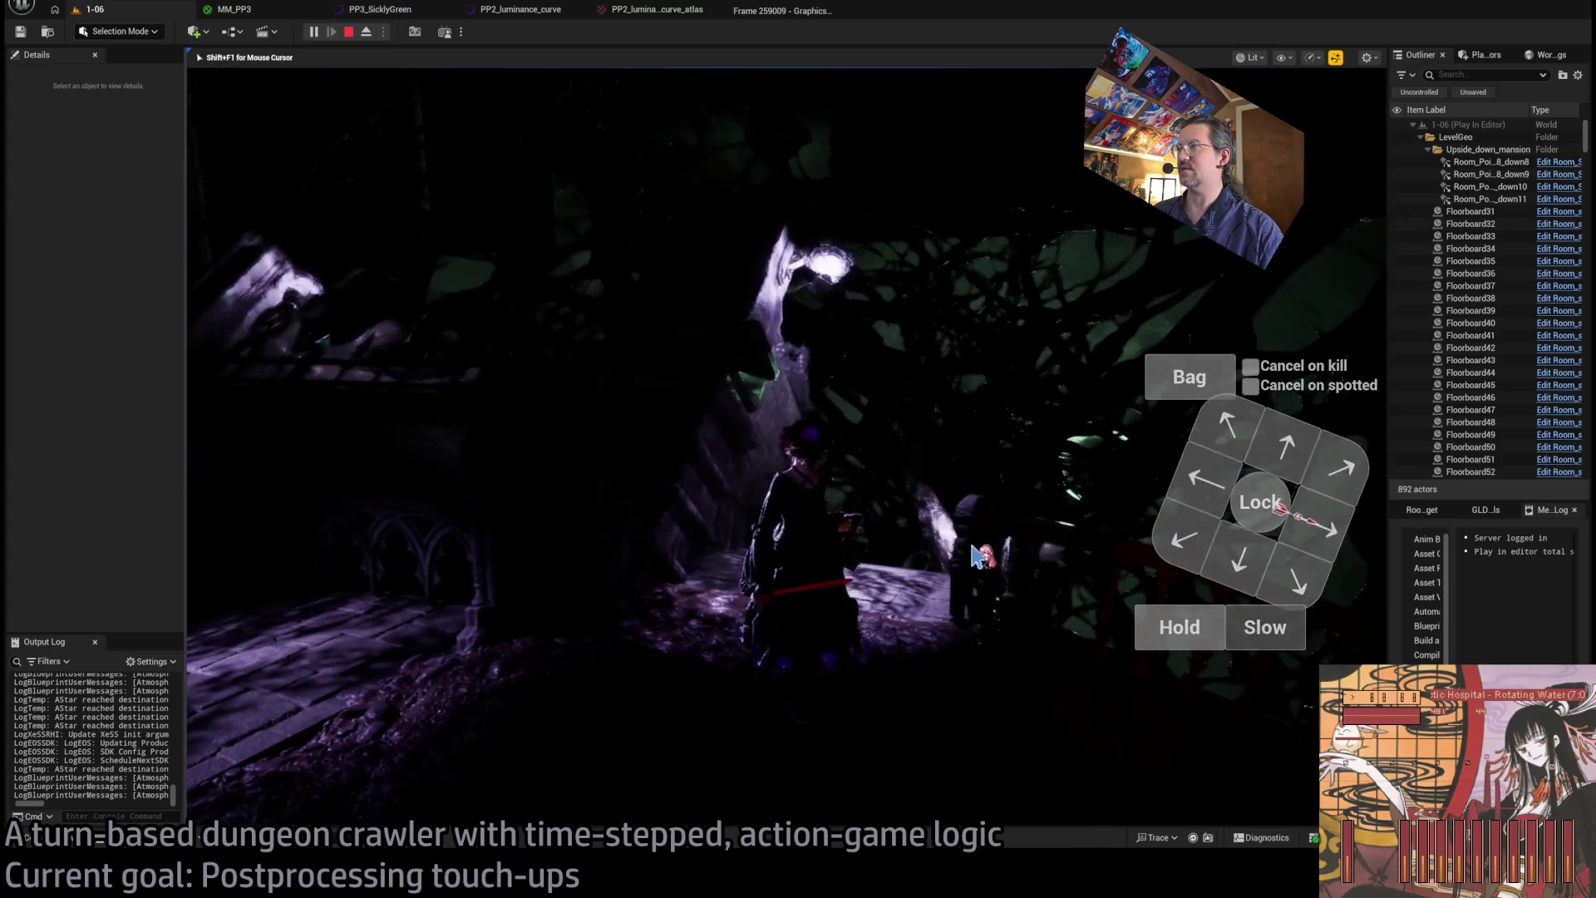
pyautogui.click(1031, 568)
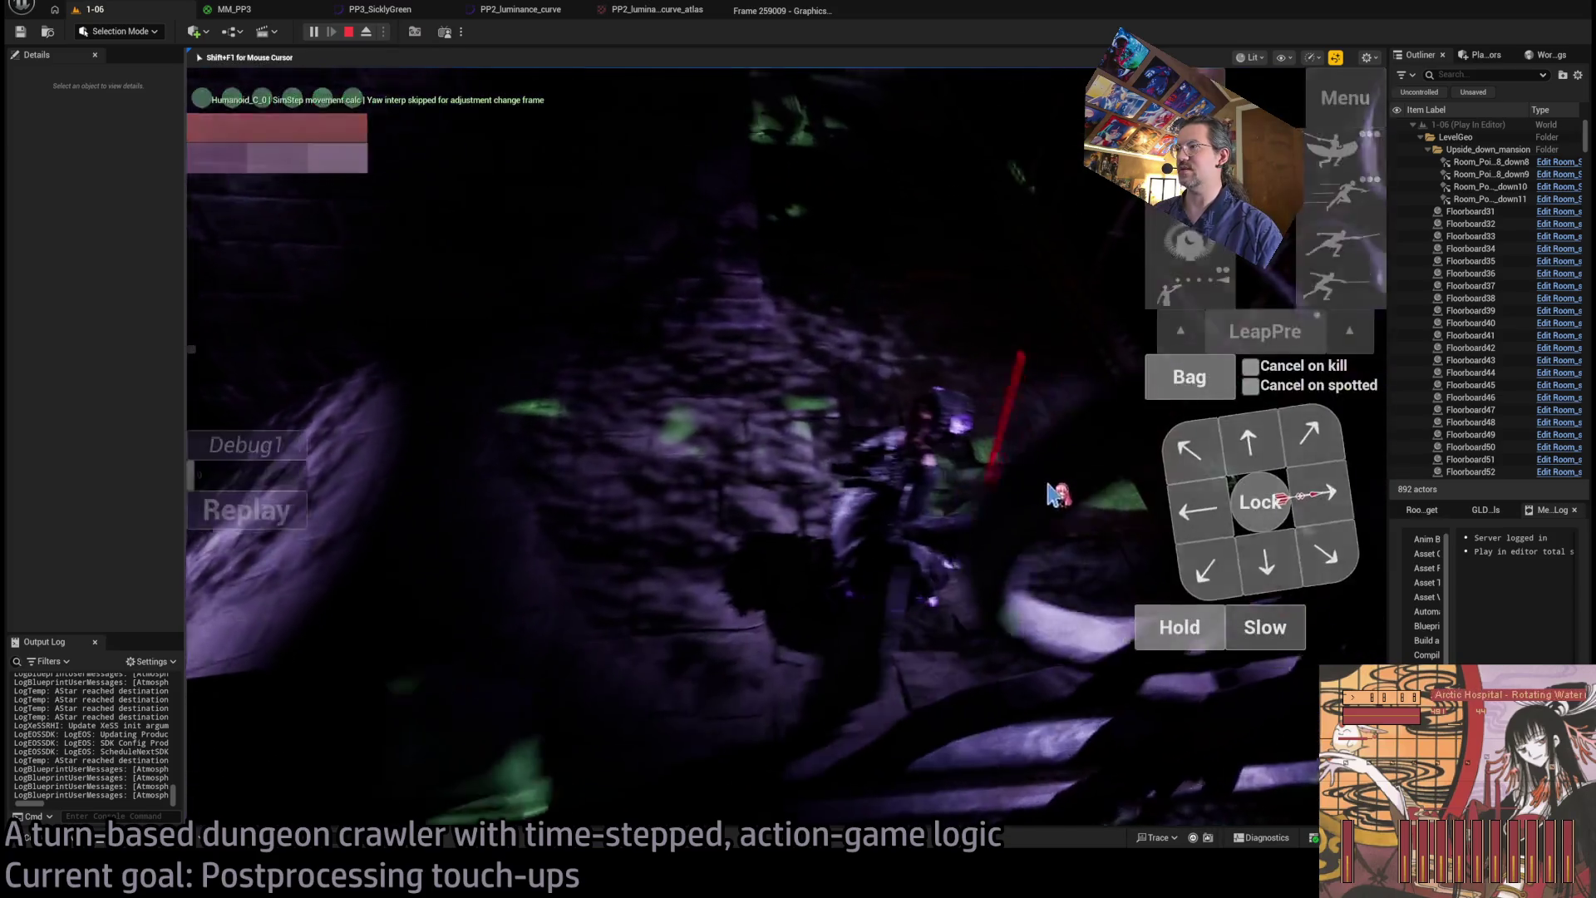
pyautogui.click(1280, 453)
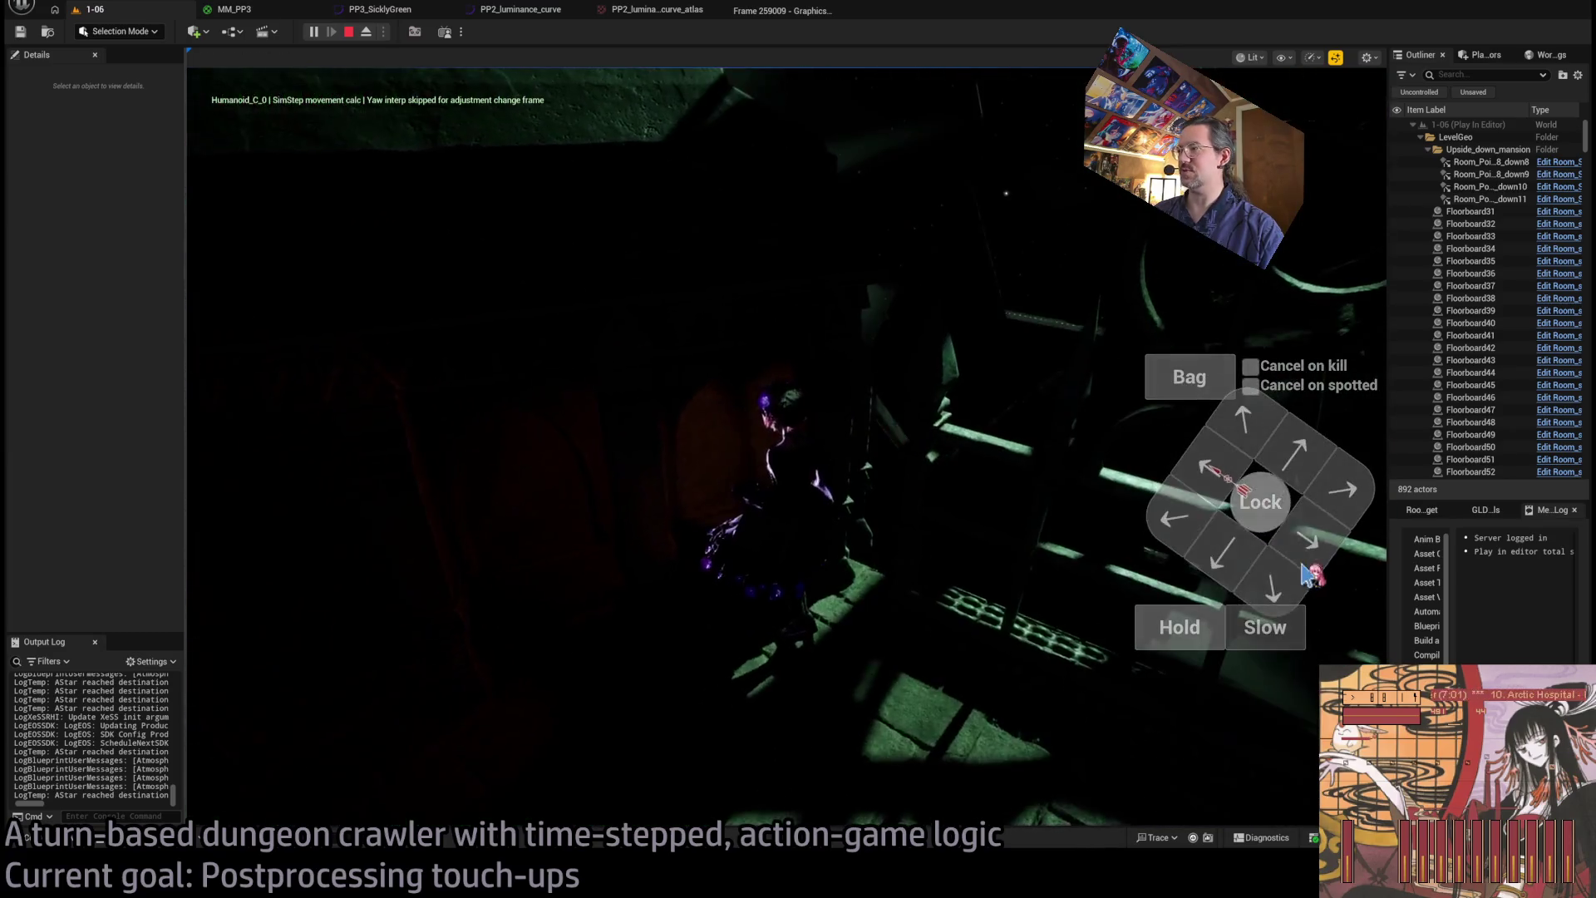
pyautogui.click(474, 622)
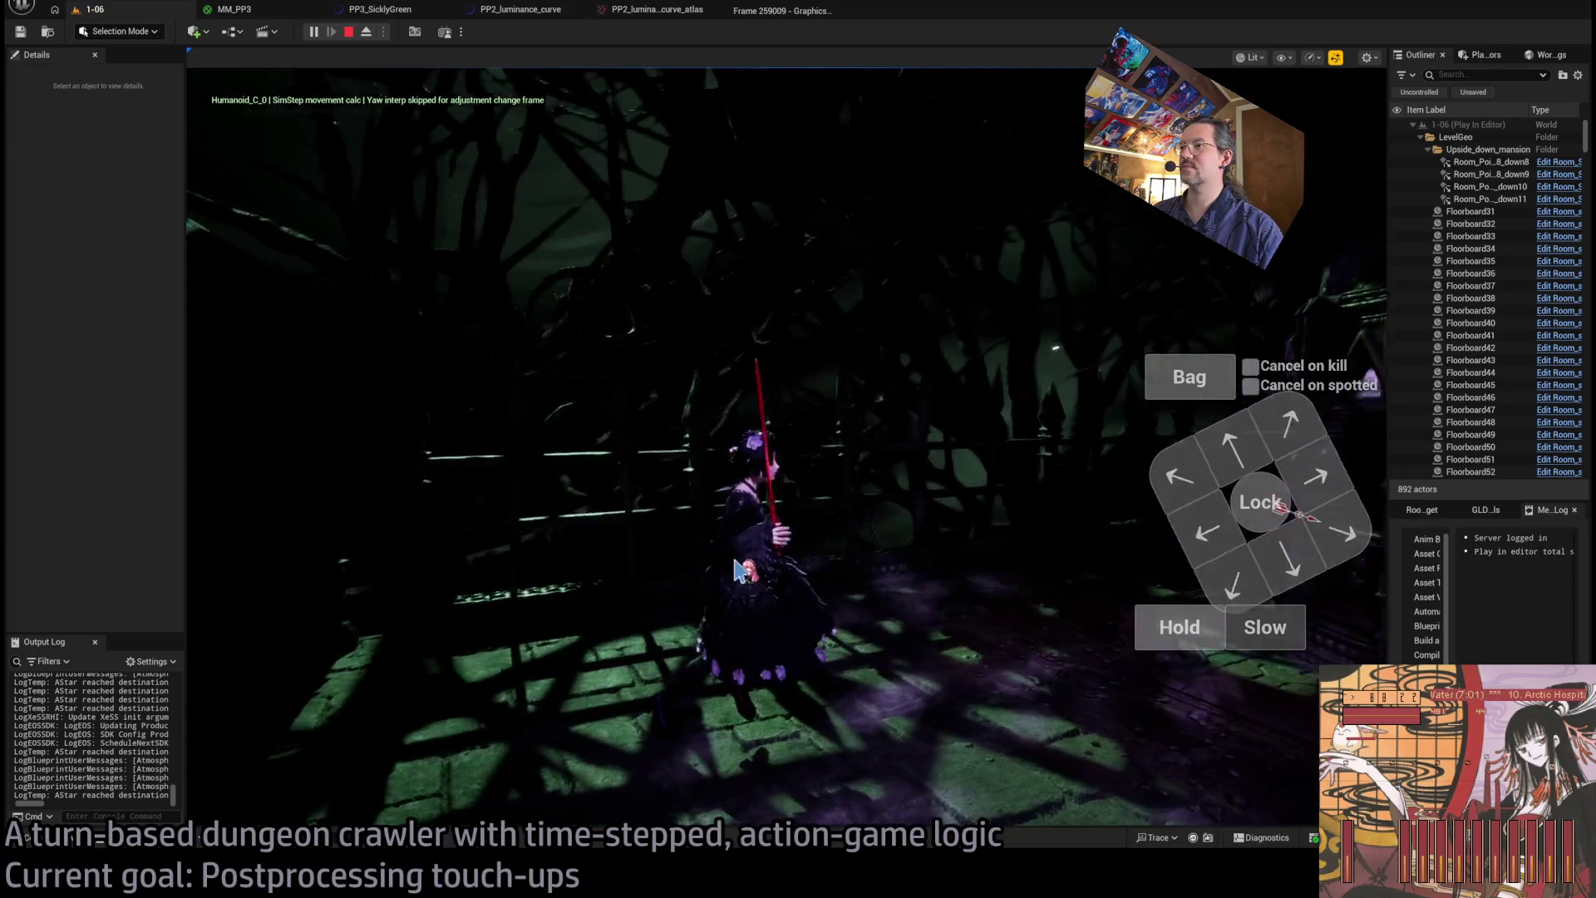
pyautogui.click(349, 33)
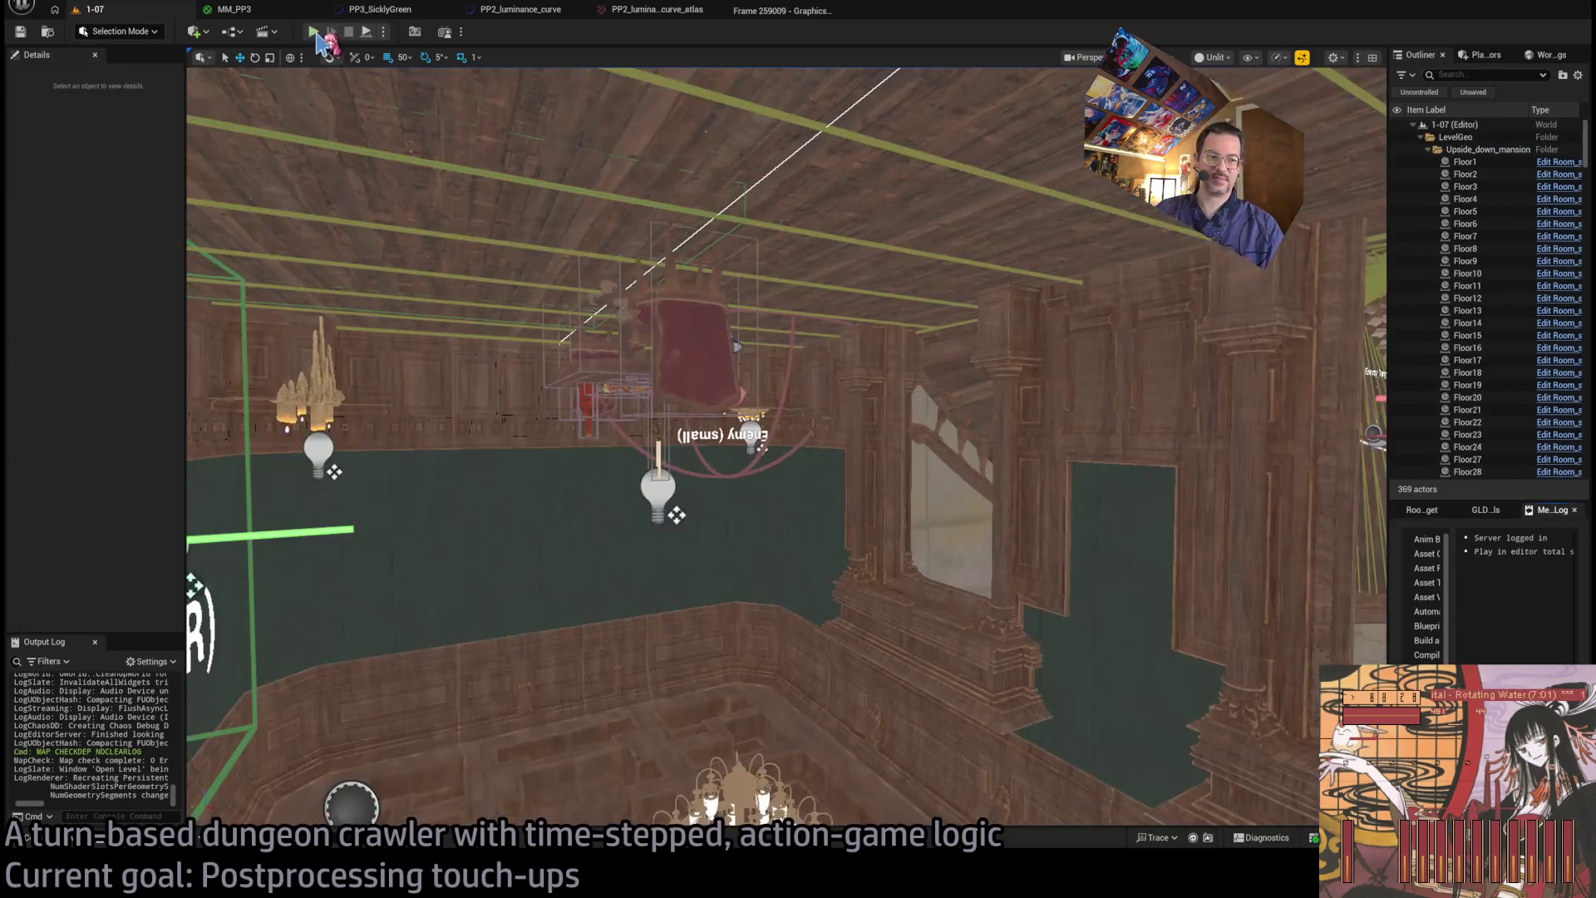
# - Play-test level 1-07 with Alt+P, run the queued moves and attack, then stop the session
pyautogui.hotkey('alt', 'p')
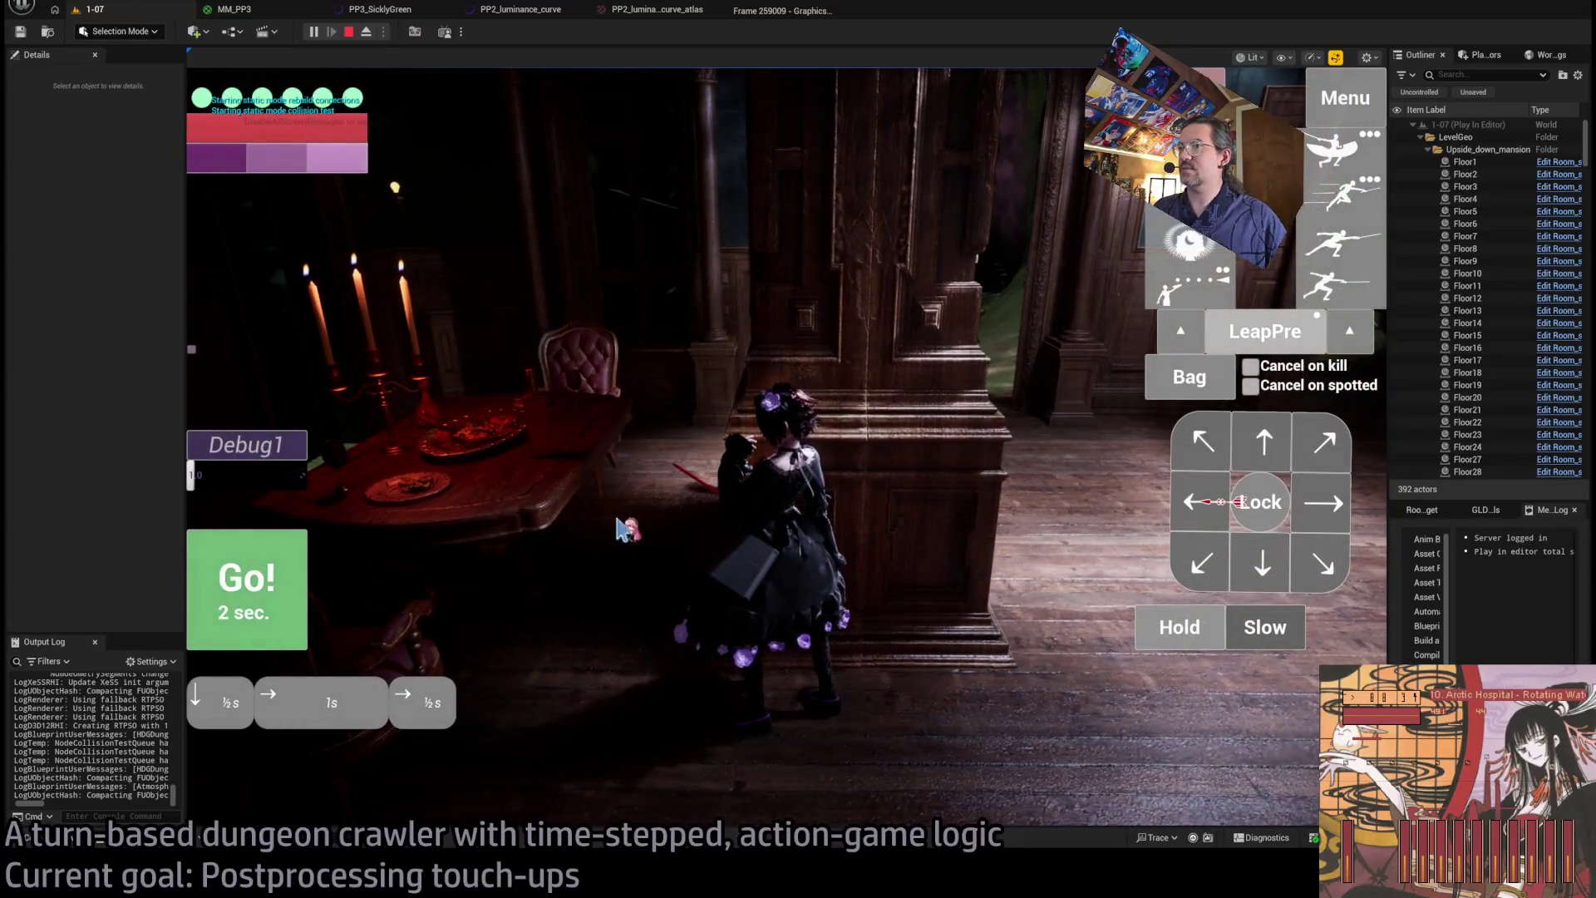
pyautogui.click(652, 527)
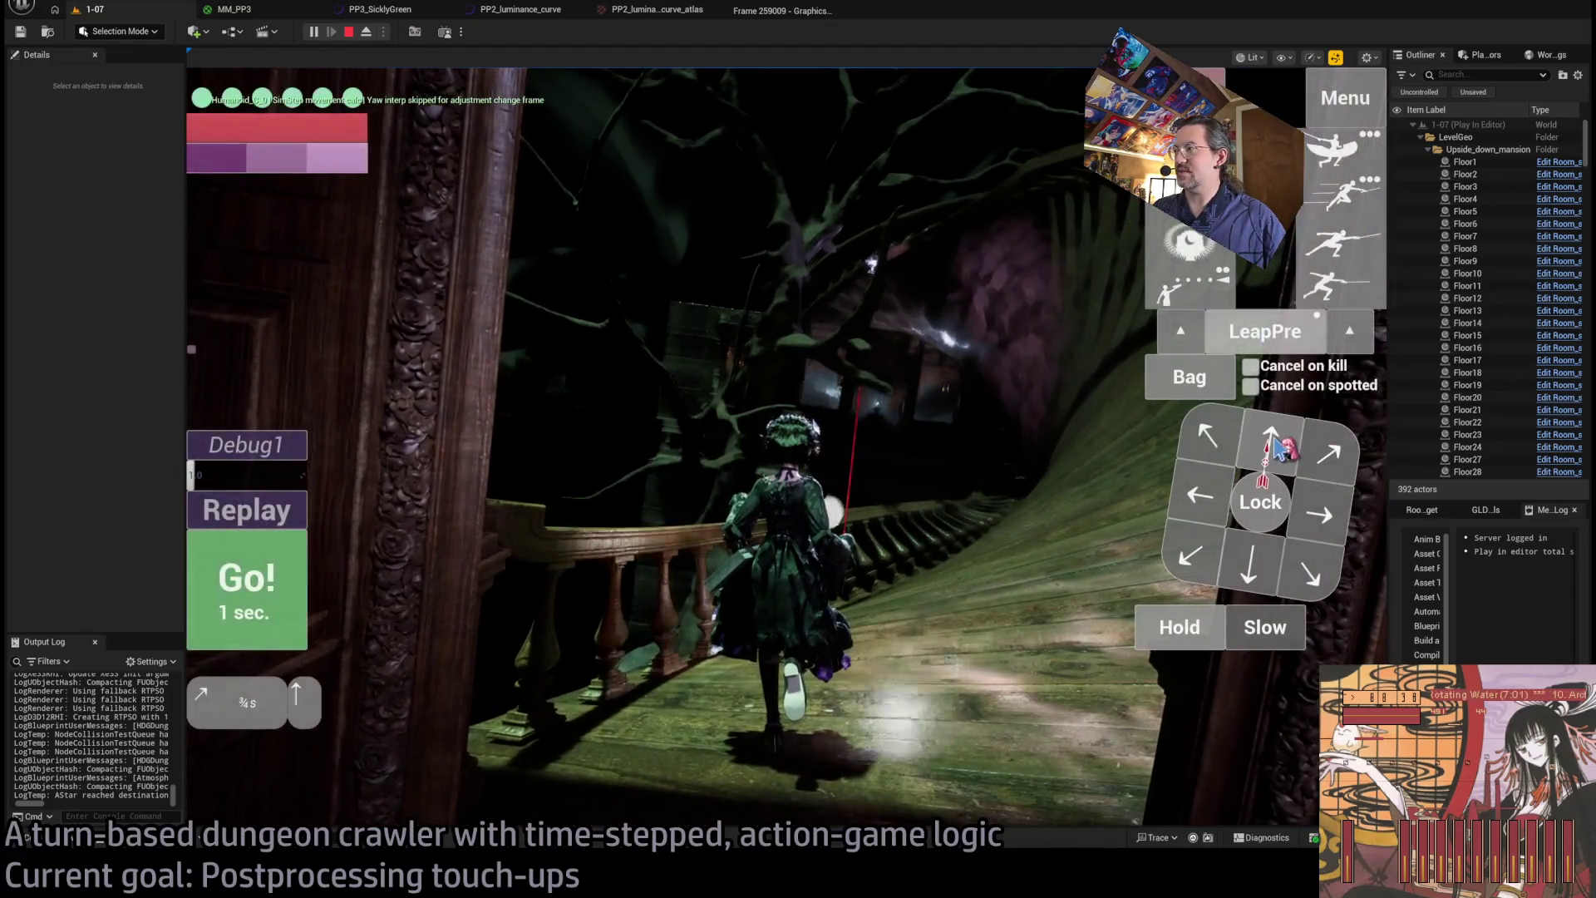
pyautogui.click(1106, 452)
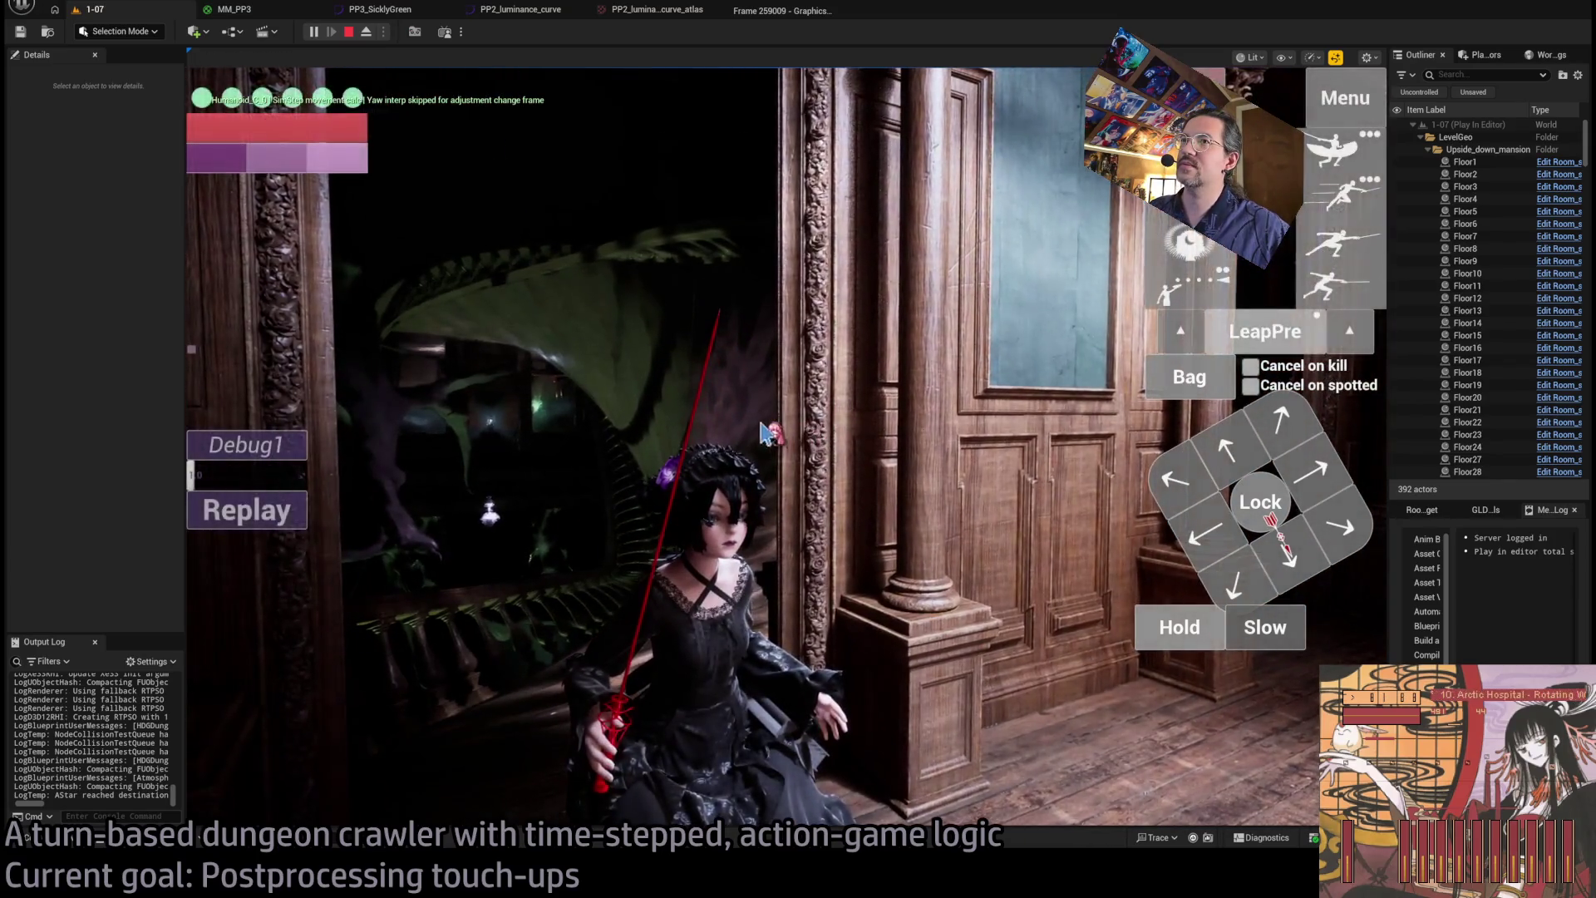
pyautogui.click(769, 432)
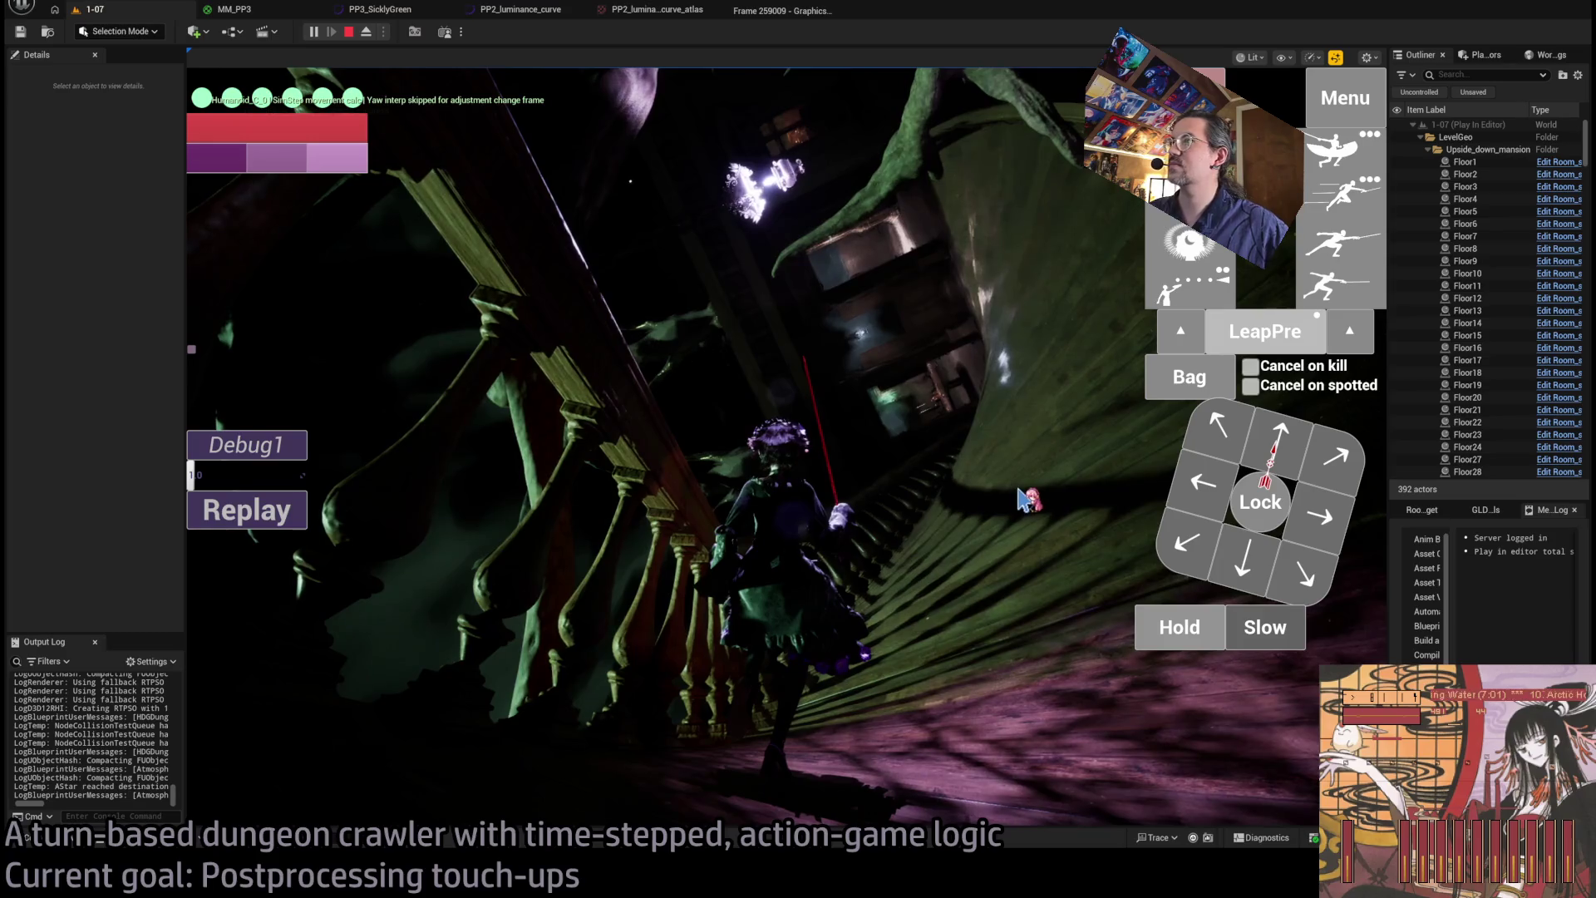
pyautogui.click(349, 34)
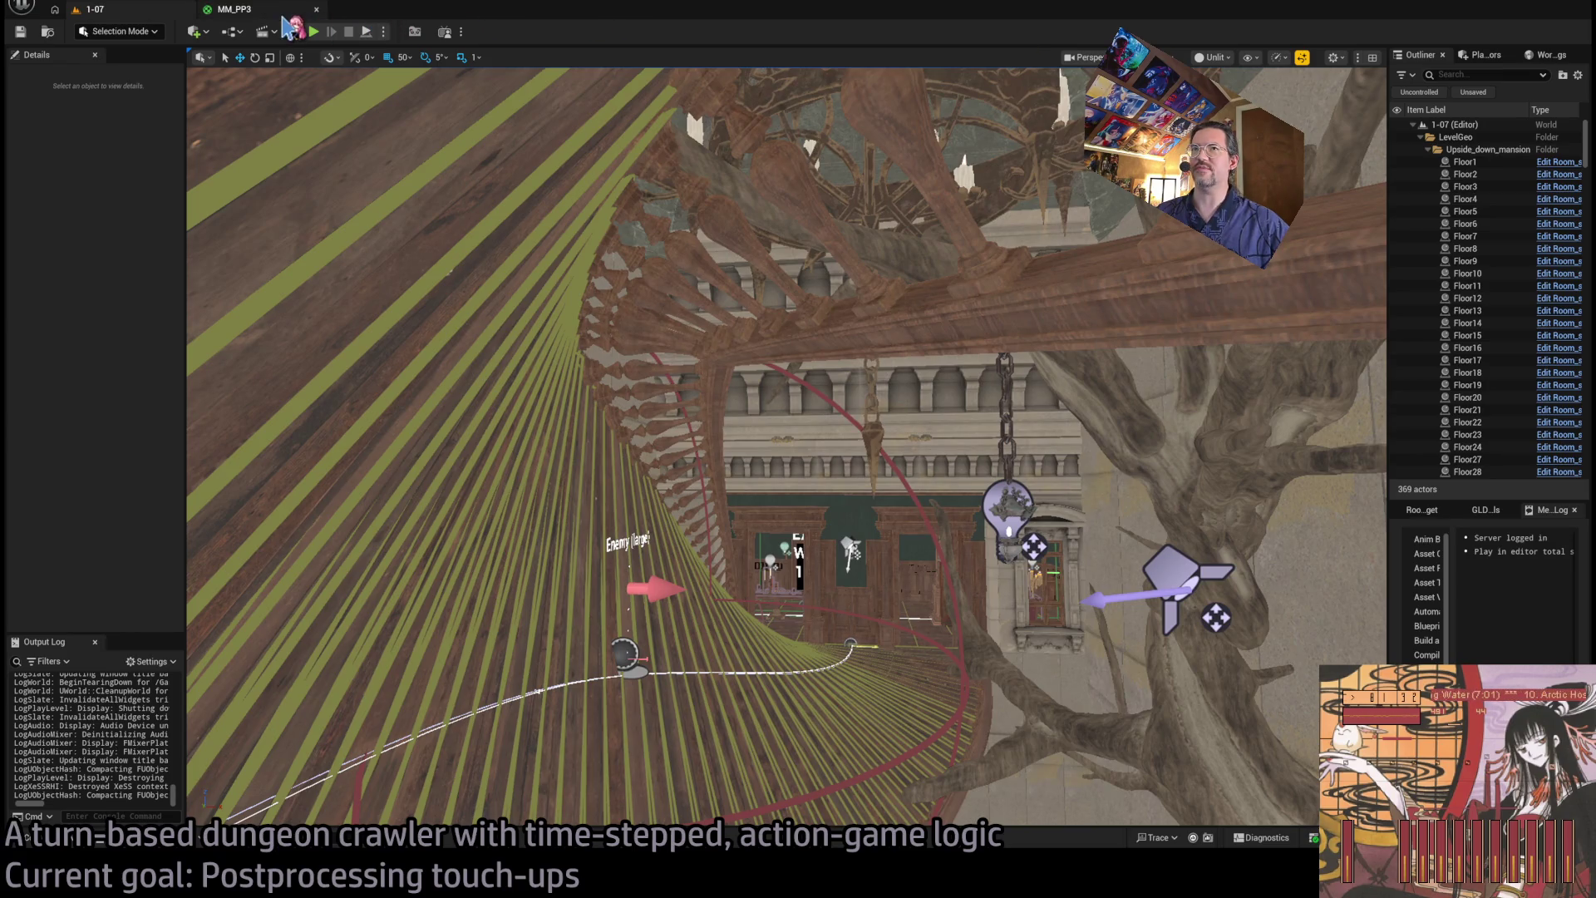
# - Close MM_PP3, check the 'Remake default color process' item in GLD: To-Do, then show Twitch Following
pyautogui.click(316, 9)
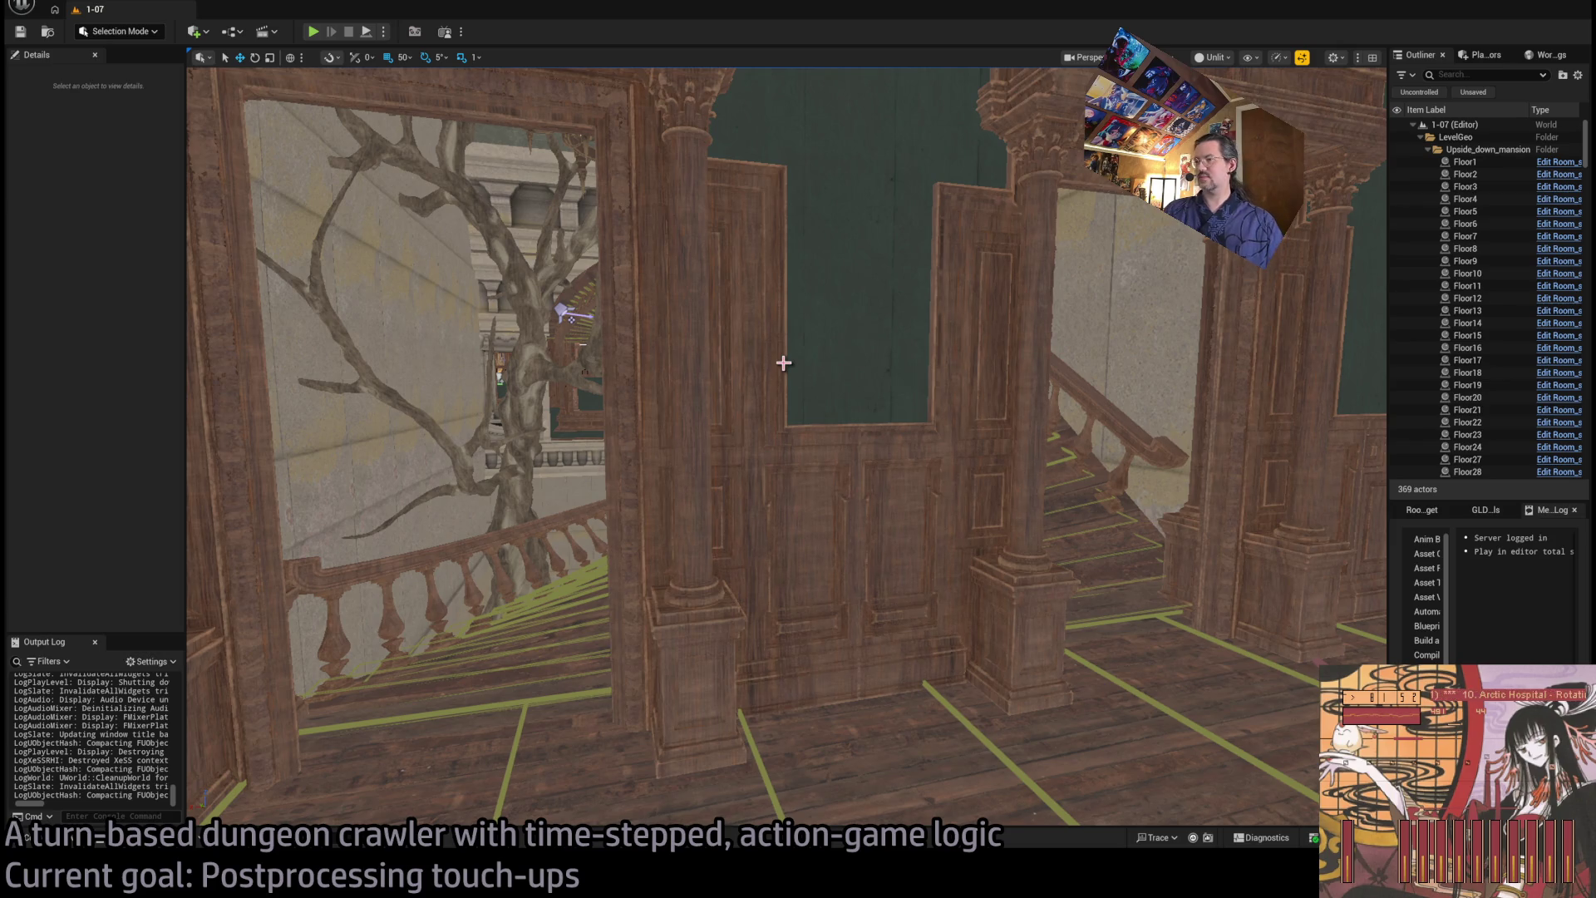
pyautogui.hotkey('alt', 'Tab')
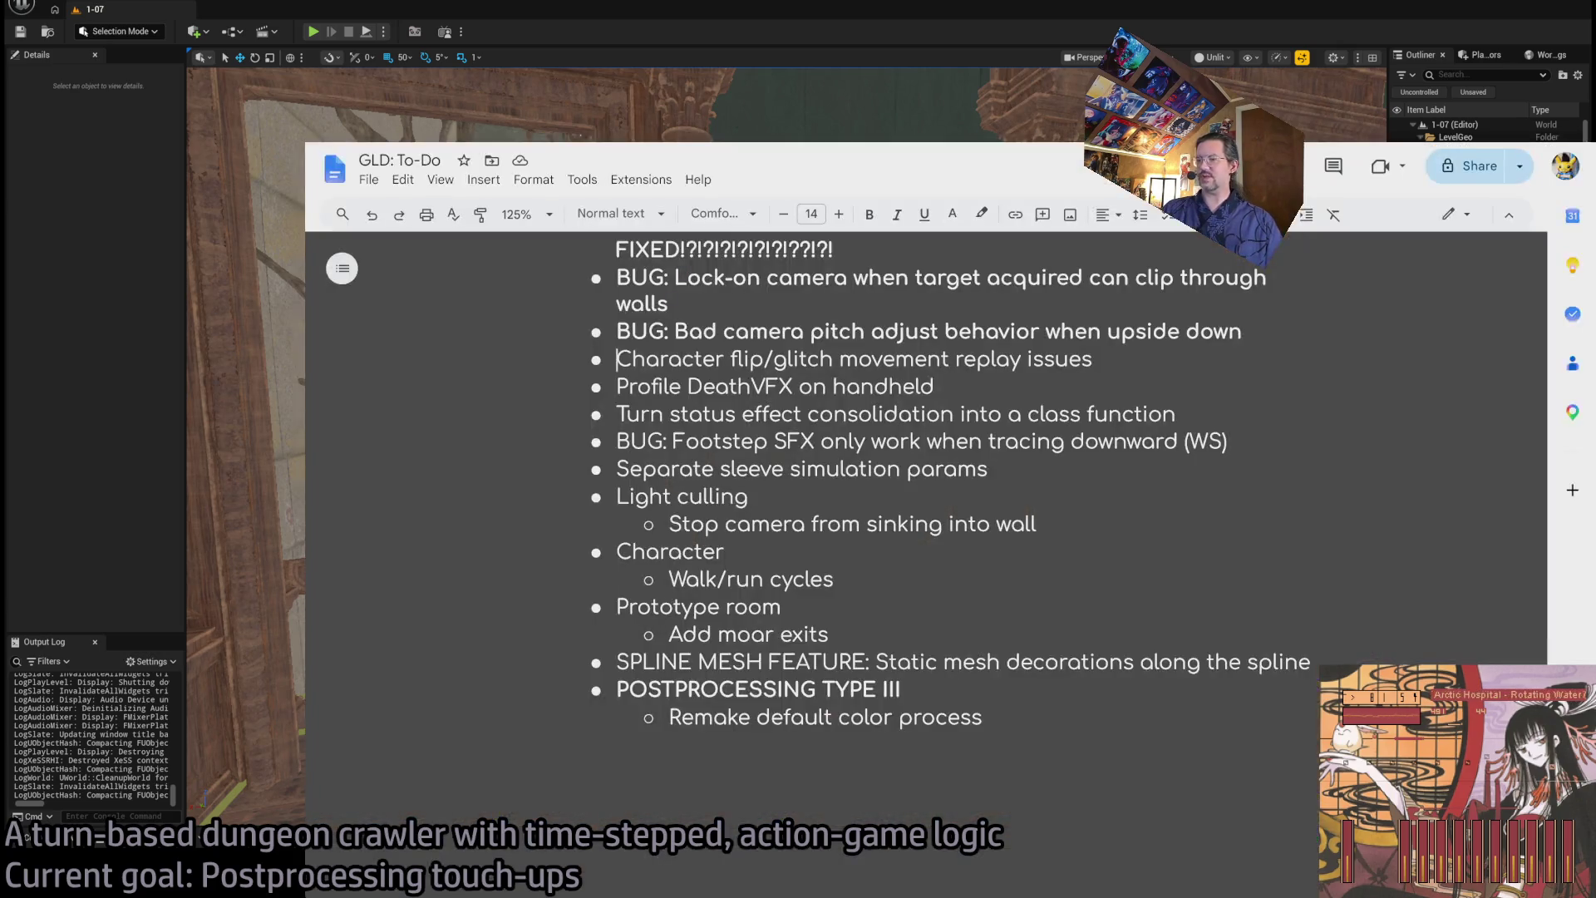
pyautogui.click(1095, 719)
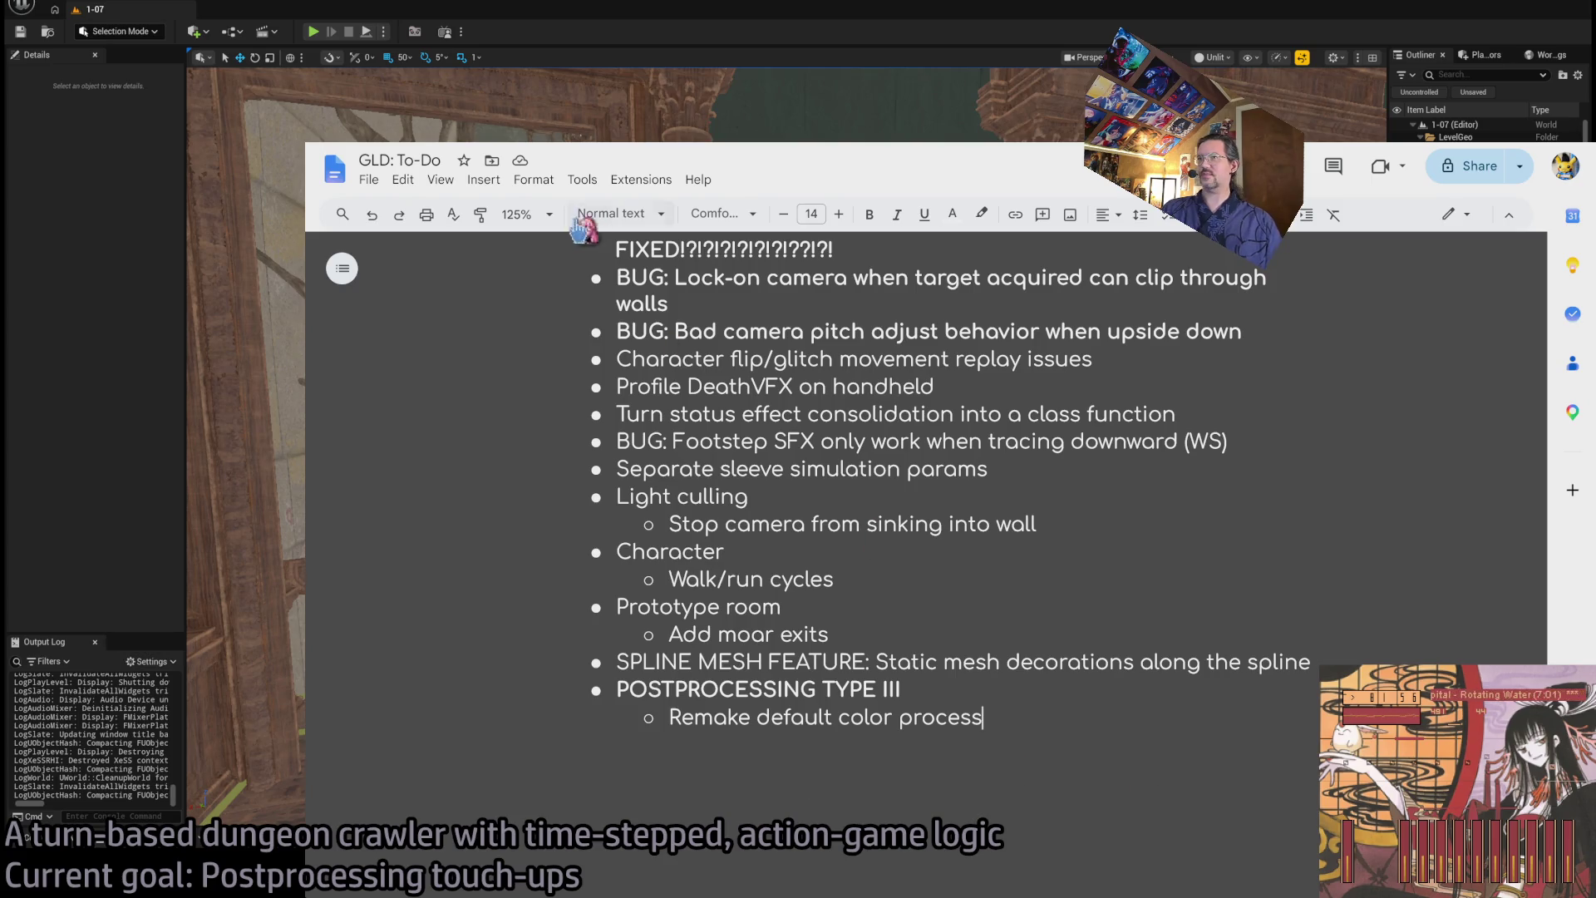
pyautogui.hotkey('ctrl', 'Tab')
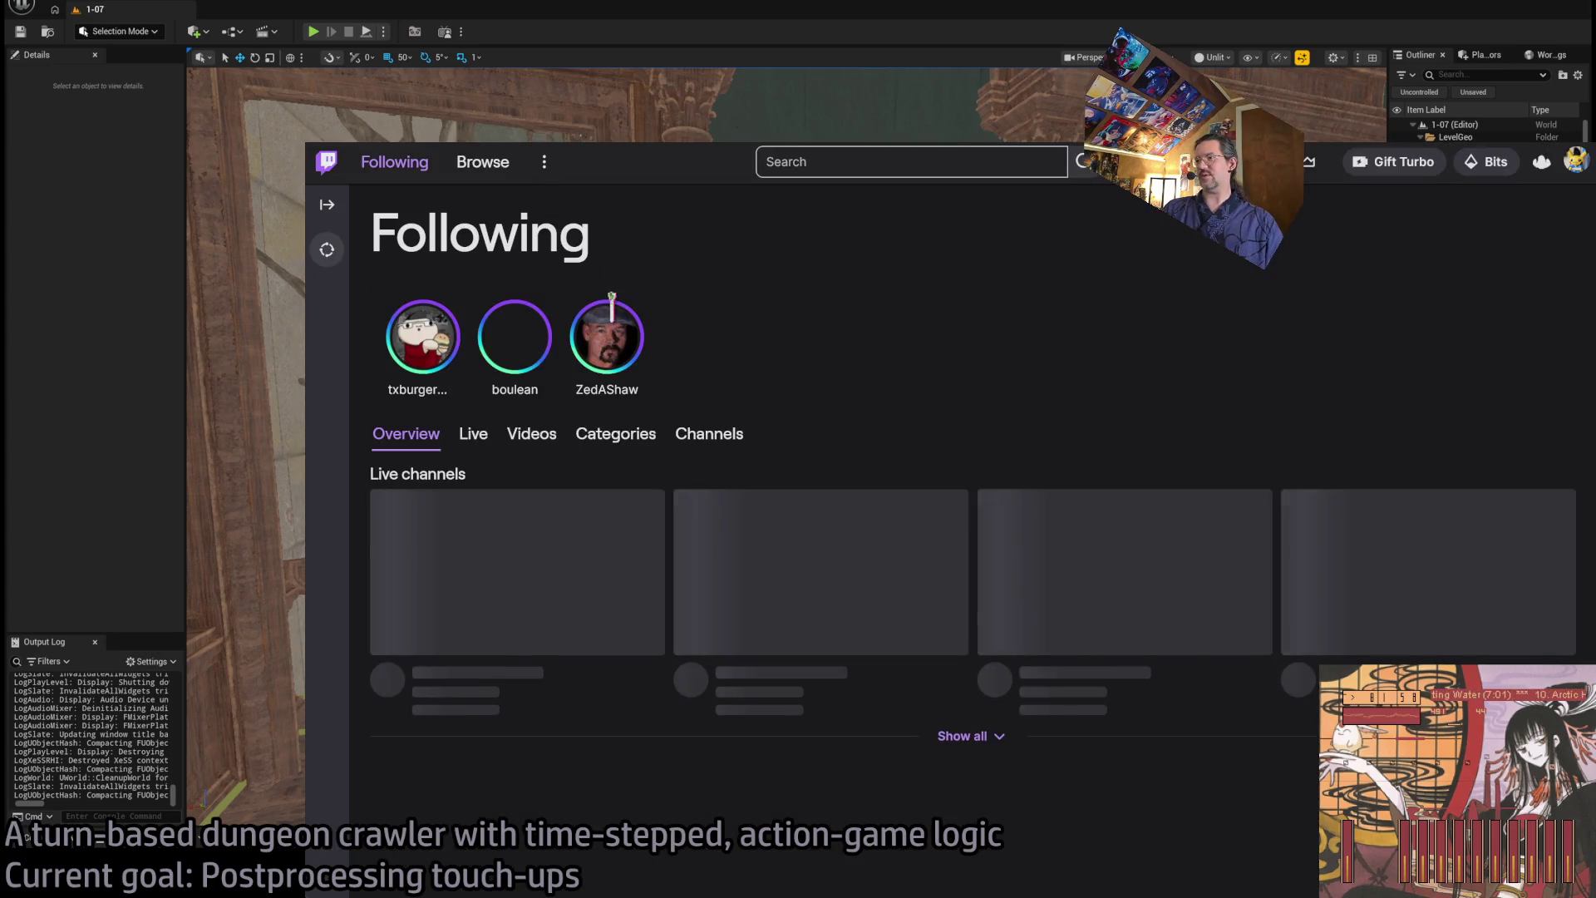
# - Open the live 'Twentythird week of the one week game project' stream from the Following page
pyautogui.scroll(-1, 987, 299)
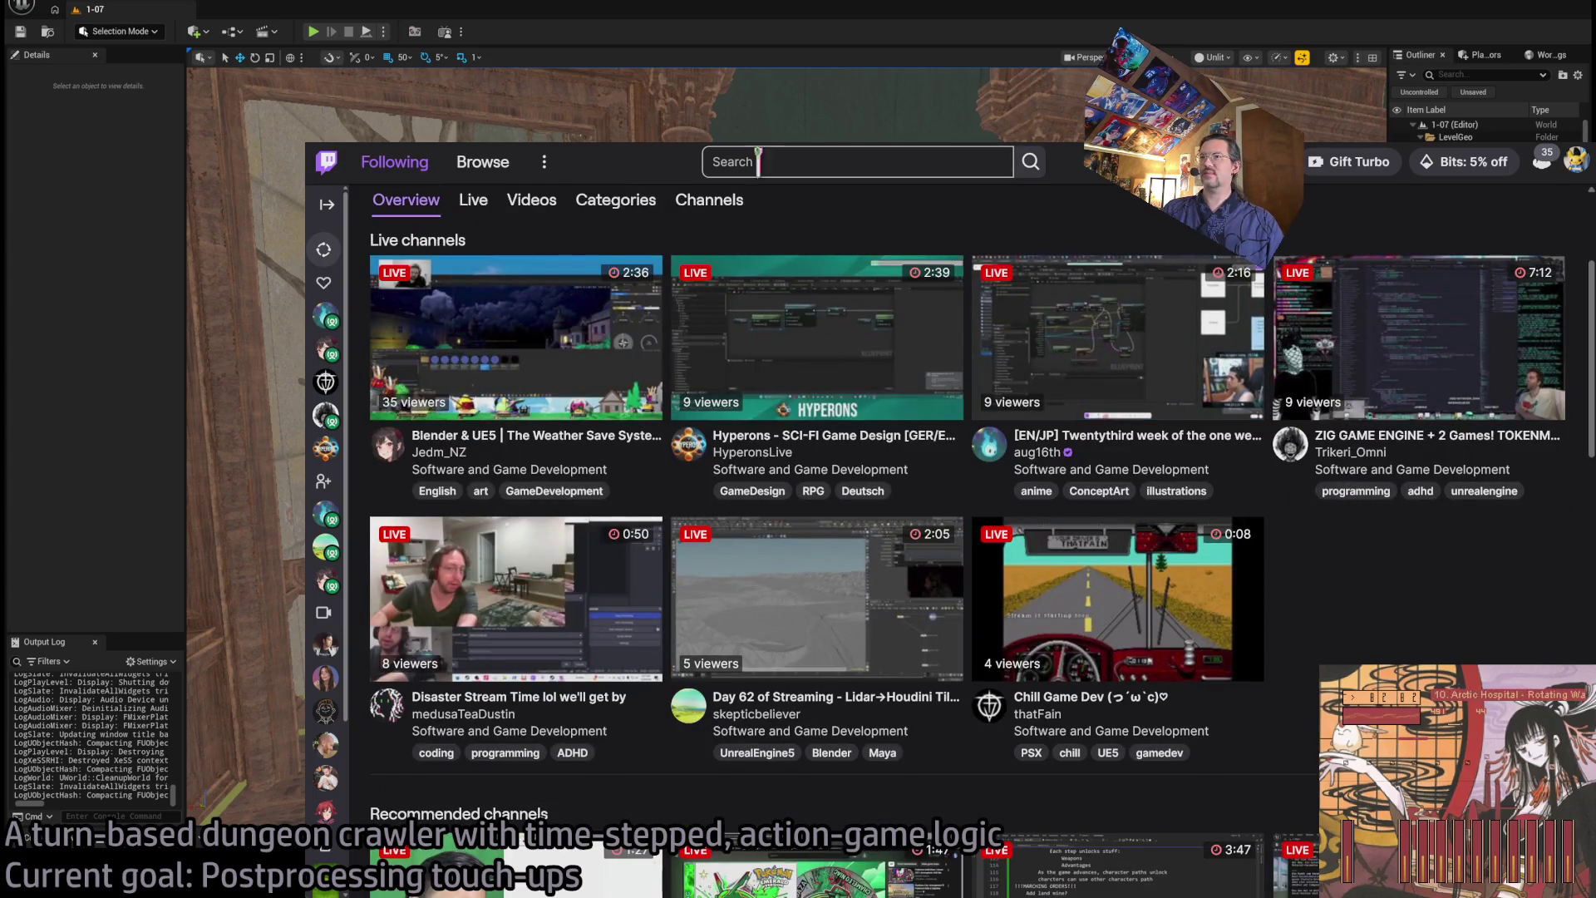
pyautogui.moveTo(325, 547)
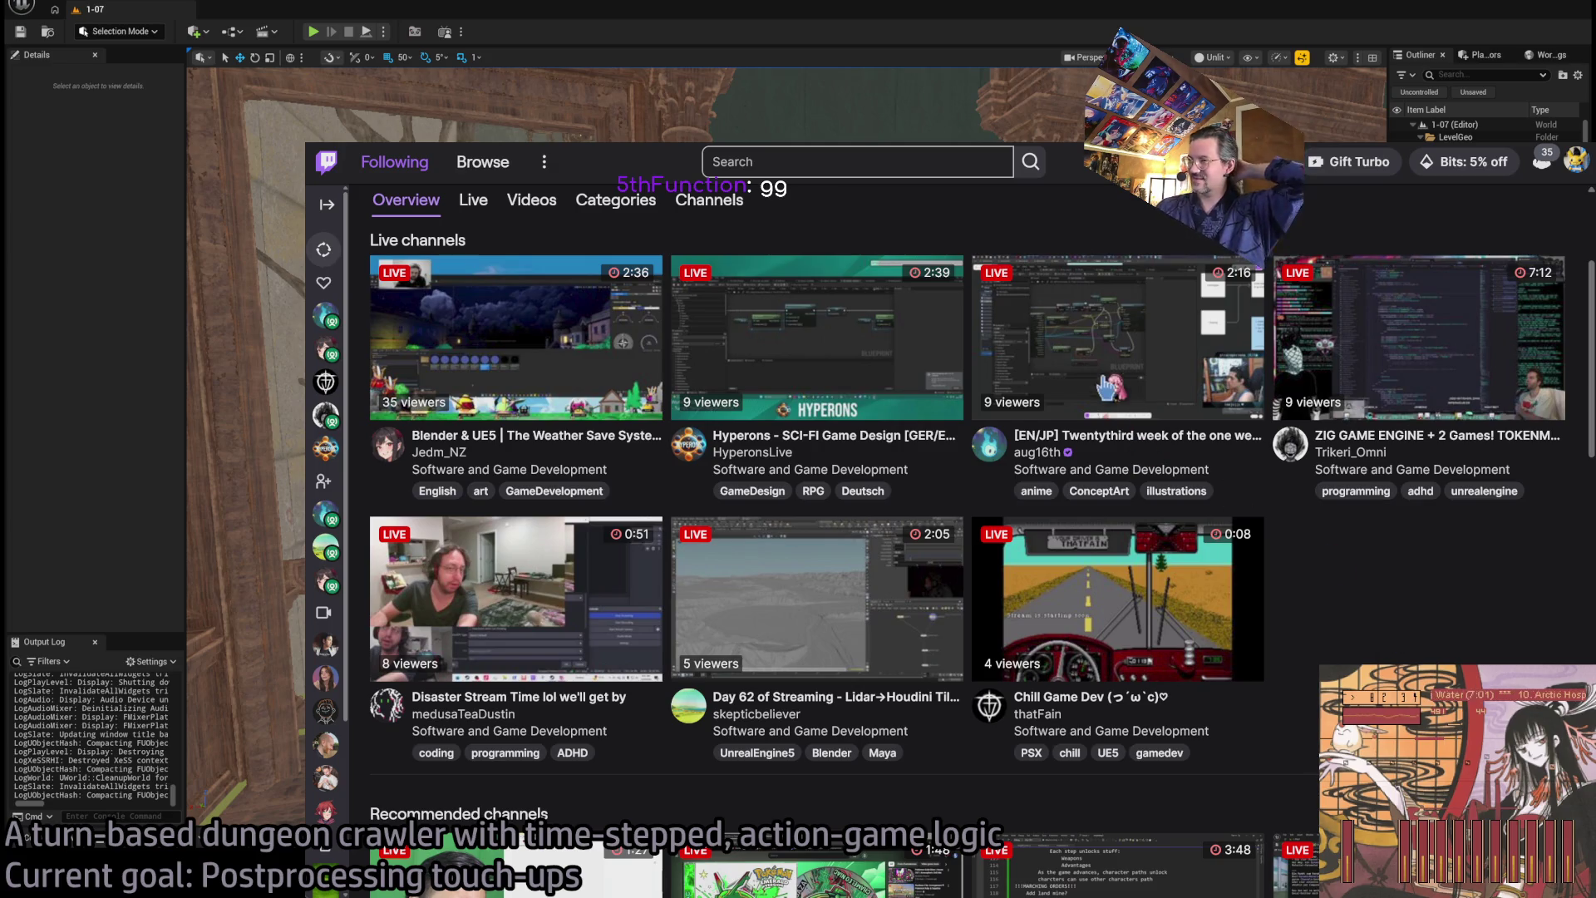
pyautogui.click(1105, 337)
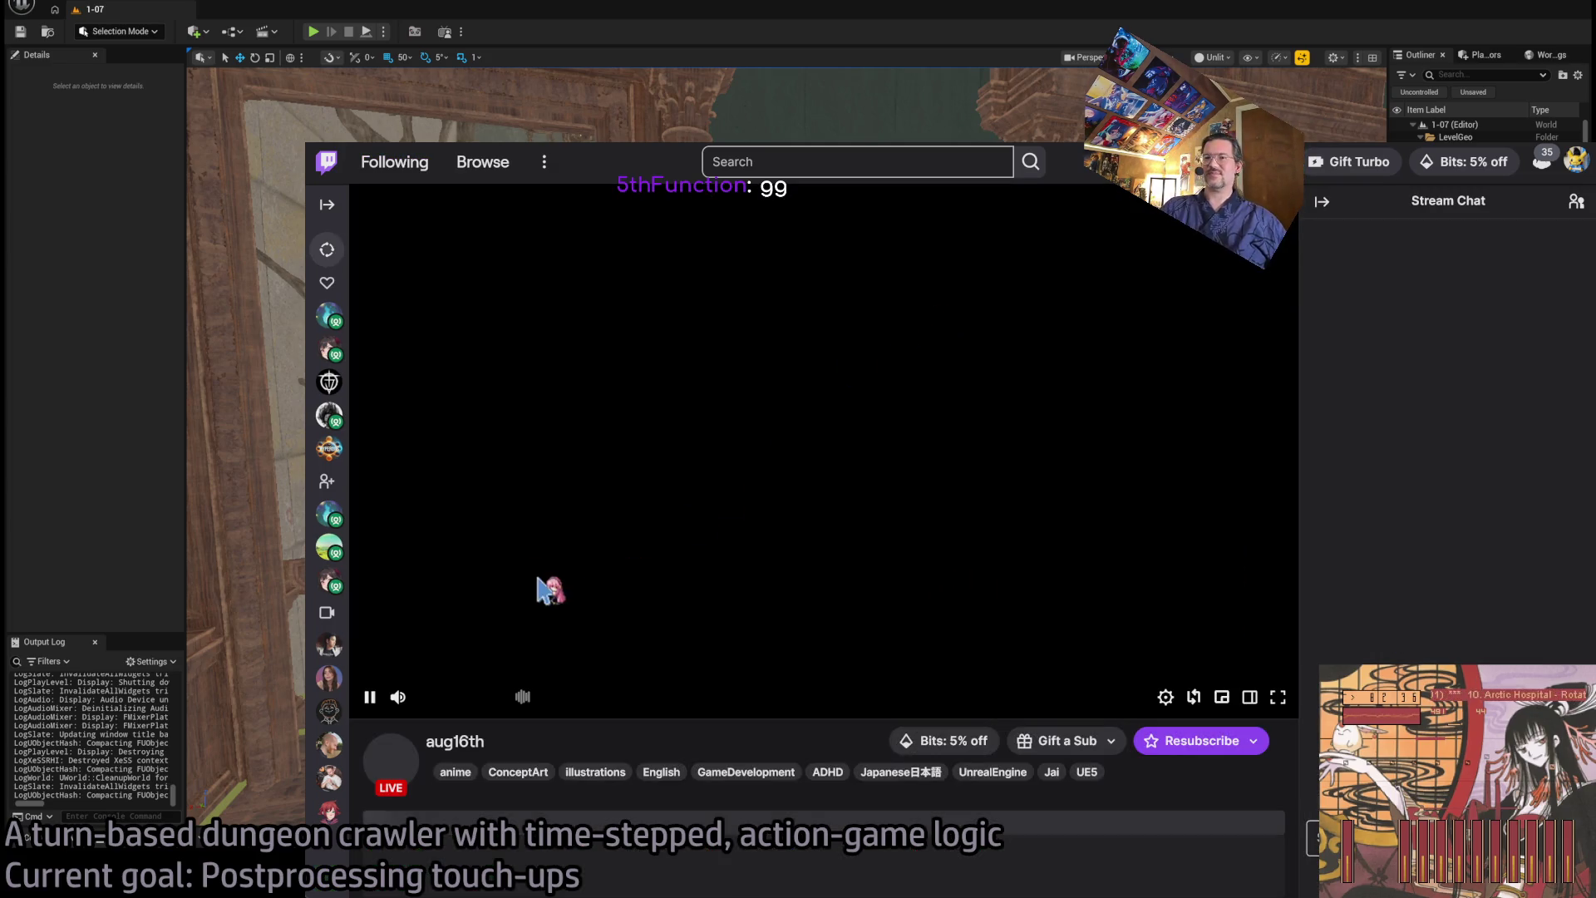